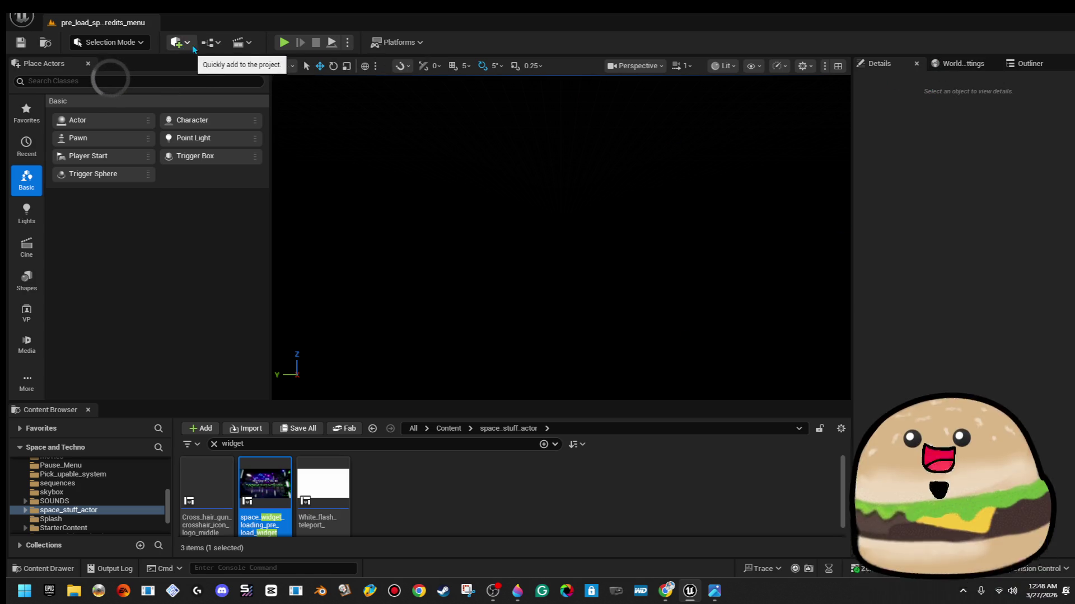
Change the viewport view mode from Lit to Unlit and orbit to a tilted view
click(210, 43)
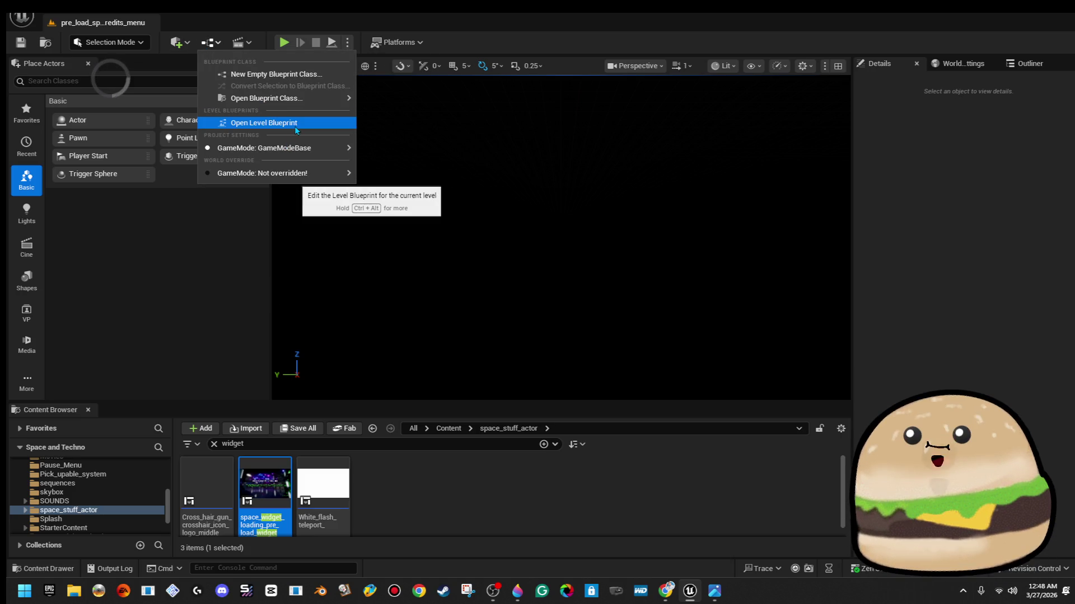
click(724, 65)
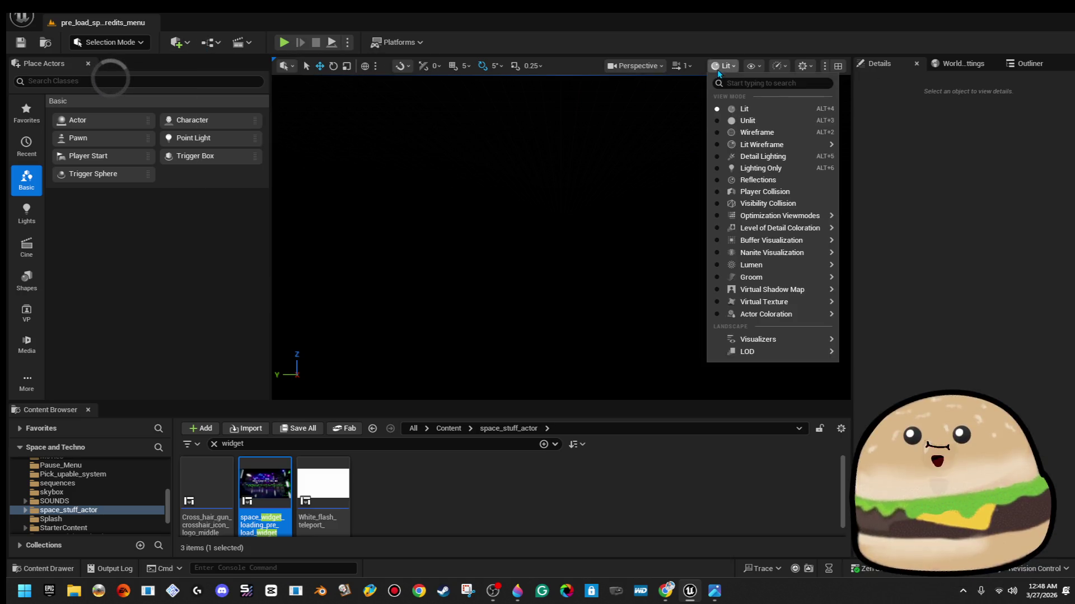
click(747, 122)
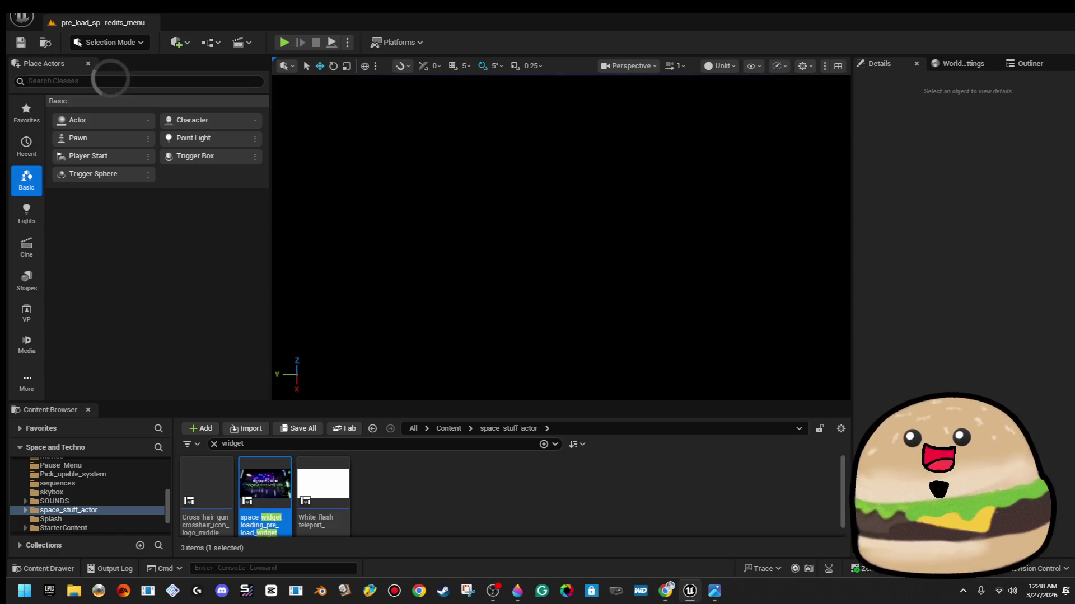
mouse_move(518, 226)
mouse_down()
mouse_move(524, 232)
mouse_move(517, 227)
mouse_up()
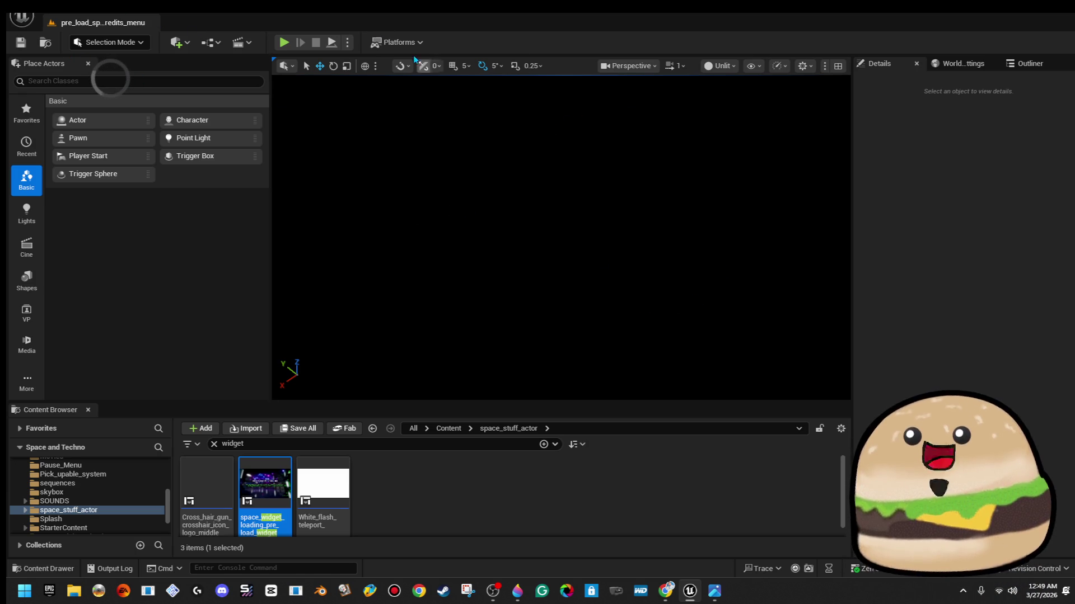
click(126, 83)
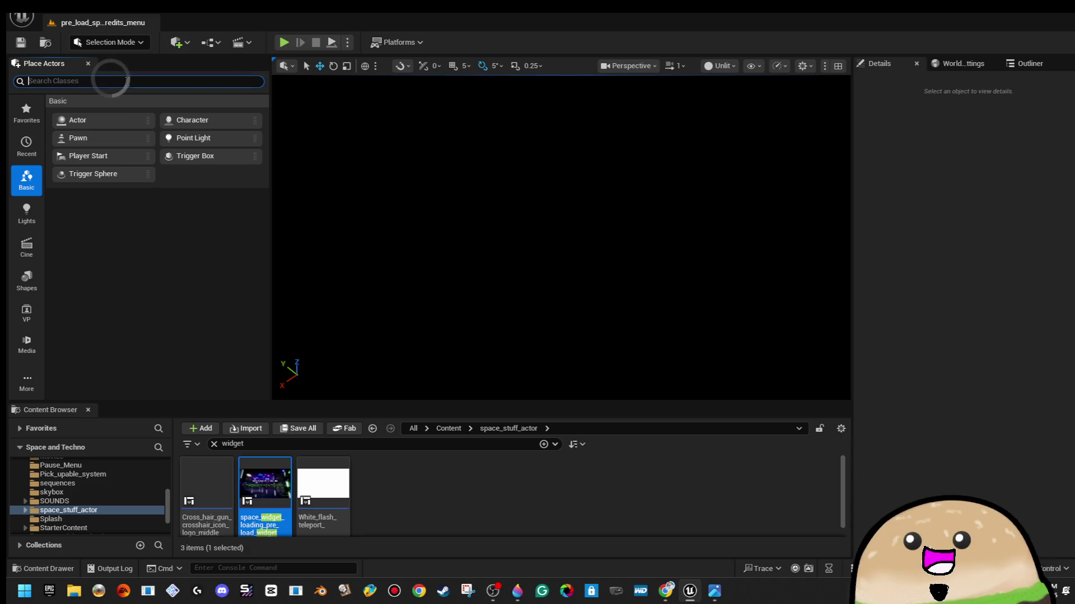
Drag a Box brush from Place Actors > Geometry into the level, scale it up and raise it
click(26, 382)
click(70, 423)
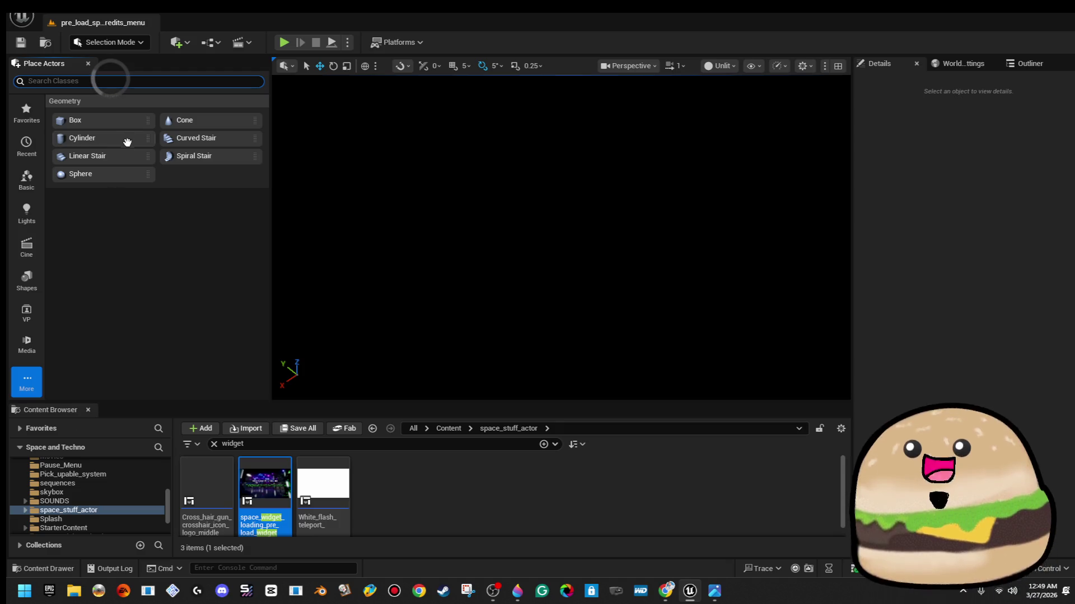
mouse_move(117, 124)
mouse_down()
mouse_move(708, 333)
mouse_move(538, 306)
mouse_up()
key(f)
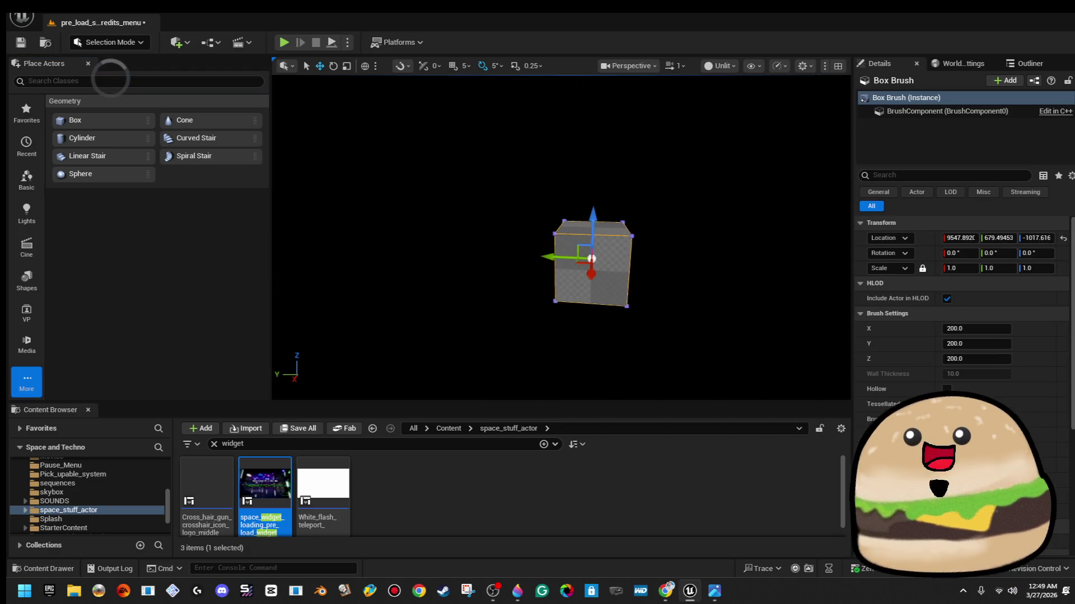
key(r)
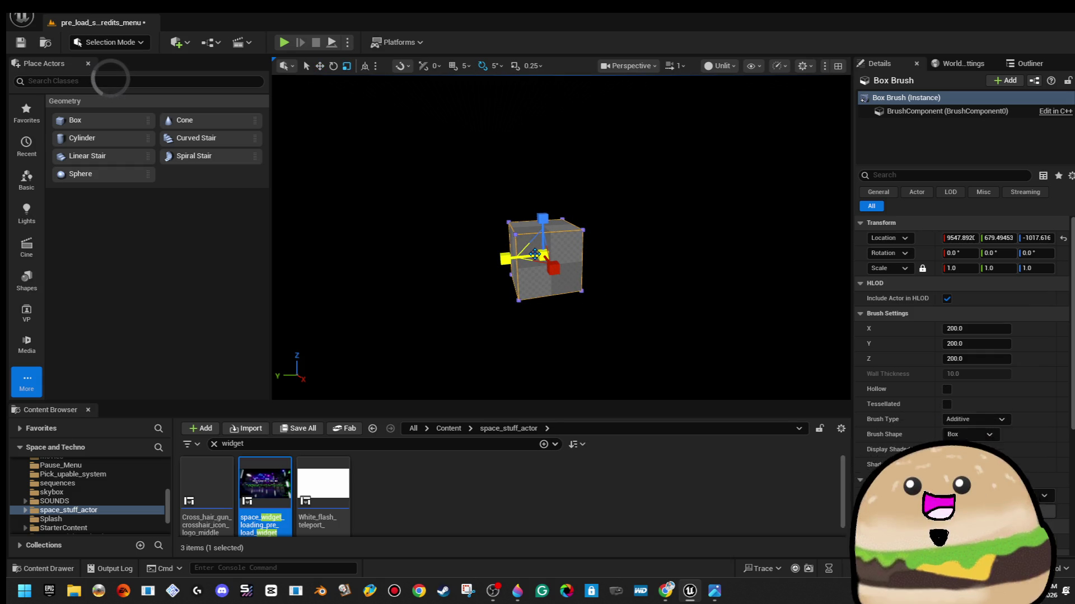
mouse_move(537, 254)
mouse_down()
mouse_move(557, 260)
mouse_move(572, 240)
mouse_move(539, 226)
mouse_move(554, 244)
mouse_move(506, 259)
mouse_up()
key(w)
key(f)
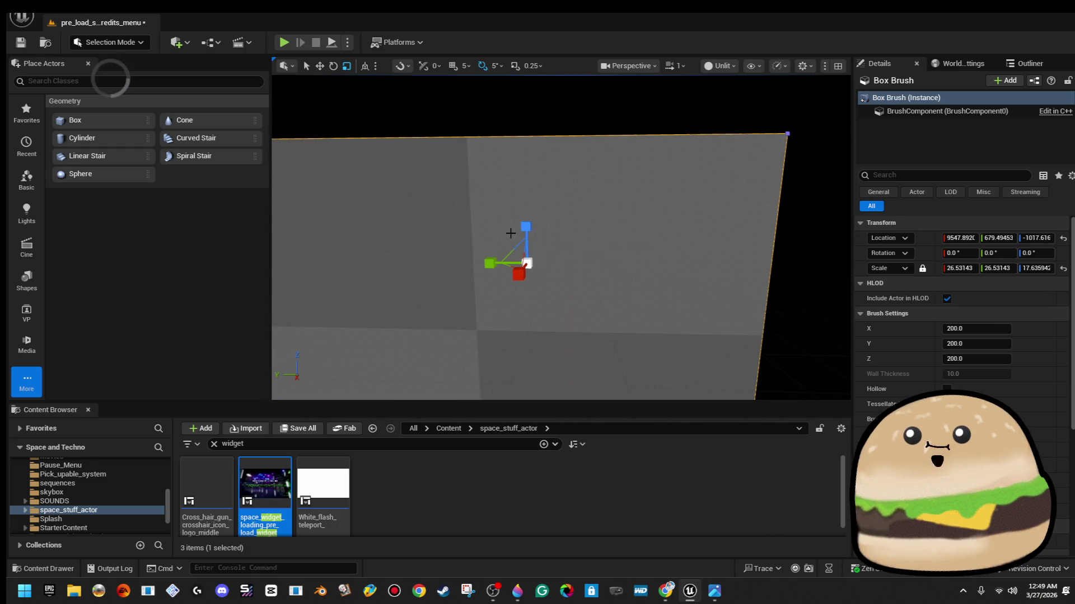
mouse_move(518, 256)
mouse_down()
mouse_move(545, 150)
mouse_move(538, 160)
mouse_move(559, 169)
mouse_move(566, 187)
mouse_up()
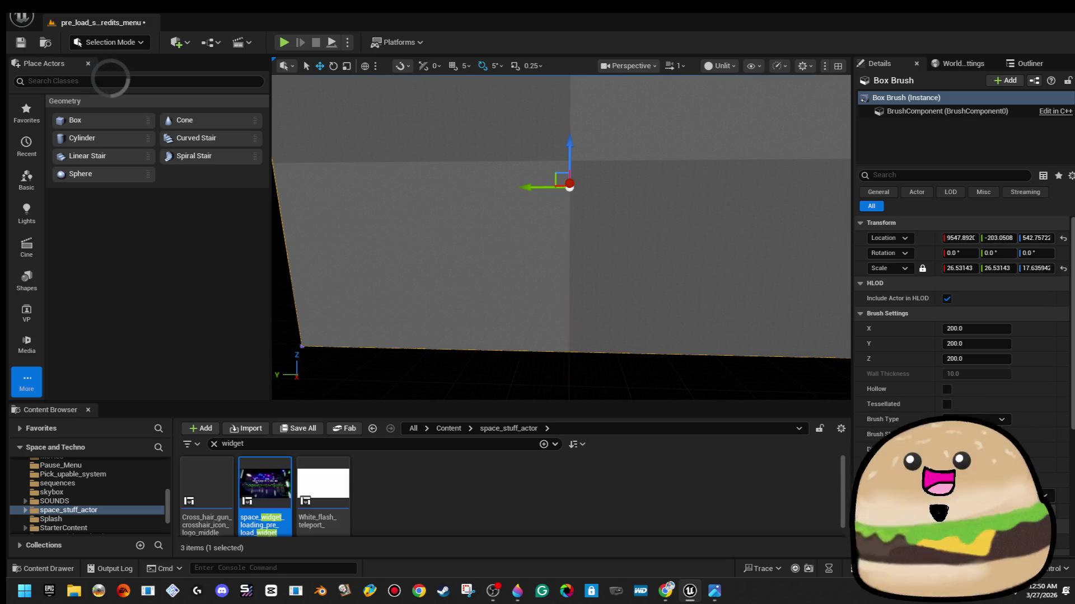
Flatten that box along Z, delete it, and place a fresh default Box brush
drag(643, 235, 574, 228)
key(r)
mouse_move(554, 174)
mouse_down()
mouse_move(554, 224)
mouse_move(550, 170)
mouse_up()
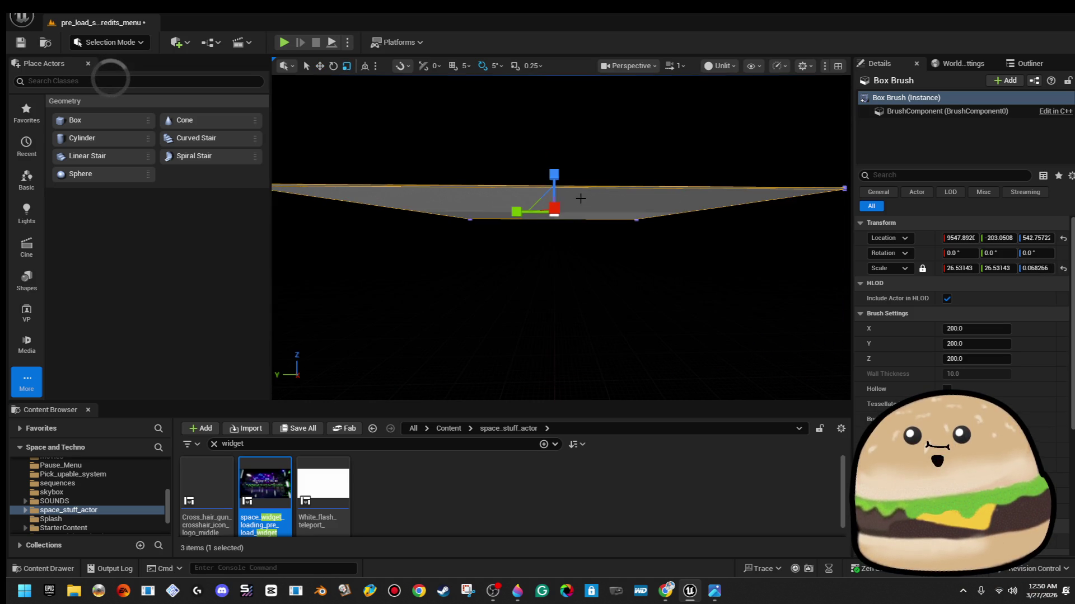
key(Delete)
mouse_move(92, 118)
mouse_down()
mouse_move(168, 173)
mouse_move(525, 284)
mouse_up()
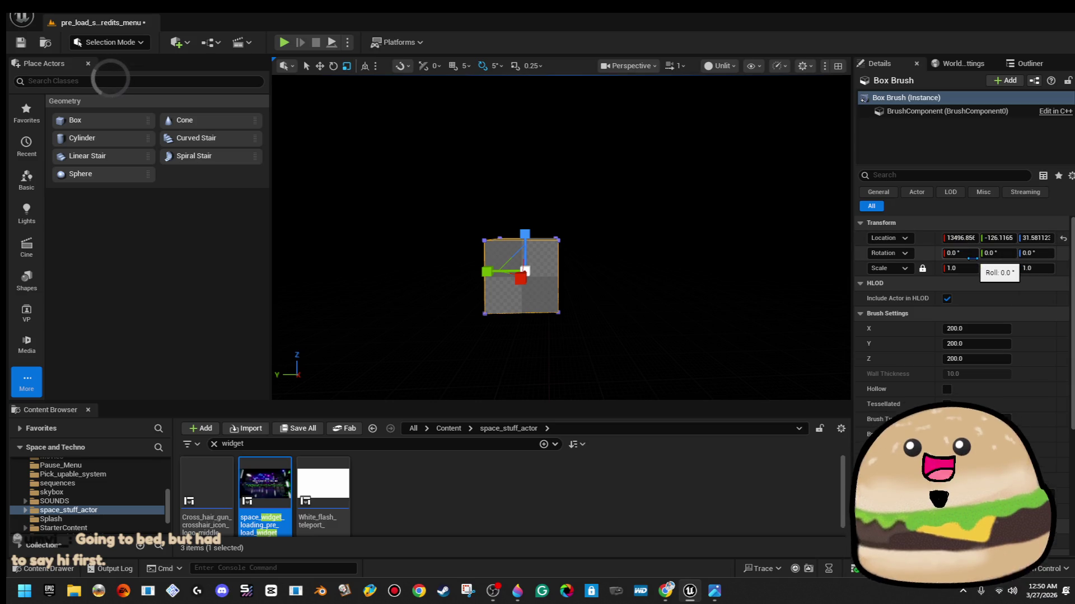
click(960, 237)
Set the Box Brush location X, Y and Z to 0
text(0)
key(Tab)
text(0)
key(Tab)
text(0)
key(Return)
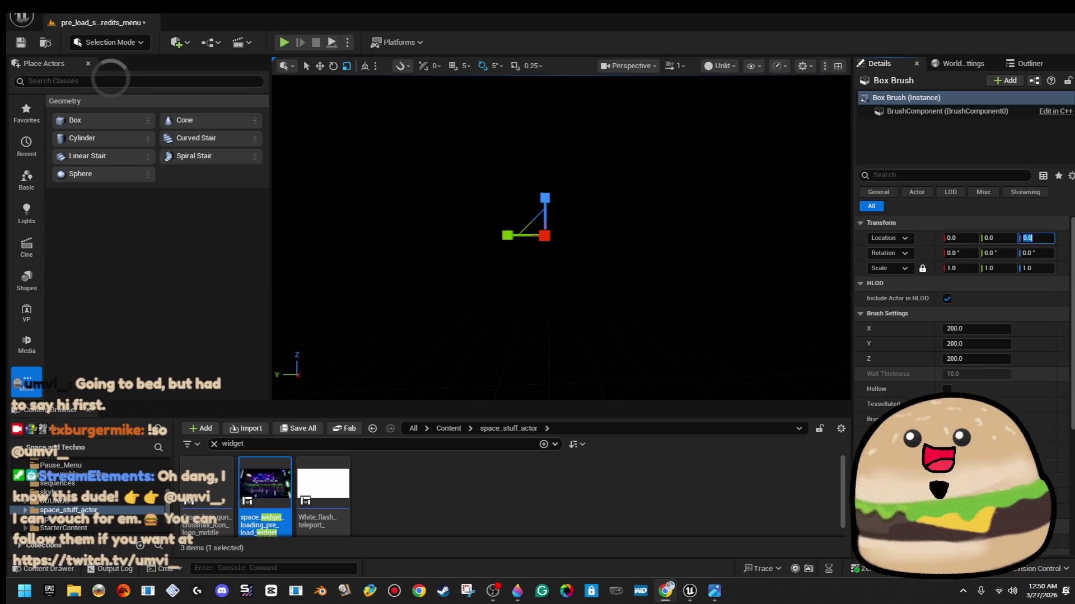
Select the Box Brush in the Outliner and squash it into a thin floor slab
click(975, 63)
click(1030, 64)
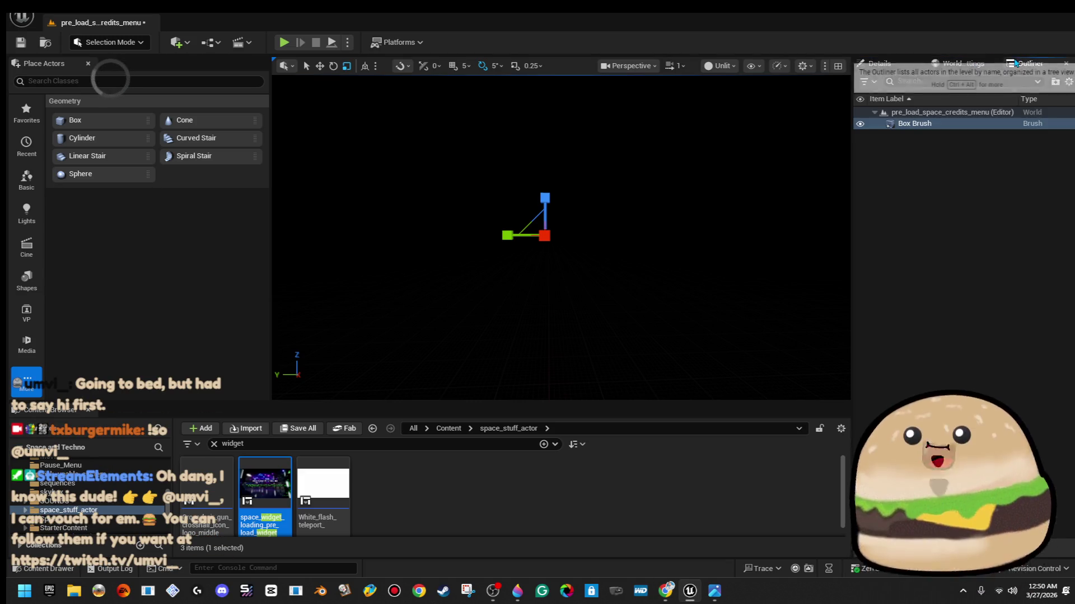
click(954, 135)
double_click(889, 123)
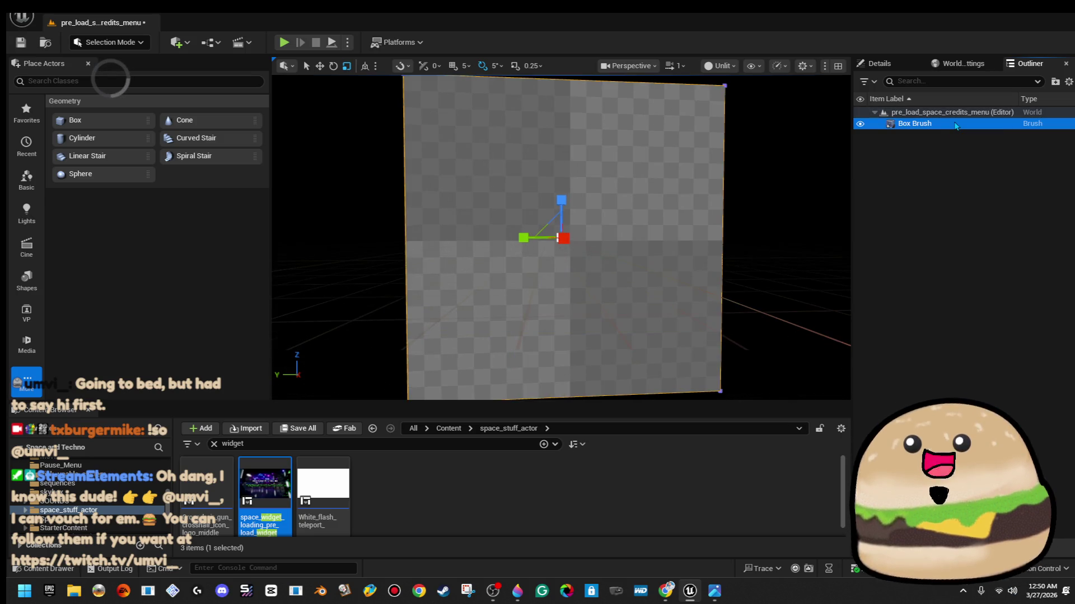
scroll(540, 239, up, 2)
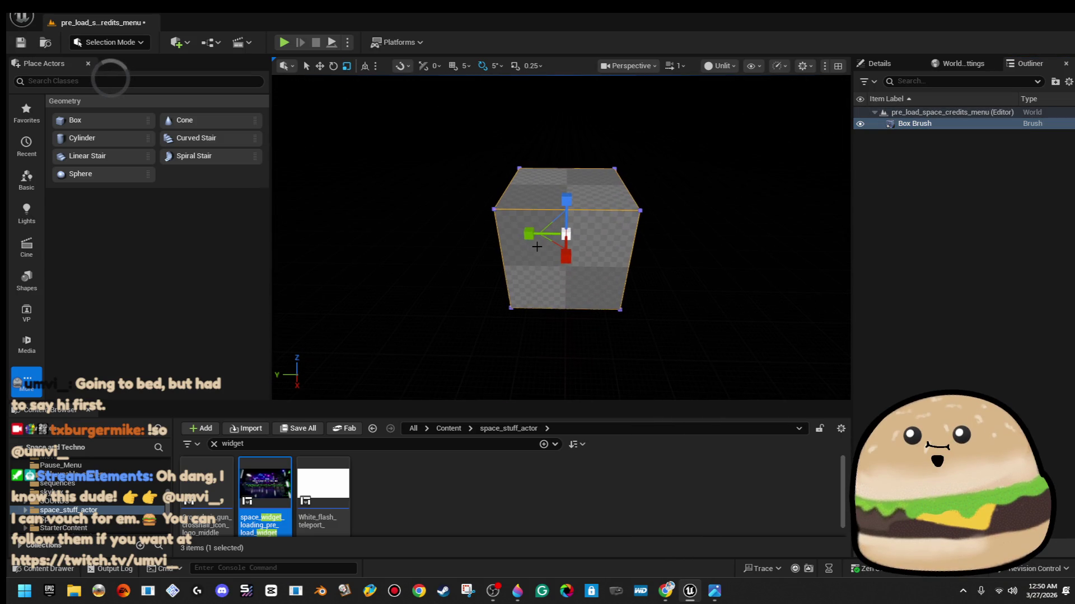
scroll(541, 239, up, 1)
mouse_move(554, 227)
mouse_down()
mouse_move(560, 249)
mouse_move(587, 221)
mouse_move(612, 241)
mouse_move(610, 269)
mouse_up()
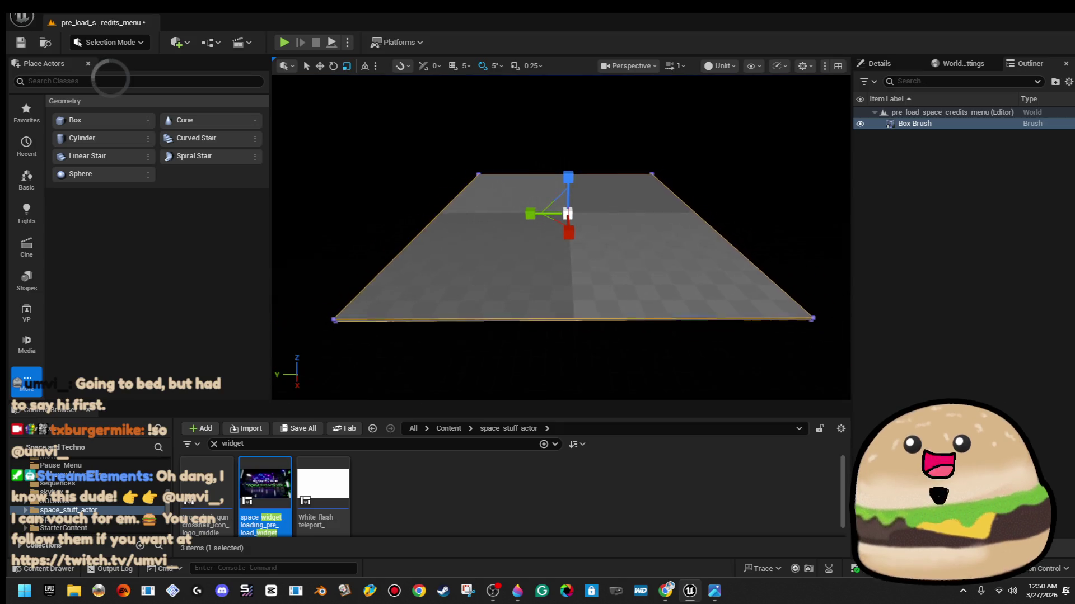
Assign the inside_ship_metal material to the slab's Element 0 surface
click(728, 176)
click(619, 230)
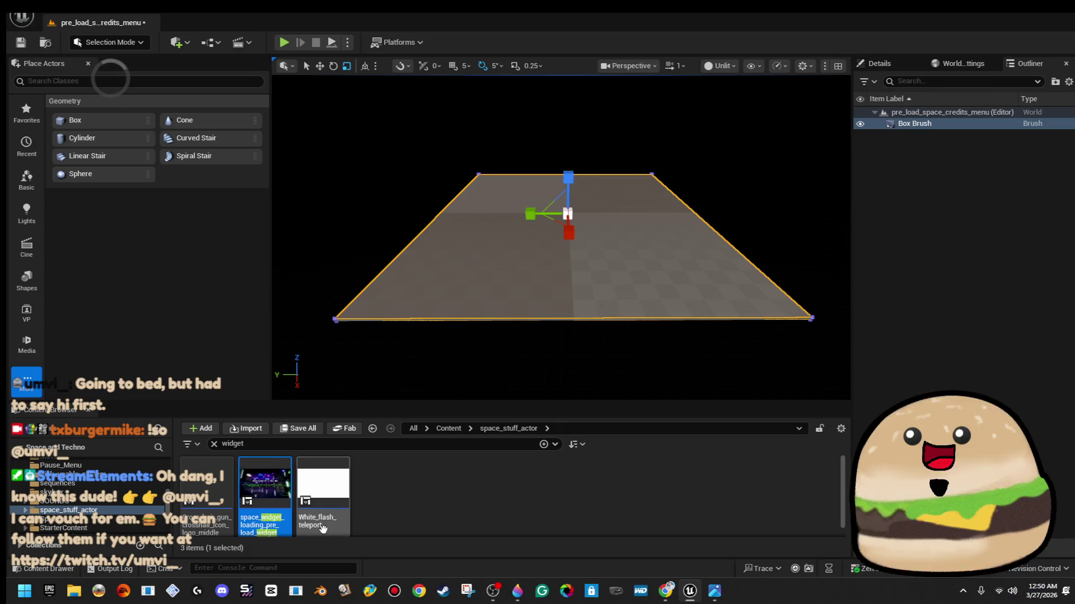
click(879, 63)
click(1030, 300)
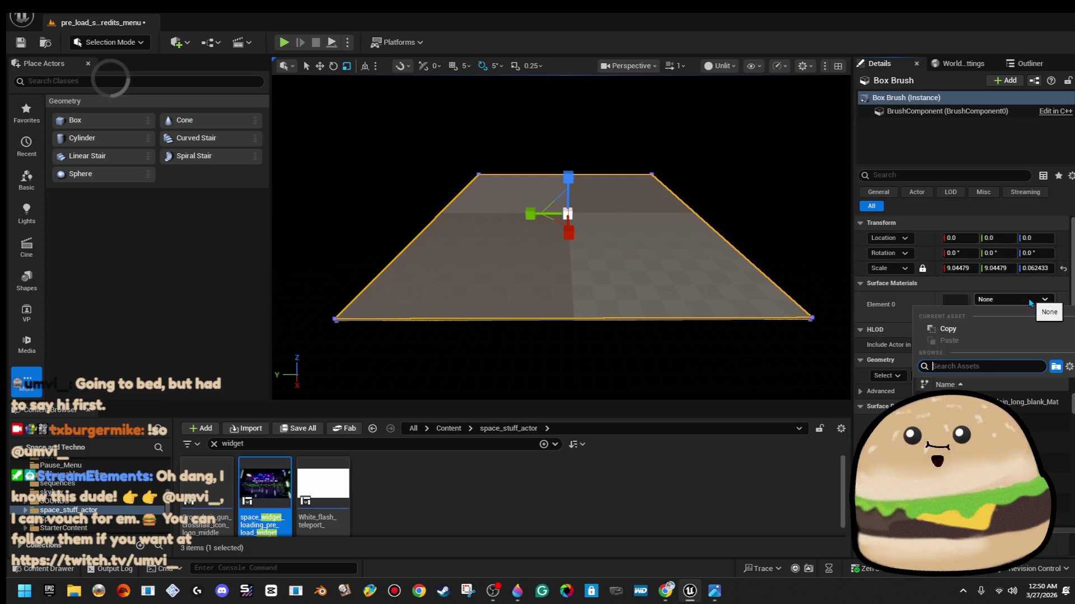
text(insi)
key(Return)
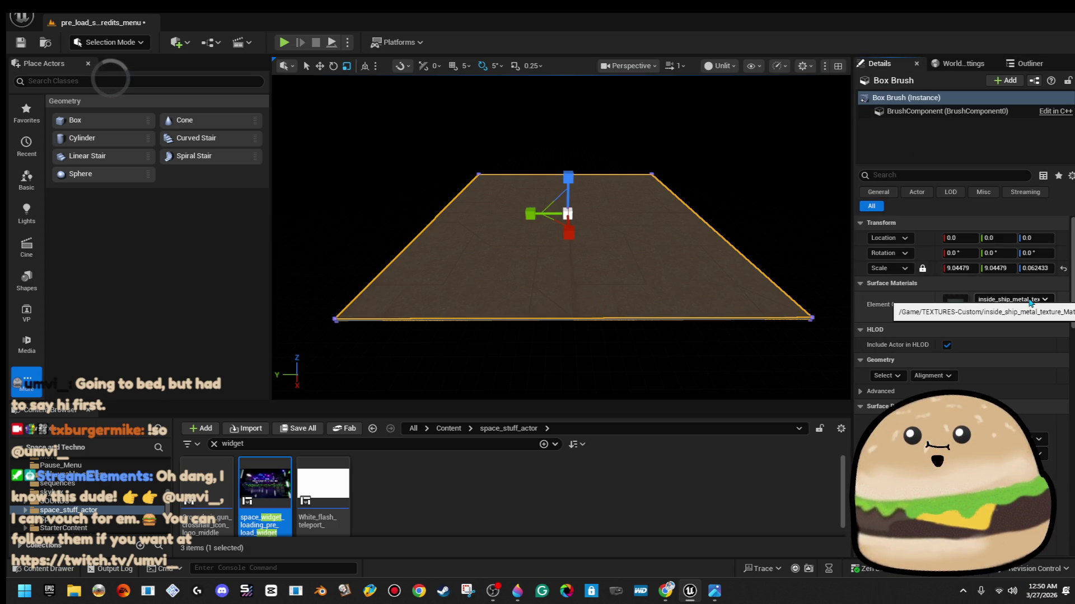
Preview the metal floor from several camera angles and scale the brush up uniformly
click(789, 179)
mouse_move(789, 179)
mouse_down()
mouse_move(790, 134)
mouse_move(789, 154)
mouse_move(789, 145)
mouse_up()
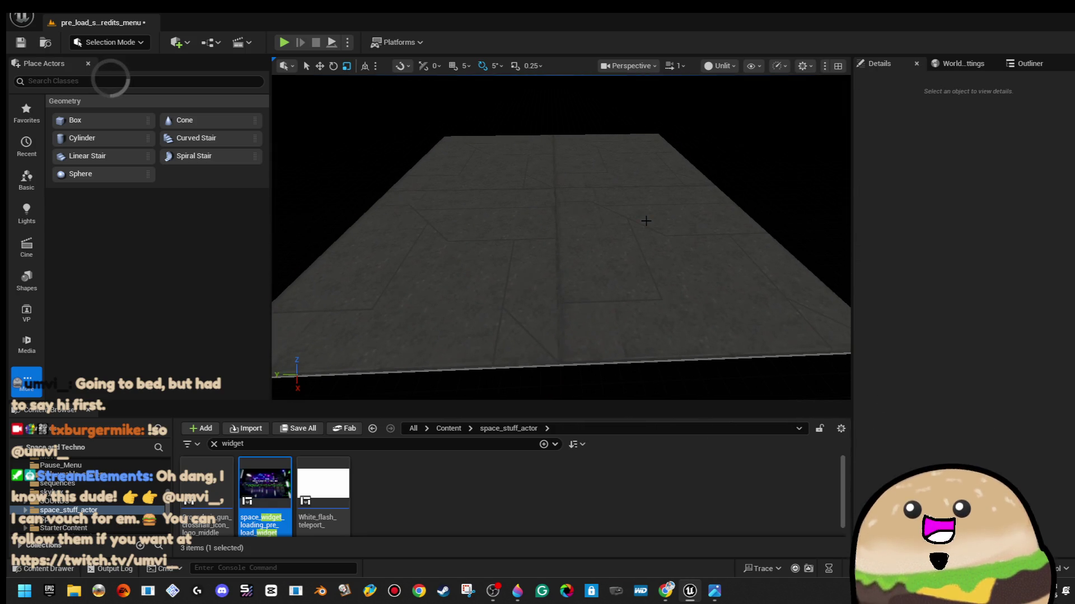
click(560, 252)
drag(559, 251, 559, 269)
click(559, 112)
drag(560, 112, 559, 92)
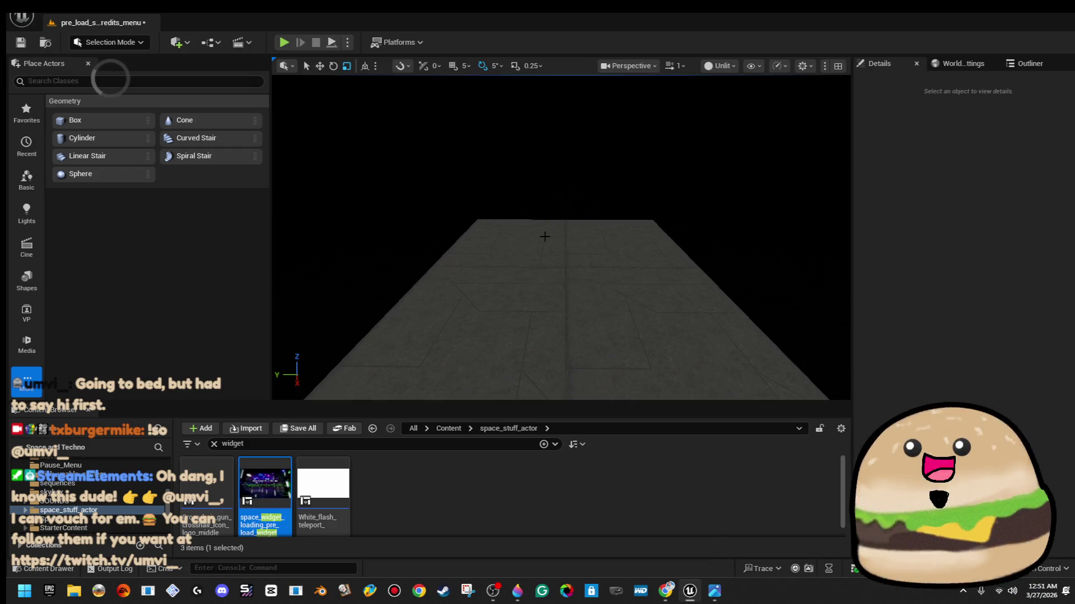
click(545, 236)
drag(544, 236, 603, 231)
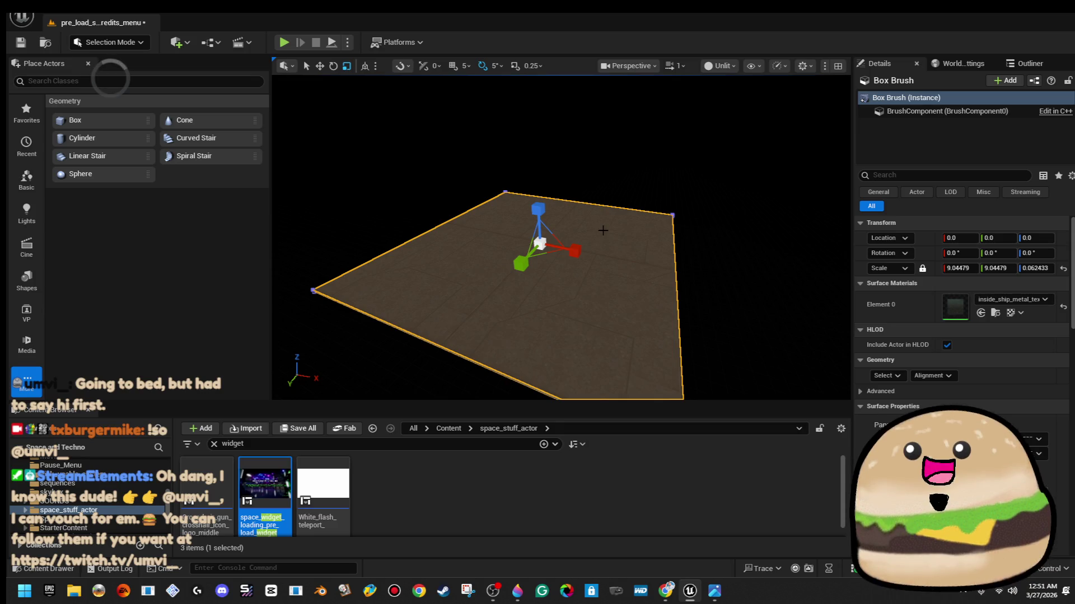
mouse_move(539, 242)
mouse_down()
mouse_move(565, 224)
mouse_move(539, 205)
mouse_move(547, 198)
mouse_up()
Stretch the brush along X and raise it to a height of about Z 982.5
mouse_move(575, 251)
mouse_down()
mouse_move(586, 253)
mouse_move(559, 224)
mouse_move(571, 202)
mouse_move(554, 233)
mouse_move(601, 268)
mouse_up()
key(w)
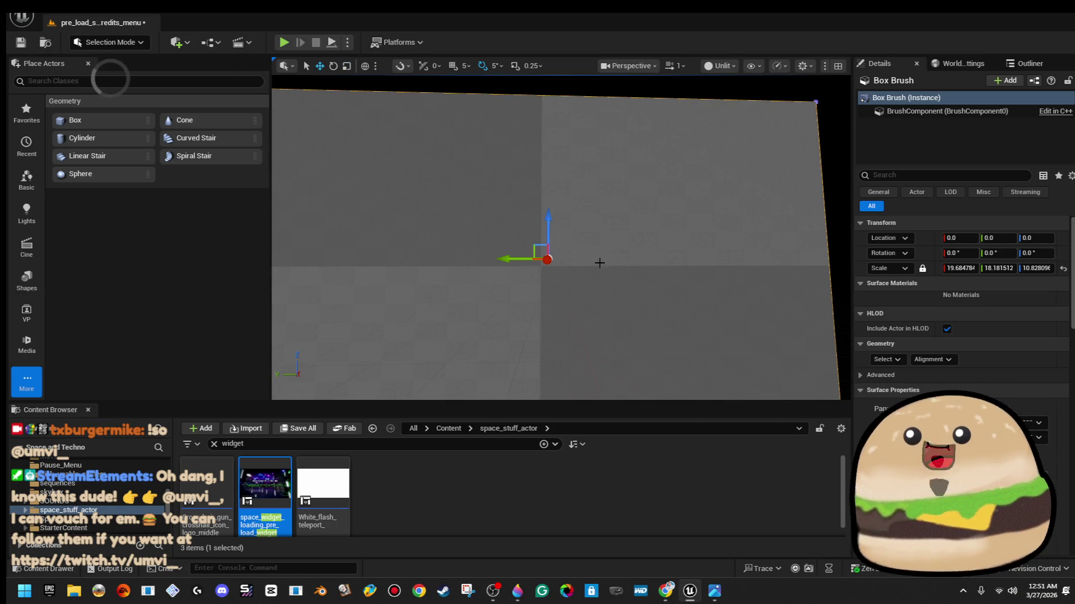
mouse_move(556, 226)
mouse_down()
mouse_move(552, 115)
mouse_move(551, 178)
mouse_move(510, 187)
mouse_move(477, 95)
mouse_up()
drag(391, 98, 386, 65)
key(f)
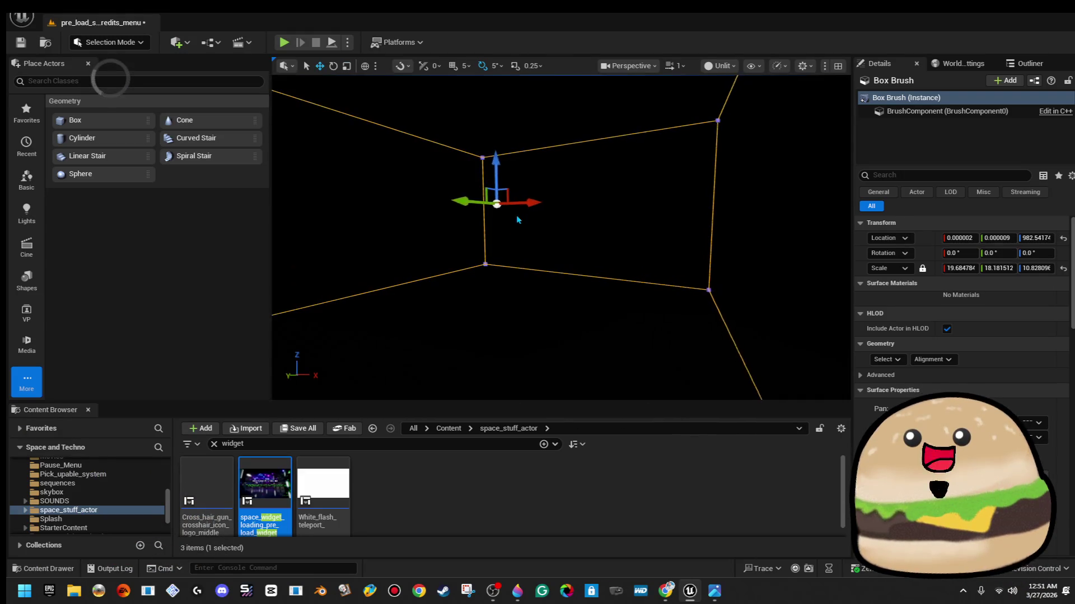
Duplicate the box along X to about 29 and scale the copy to roughly 19 × 17.6
mouse_move(526, 202)
mouse_down()
mouse_move(501, 204)
mouse_move(550, 201)
mouse_up()
drag(569, 215, 570, 220)
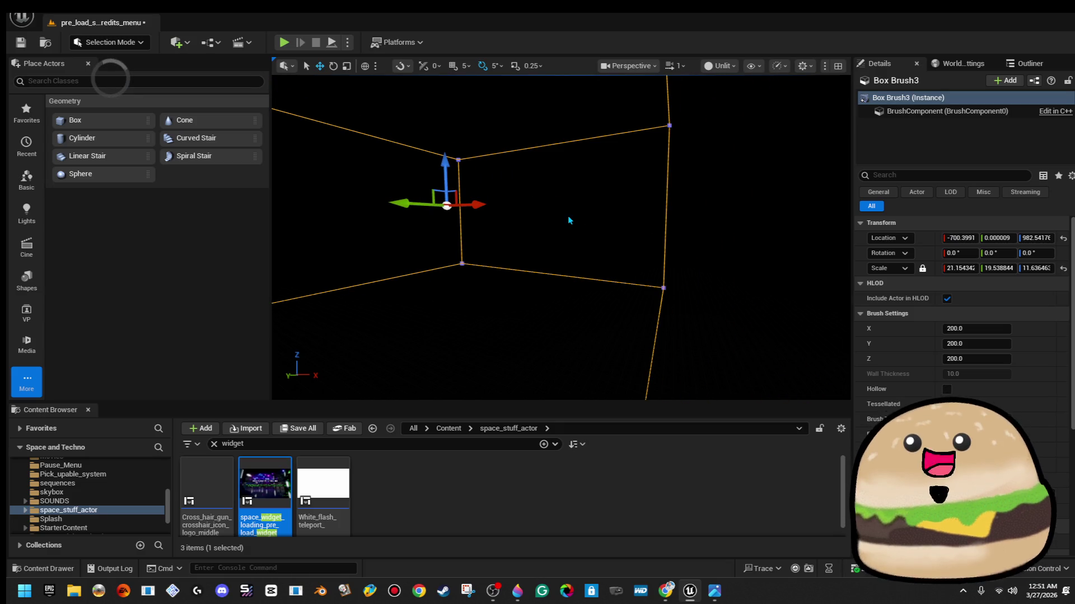
mouse_move(475, 205)
mouse_down()
mouse_move(548, 204)
mouse_move(549, 224)
mouse_move(554, 207)
mouse_move(551, 188)
mouse_move(450, 188)
mouse_move(439, 160)
mouse_up()
key(r)
drag(560, 252, 535, 238)
drag(567, 136, 564, 142)
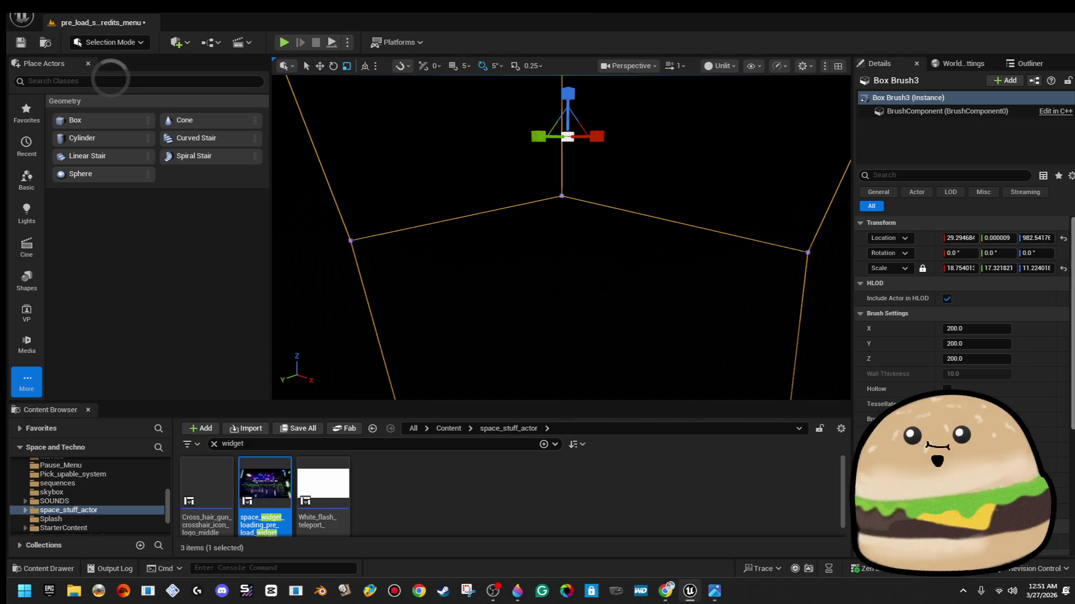
key(ctrl+z)
key(ctrl+z)
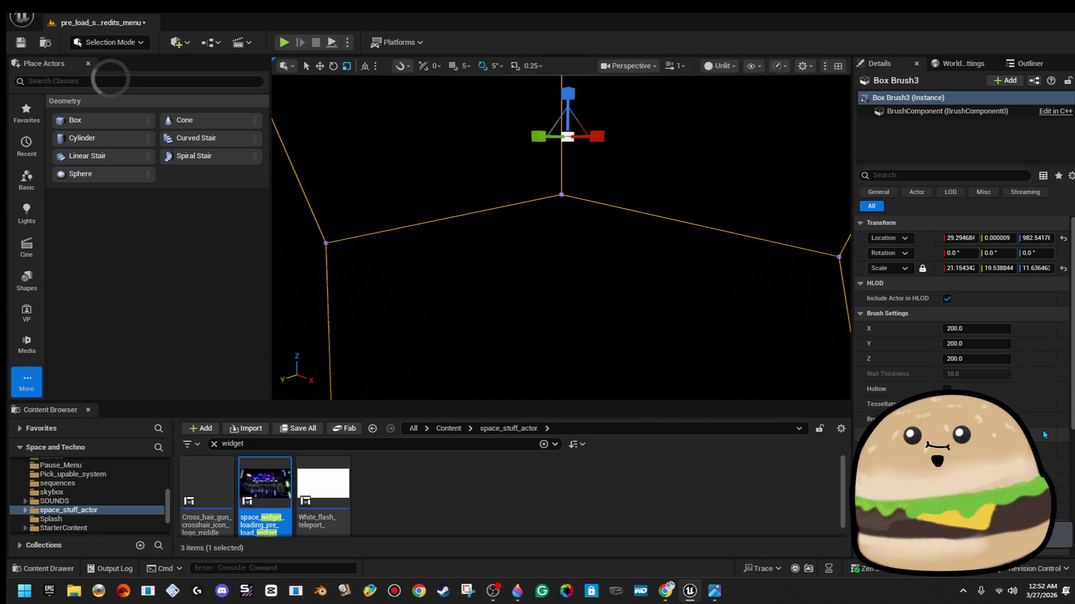
drag(569, 139, 629, 191)
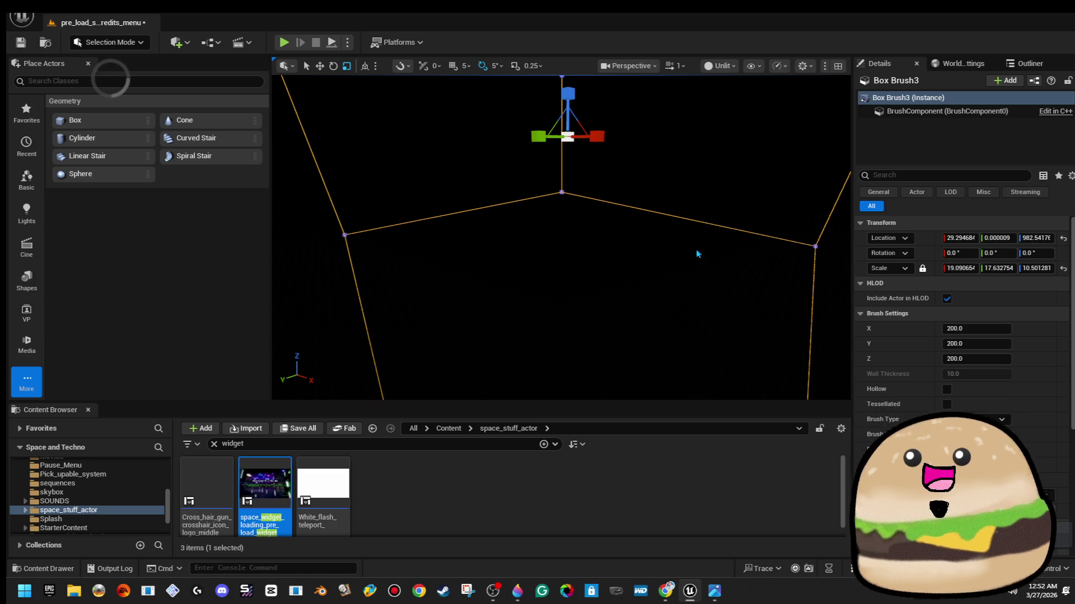
mouse_move(634, 238)
mouse_down()
mouse_move(598, 239)
mouse_move(635, 238)
mouse_move(627, 185)
mouse_up()
mouse_move(662, 293)
mouse_down()
mouse_move(662, 328)
mouse_move(662, 279)
mouse_move(666, 293)
mouse_up()
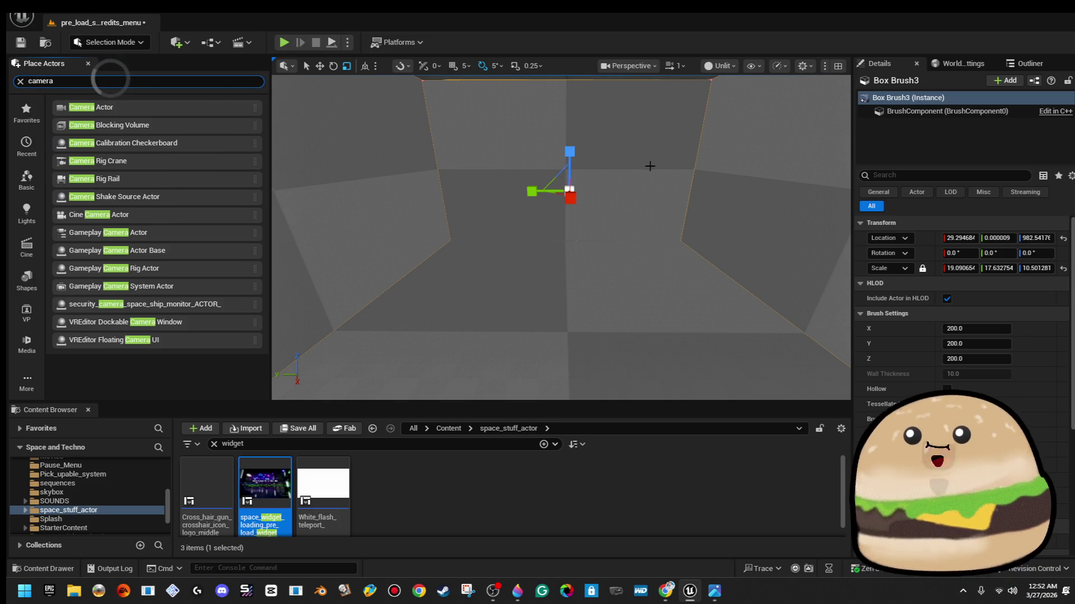
Select the floor face, add all brush faces, and assign them inside_ship_metal_tex
drag(604, 239, 604, 184)
drag(604, 252, 604, 263)
click(605, 264)
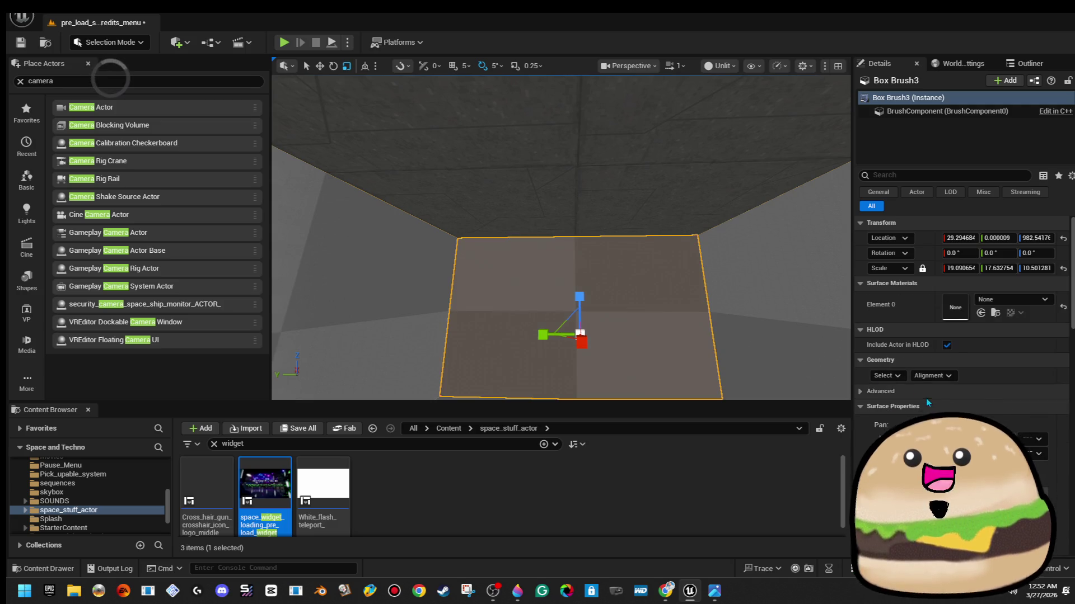
click(952, 409)
click(991, 300)
click(1016, 346)
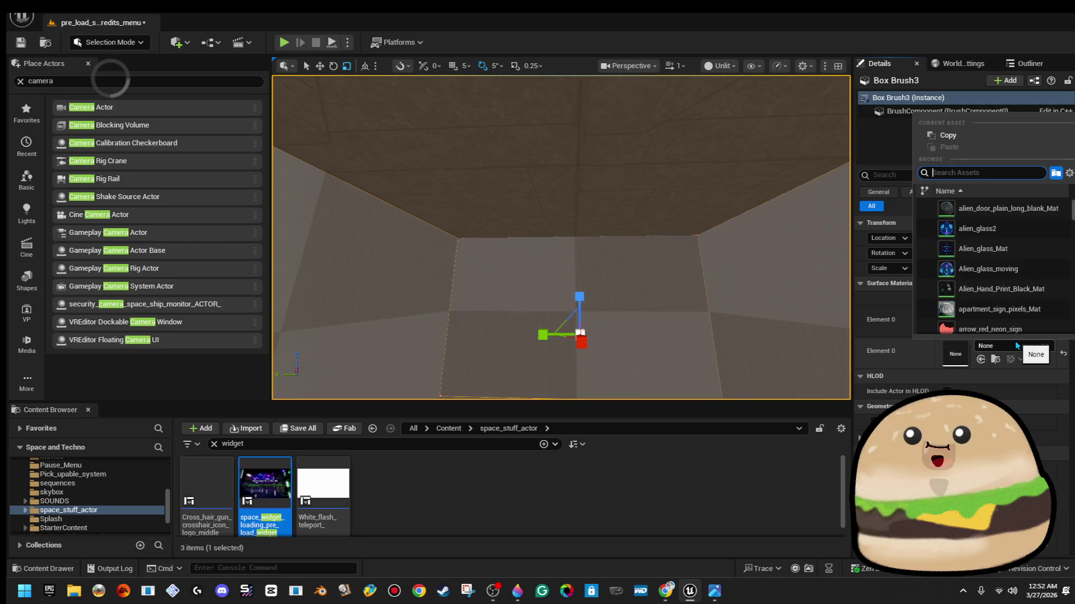
click(991, 208)
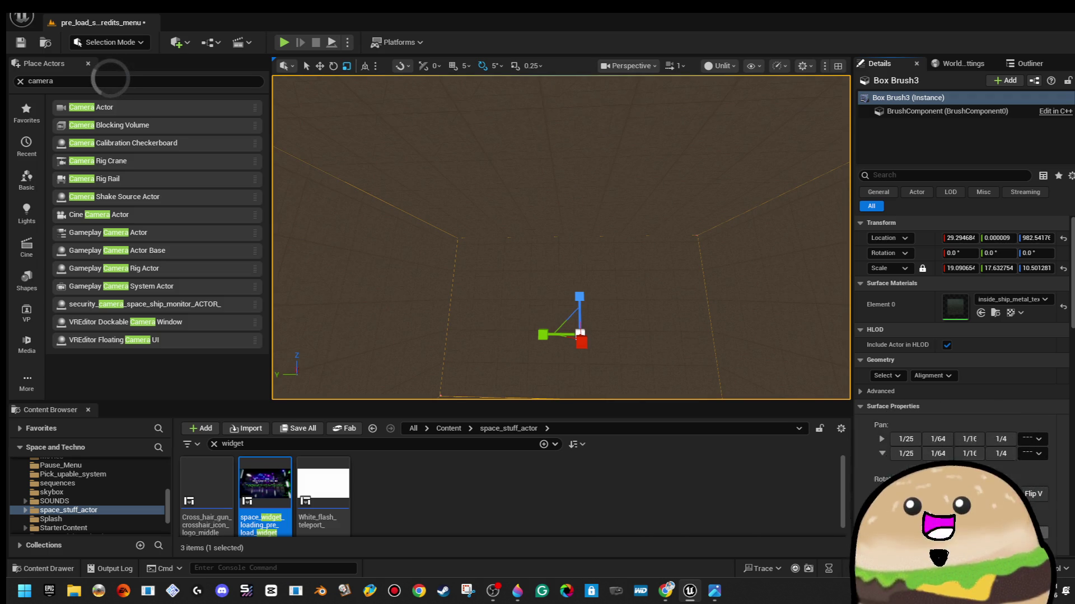
mouse_move(560, 235)
mouse_down()
mouse_move(503, 235)
mouse_move(537, 241)
mouse_move(503, 246)
mouse_up()
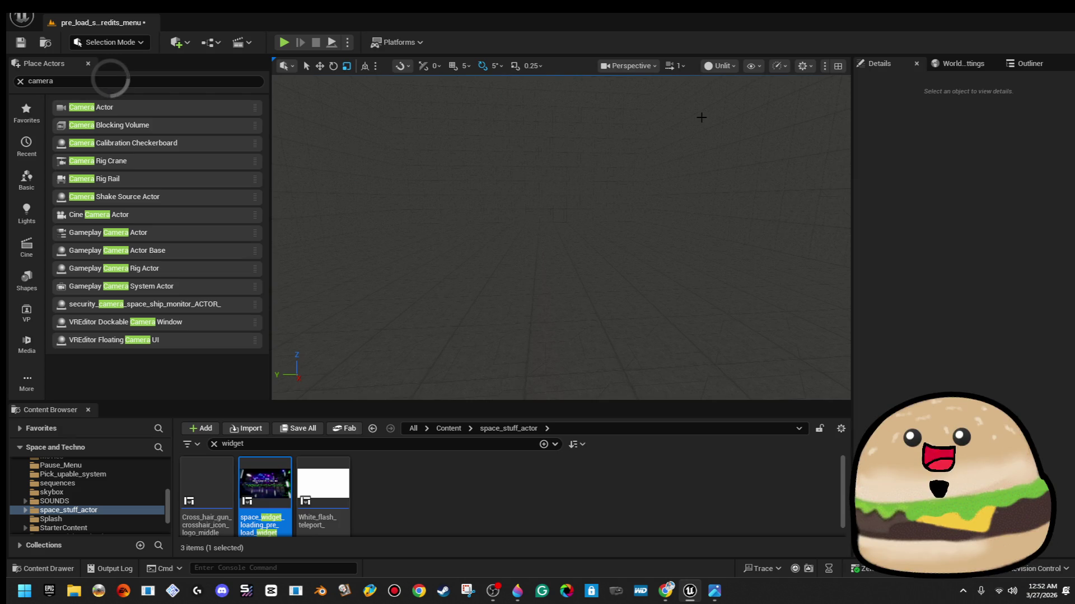
Set Box Brush3's Scale X to 5.0 with proportions locked and focus on it
mouse_move(89, 107)
mouse_down()
mouse_move(725, 314)
mouse_move(749, 278)
mouse_move(811, 237)
mouse_move(626, 258)
mouse_up()
key(Delete)
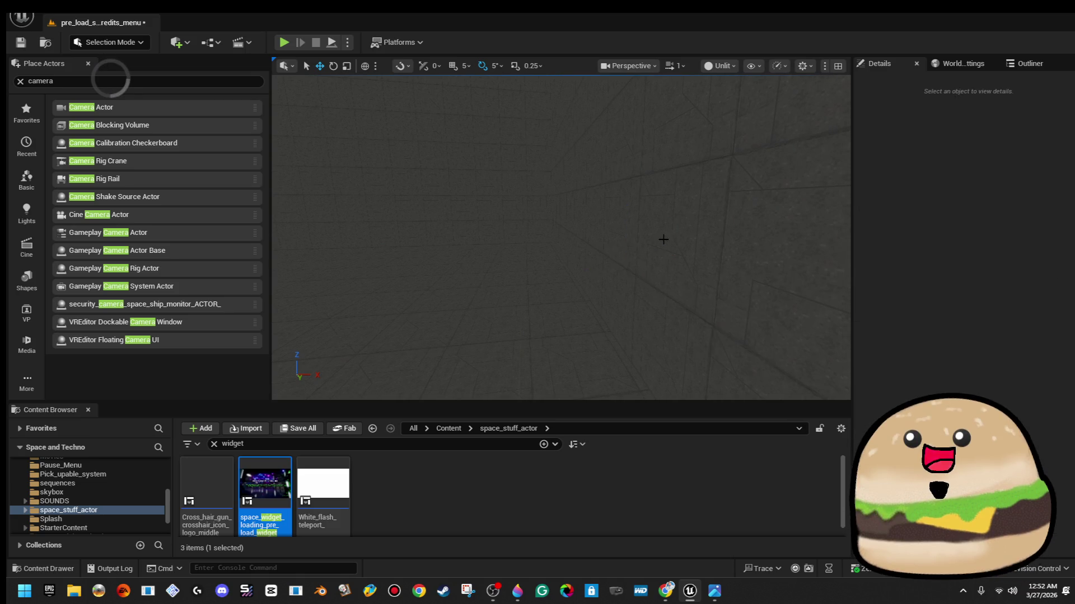
click(751, 235)
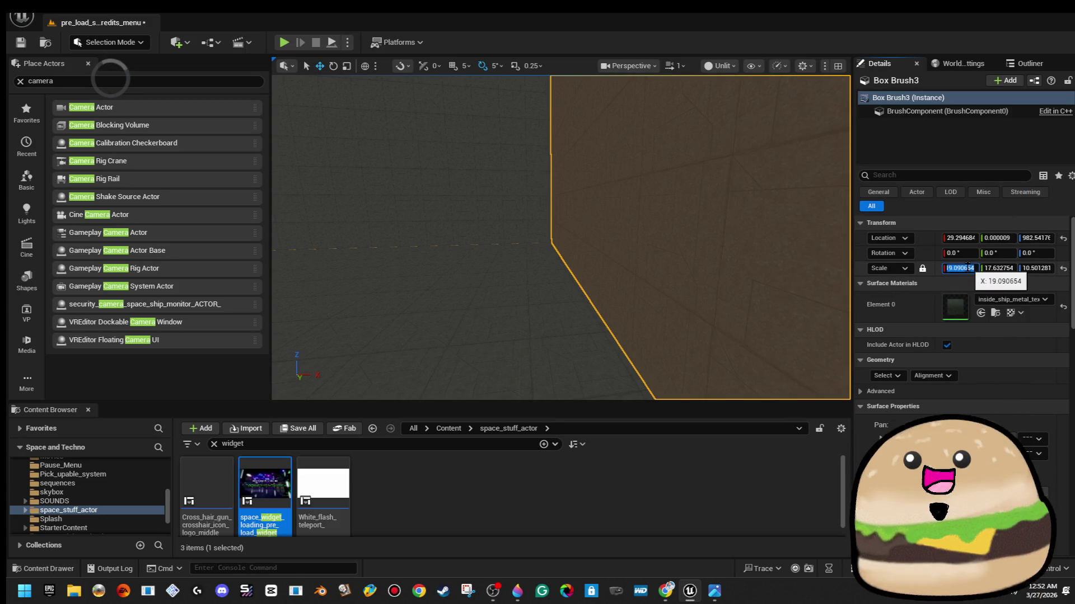
text(5)
key(Return)
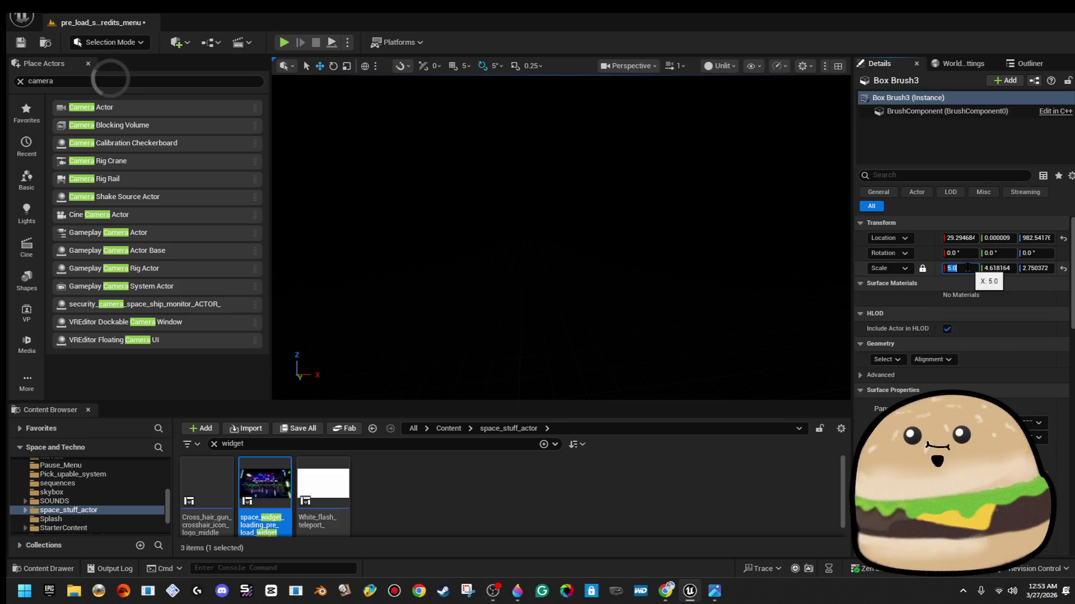
click(572, 267)
key(ctrl+z)
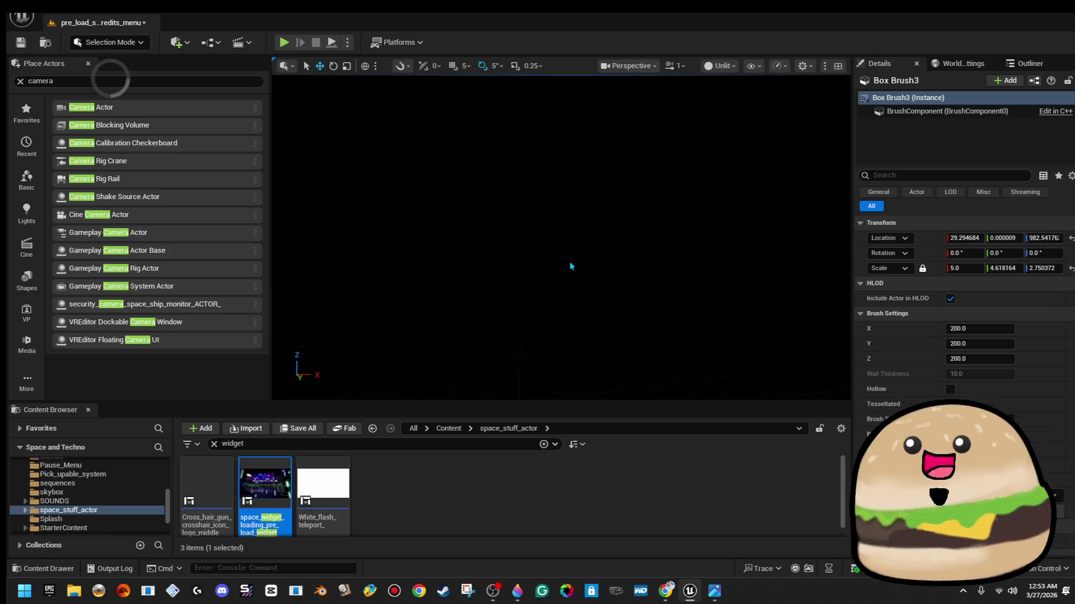
key(f)
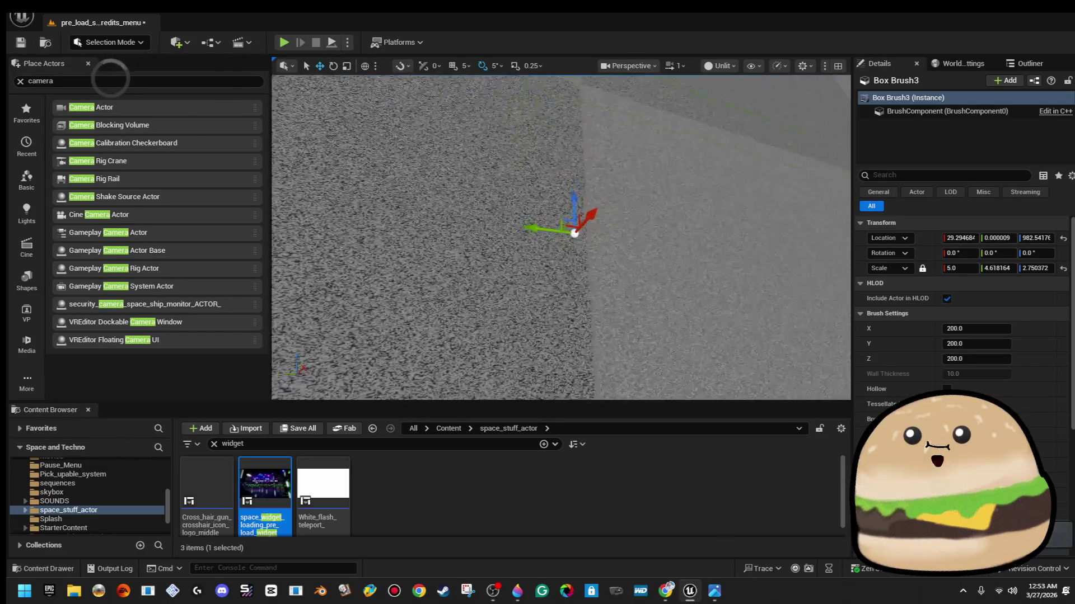
Set Box Brush2's Scale X to 6.0, undo stray changes, and focus on it
click(669, 269)
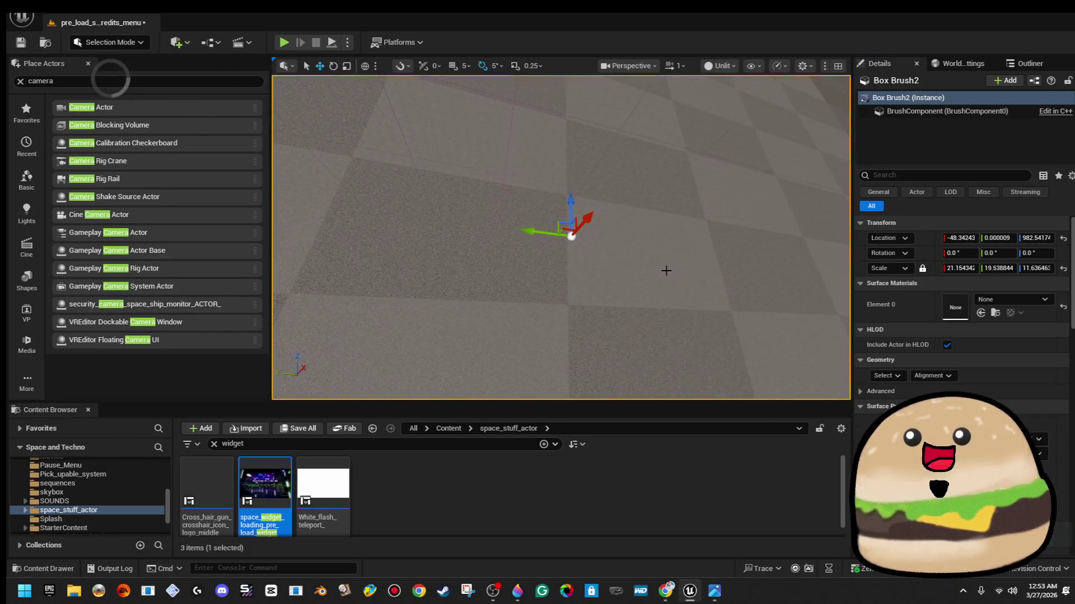
click(971, 268)
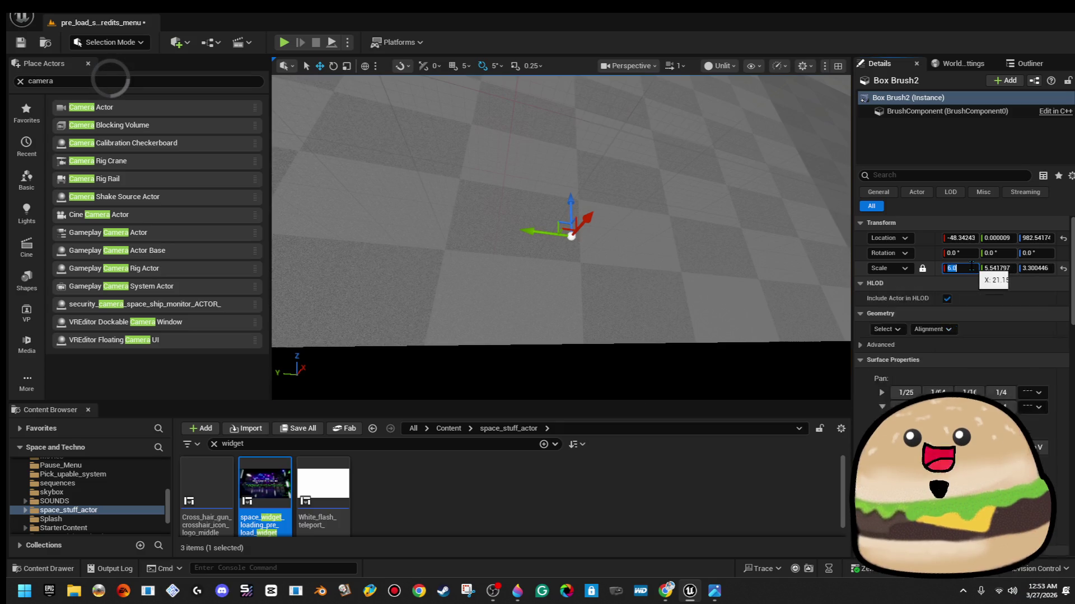
key(Return)
drag(631, 256, 610, 218)
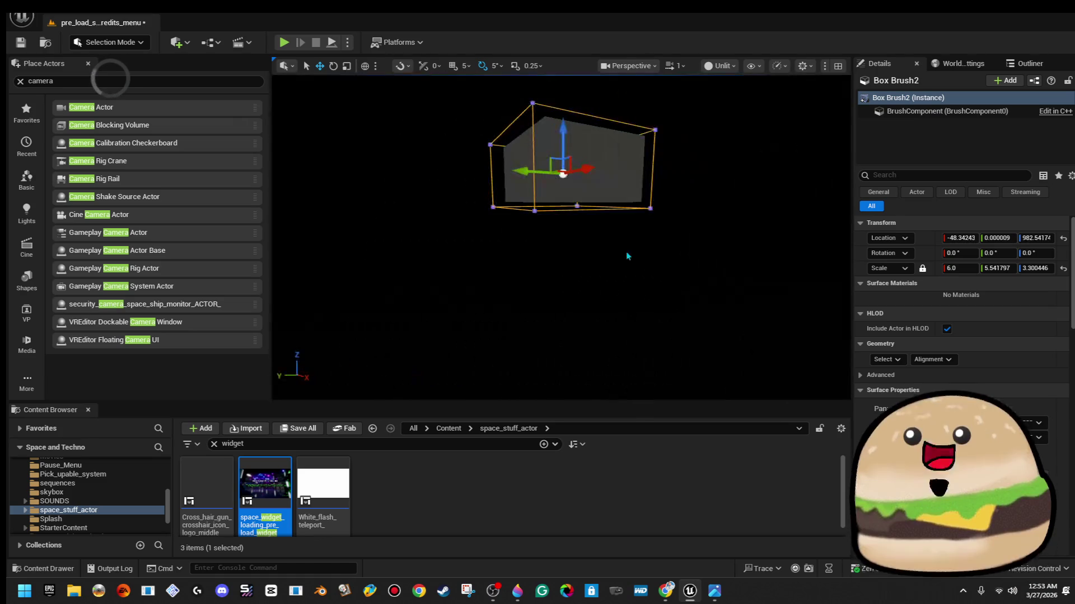
key(Escape)
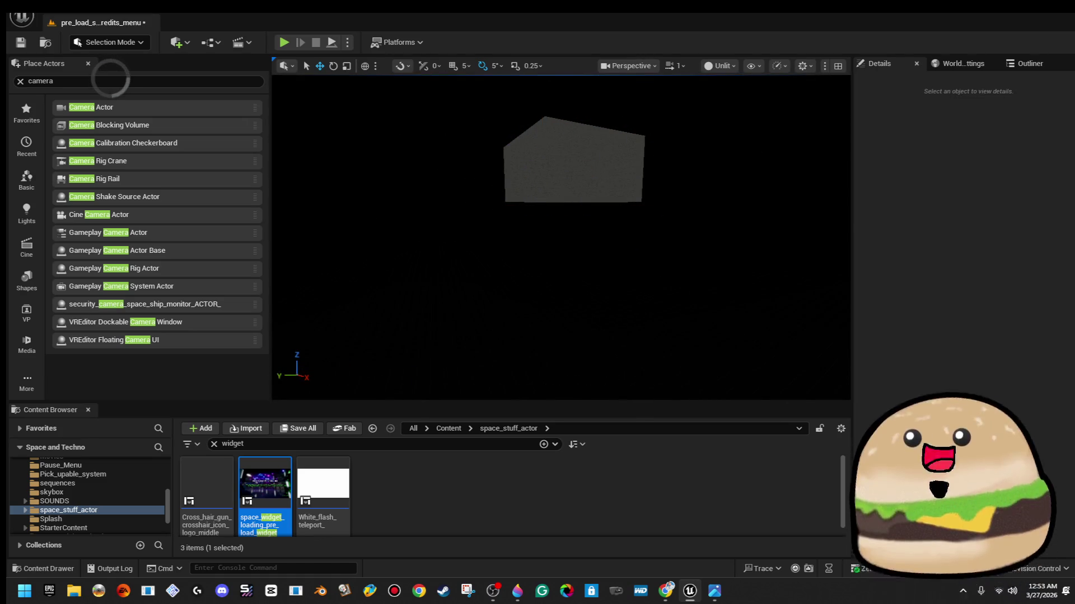
key(ctrl+z)
key(ctrl+z)
key(ctrl+z)
key(ctrl+z)
key(ctrl+z)
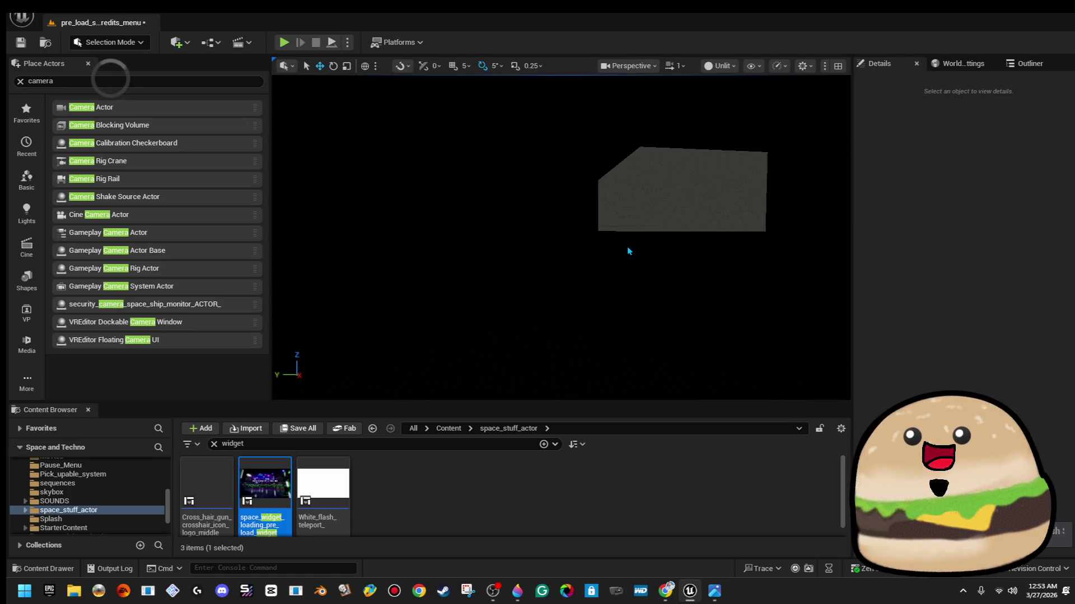
key(ctrl+z)
key(ctrl+z)
key(ctrl+z)
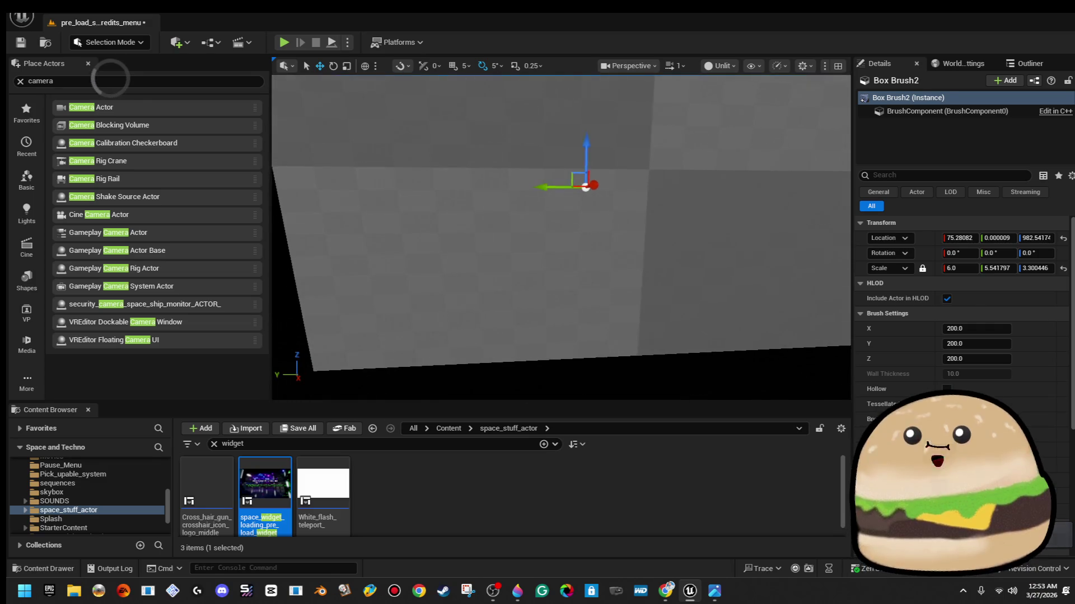
key(ctrl+z)
key(ctrl+z)
key(ctrl+z)
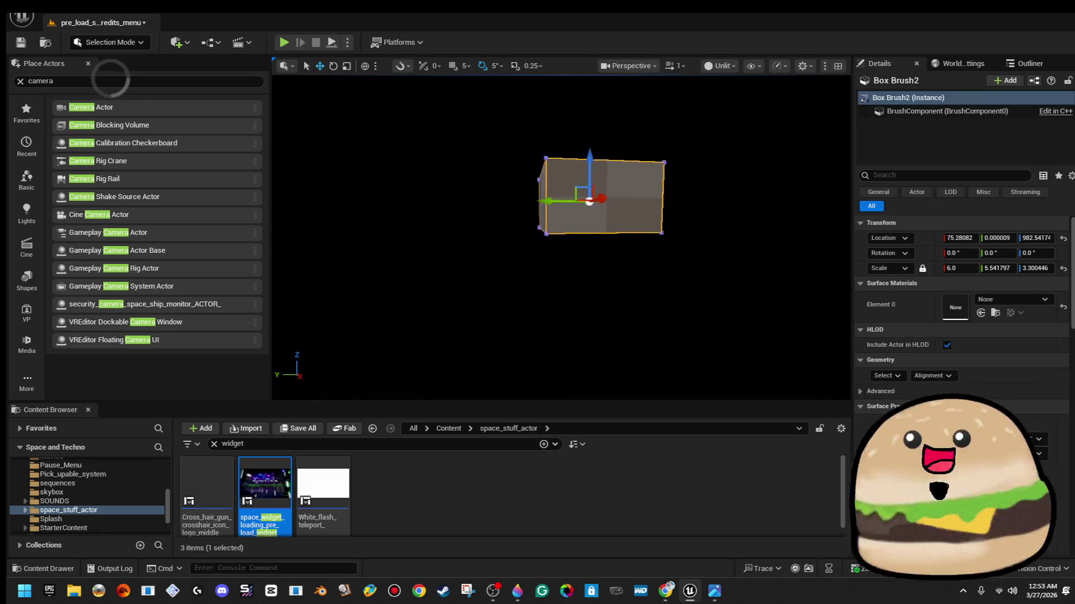
key(f)
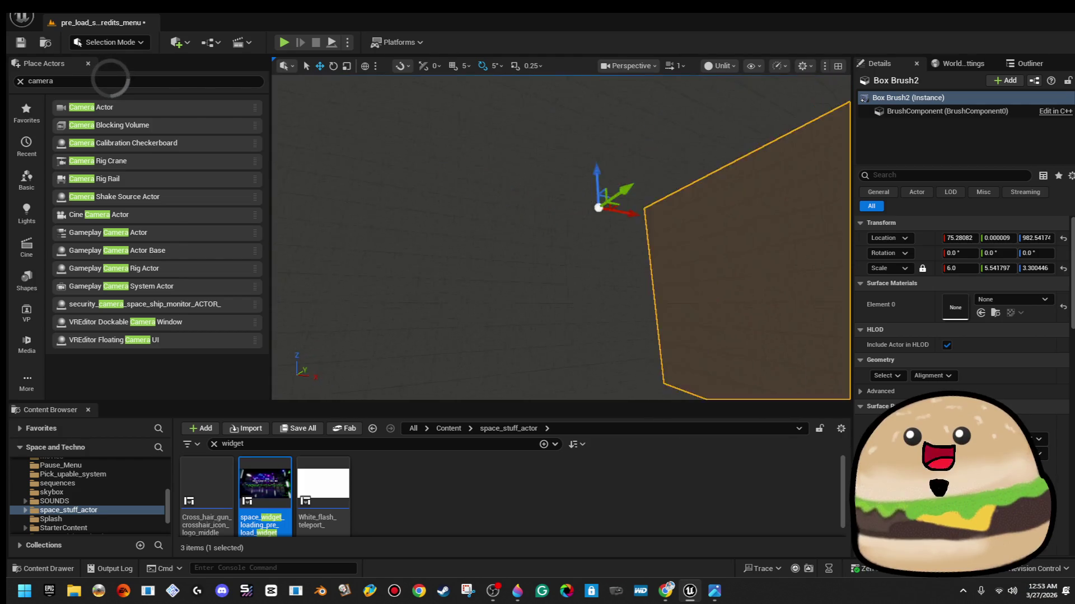
click(964, 65)
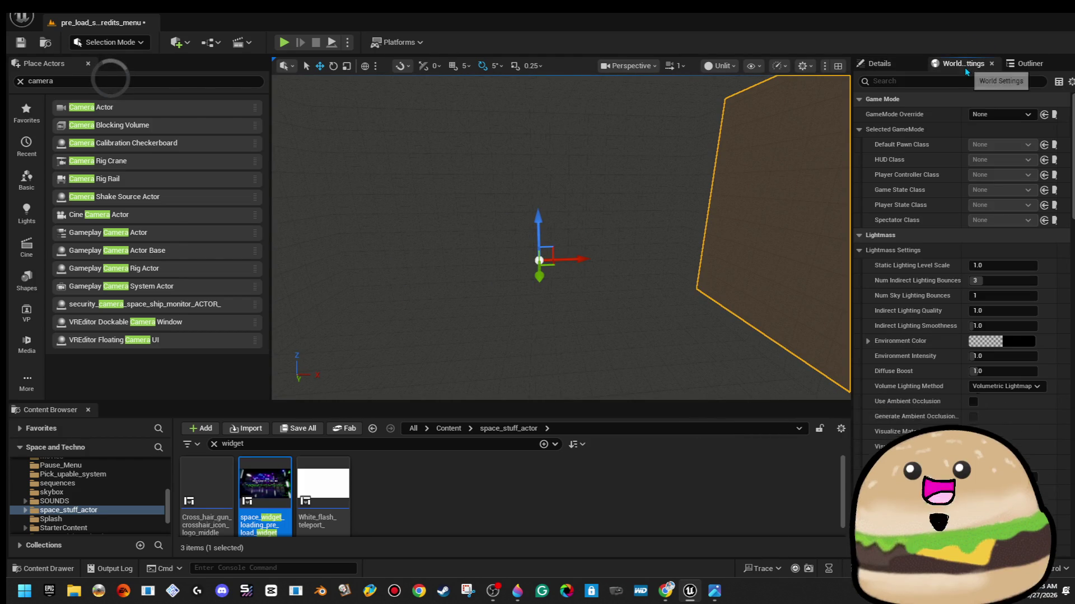
Place a Camera Actor and a Point Light inside the room
click(1029, 64)
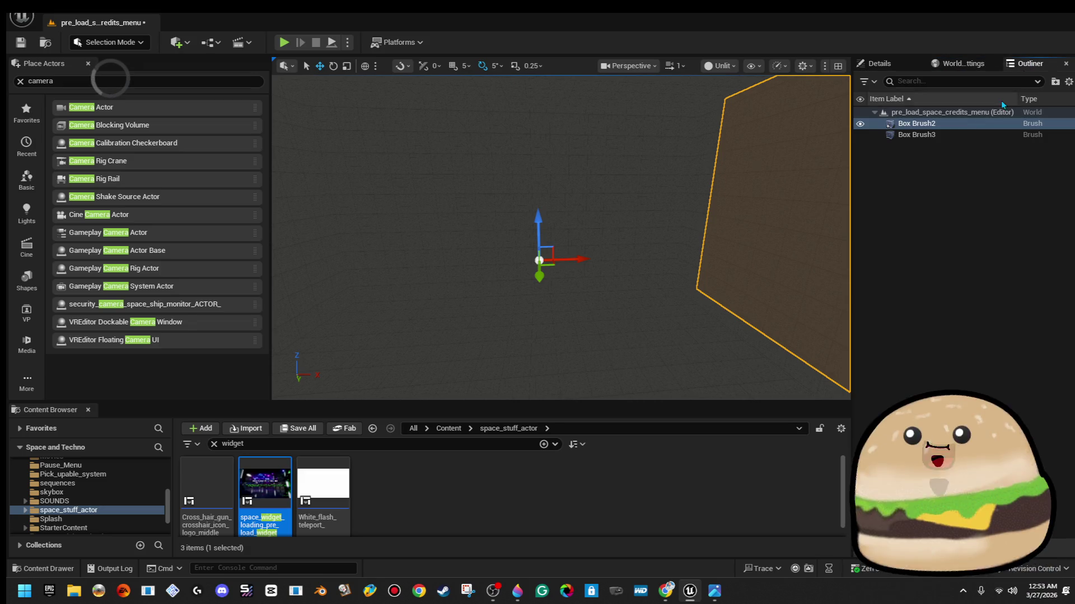
mouse_move(137, 109)
mouse_down()
mouse_move(336, 126)
mouse_move(569, 216)
mouse_move(837, 251)
mouse_move(727, 241)
mouse_up()
key(f)
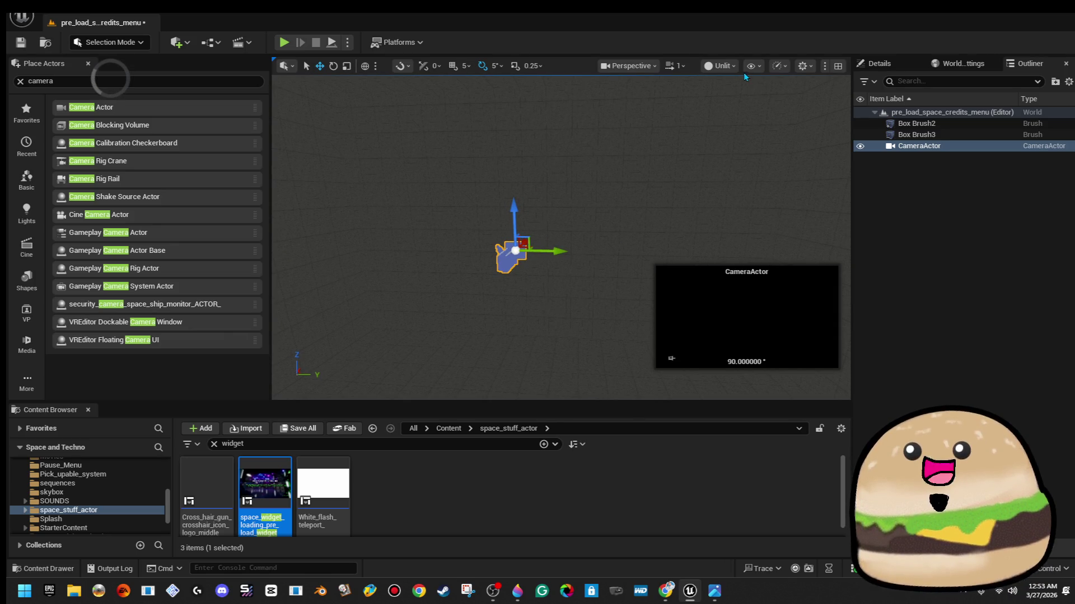
click(721, 65)
click(580, 185)
click(555, 134)
click(548, 119)
Switch the viewport to Lighting Only and fly in to view the lit room
click(720, 68)
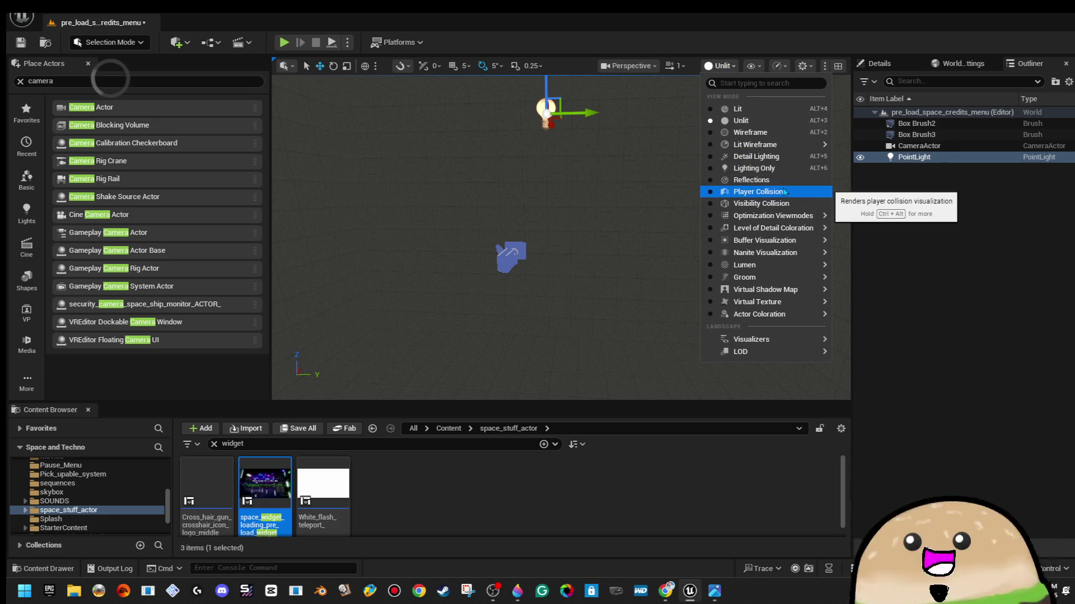
click(754, 168)
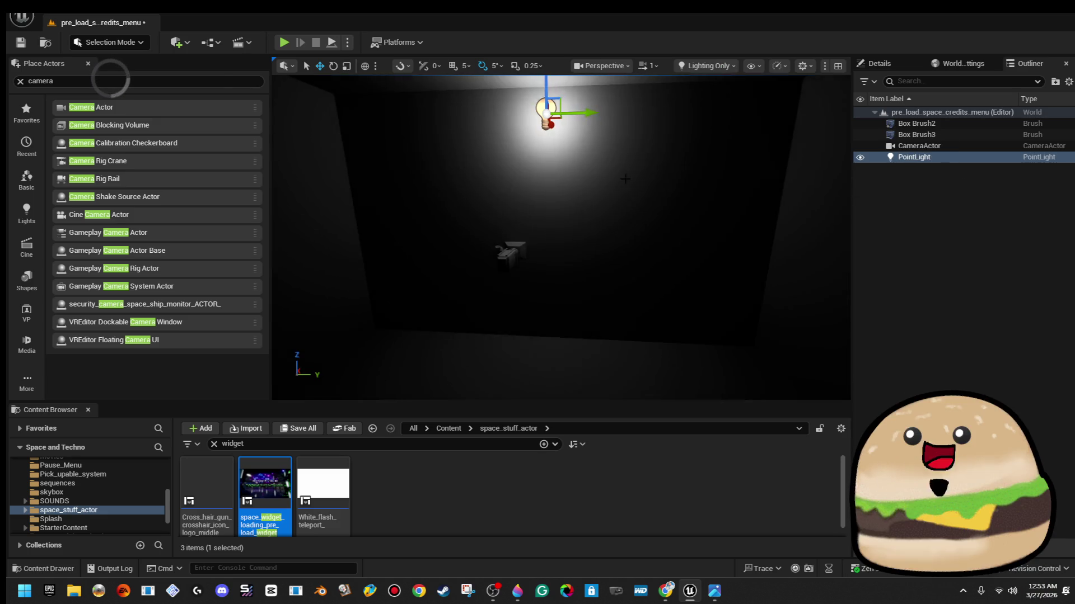
key(s)
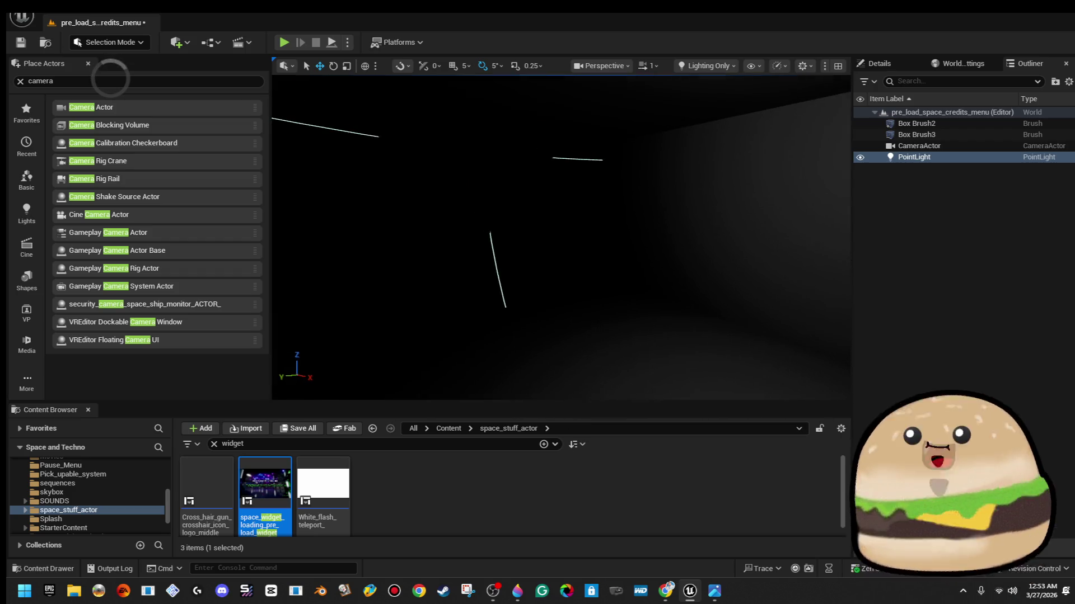
key(w)
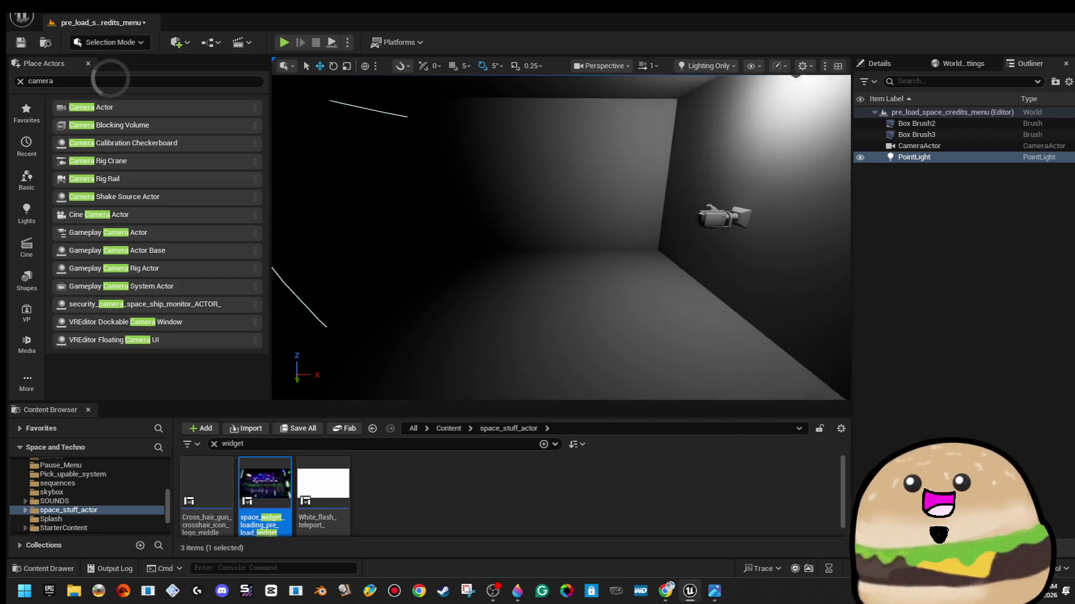
click(728, 212)
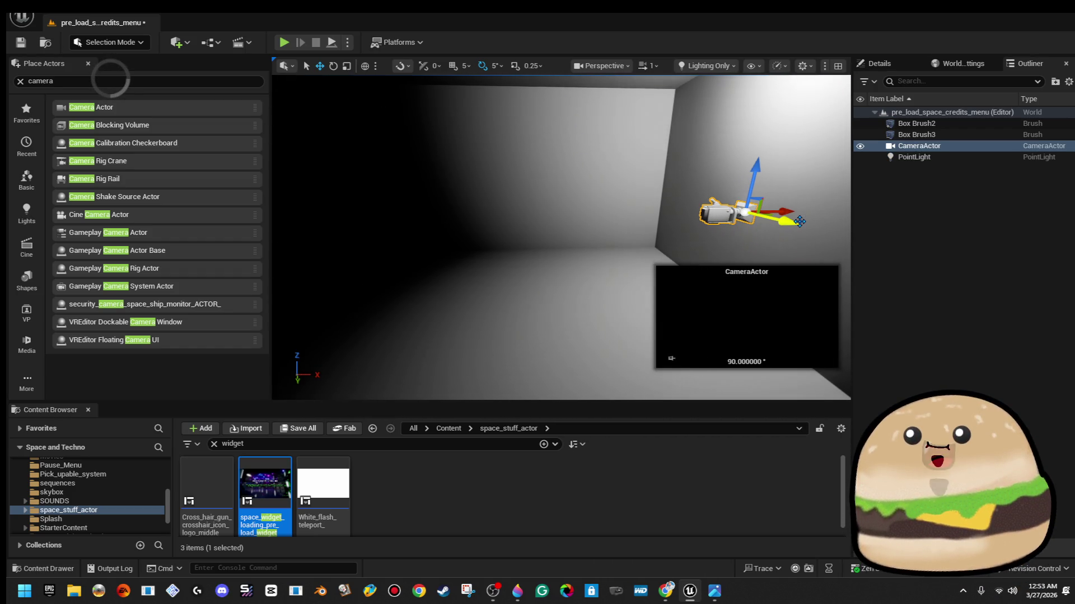
drag(672, 209, 672, 210)
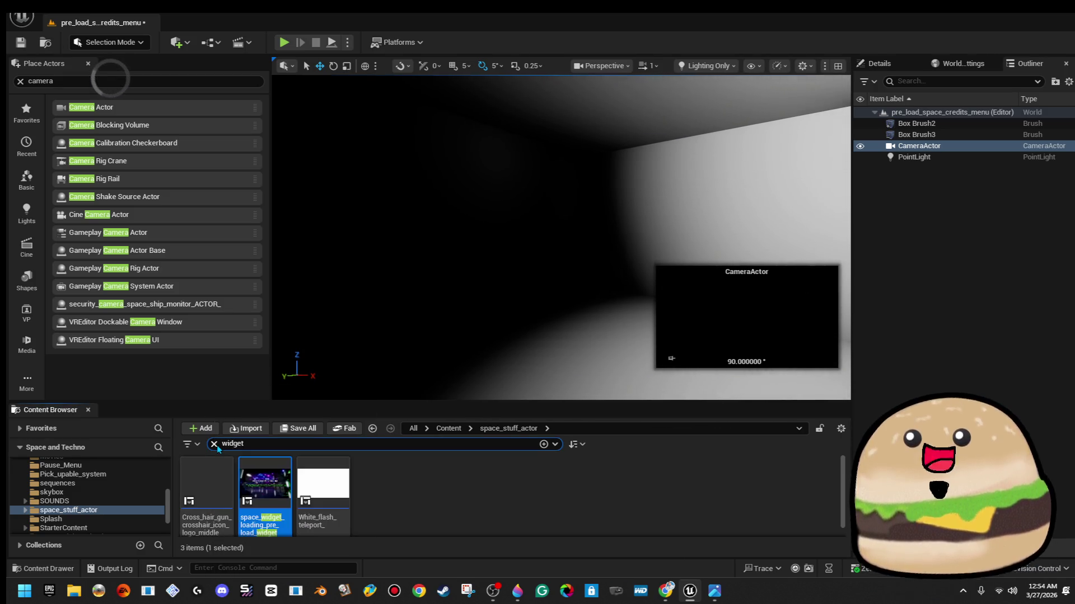
click(214, 444)
scroll(719, 486, down, 10)
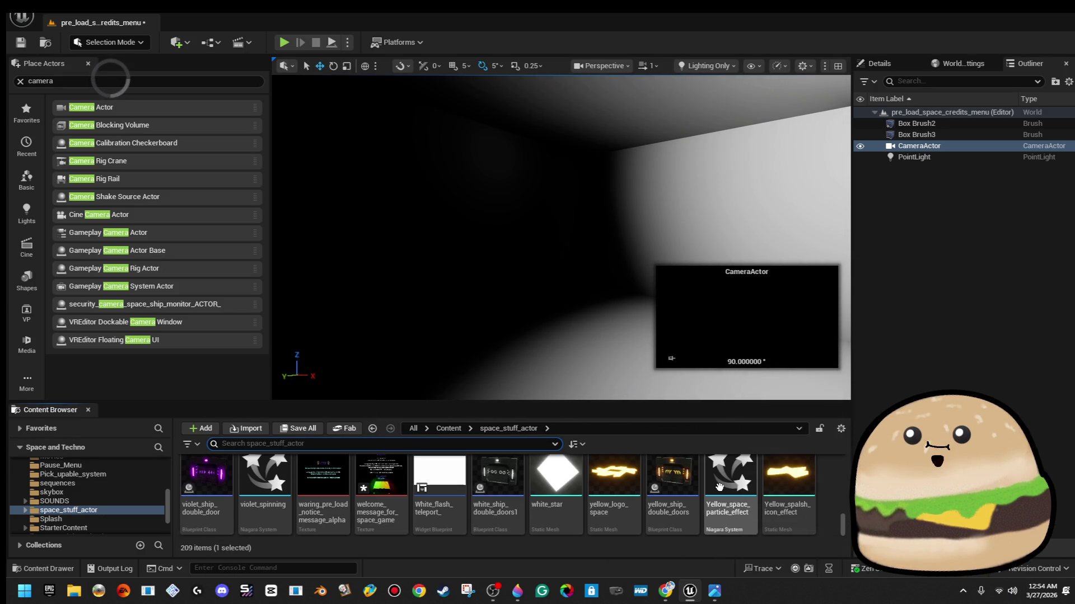
mouse_move(719, 487)
scroll(719, 488, up, 3)
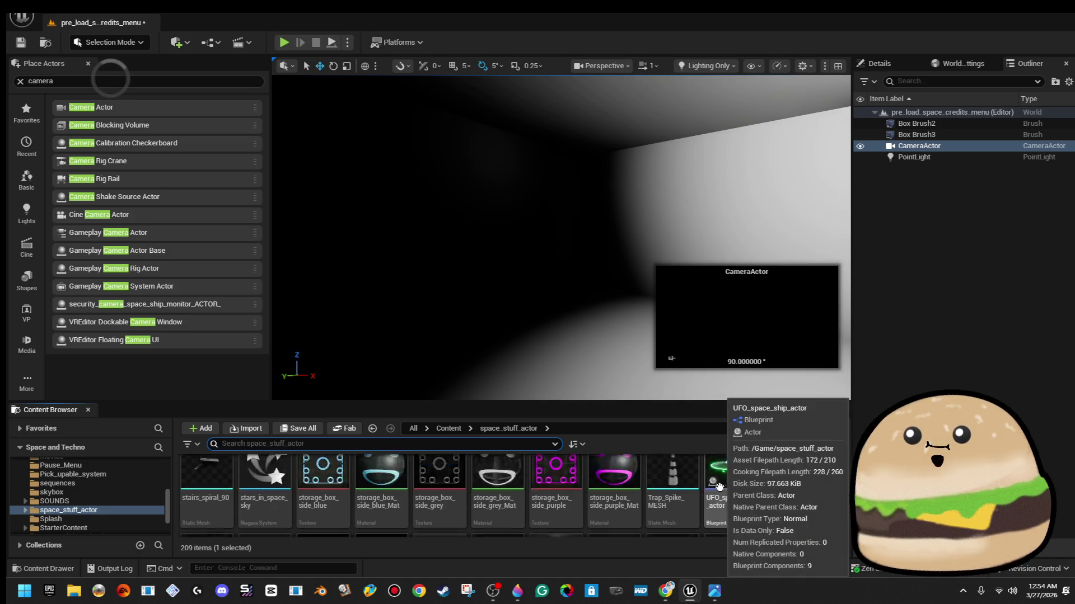
scroll(719, 497, up, 2)
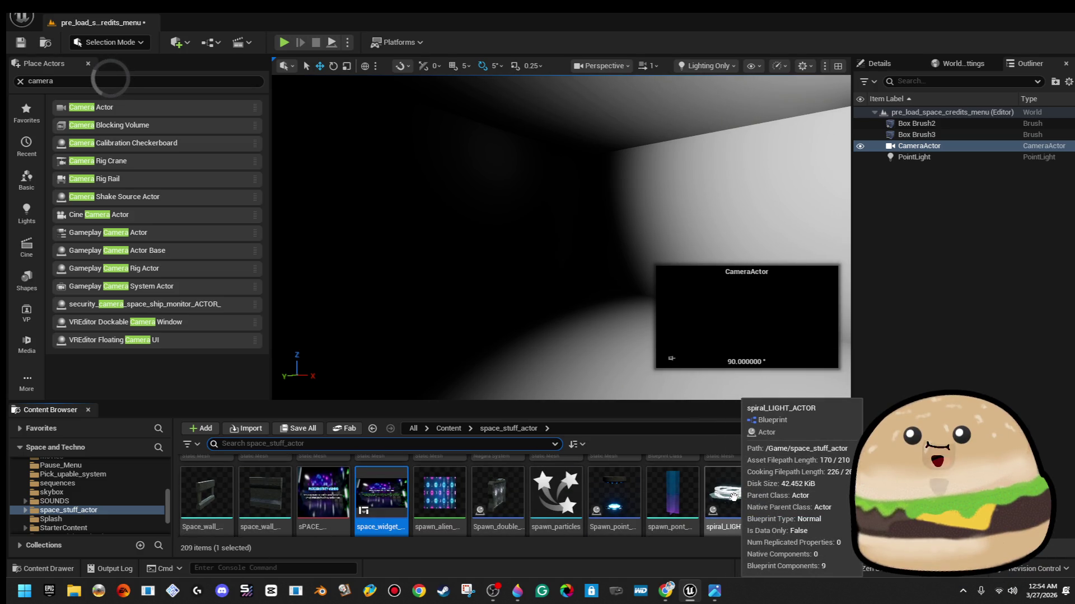
scroll(737, 499, up, 2)
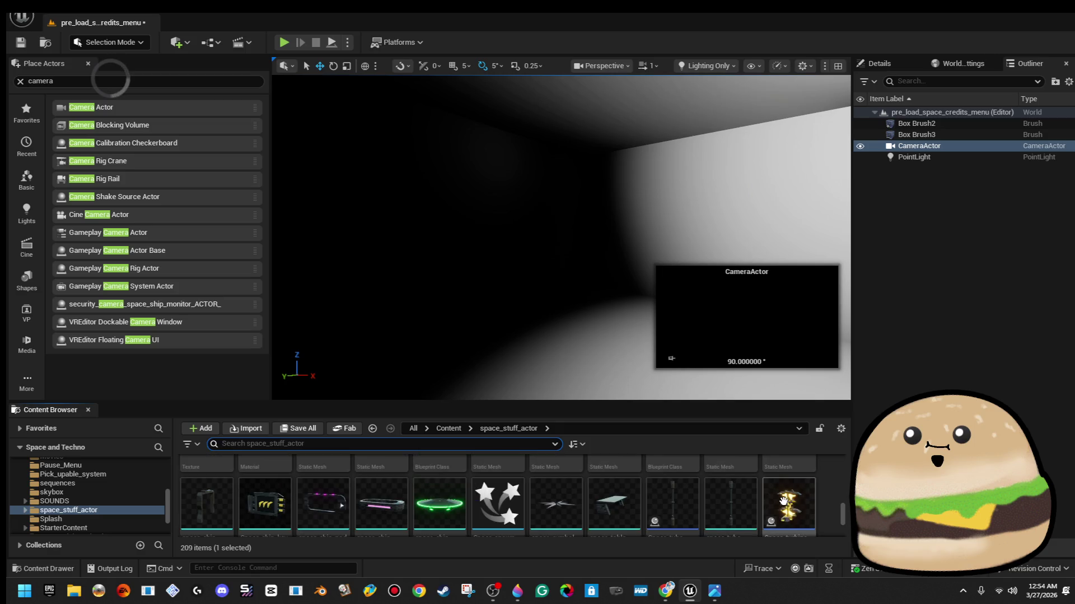
scroll(783, 502, up, 2)
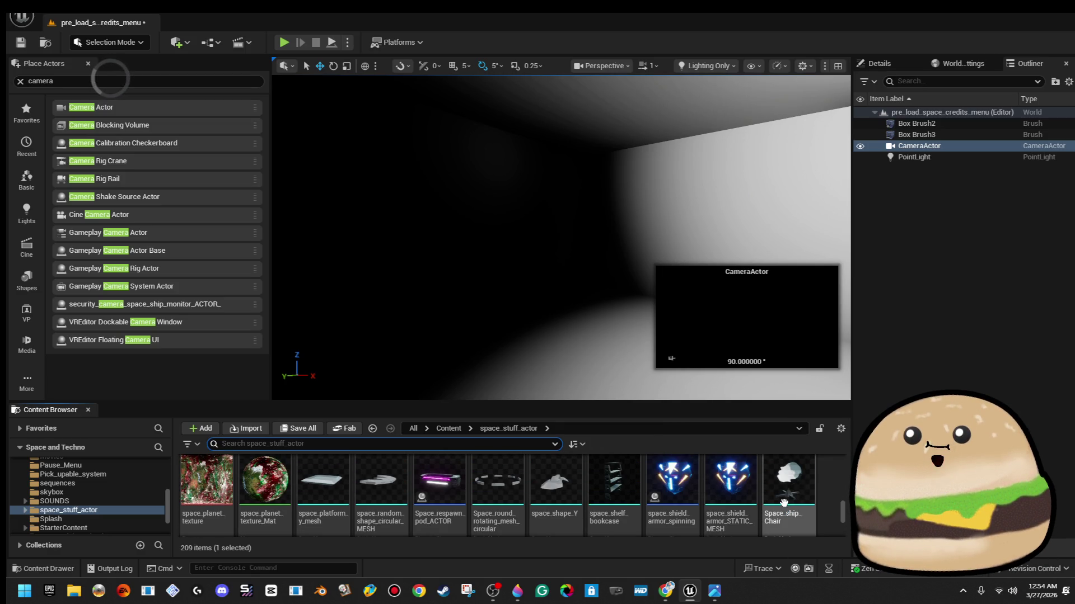
scroll(782, 509, up, 2)
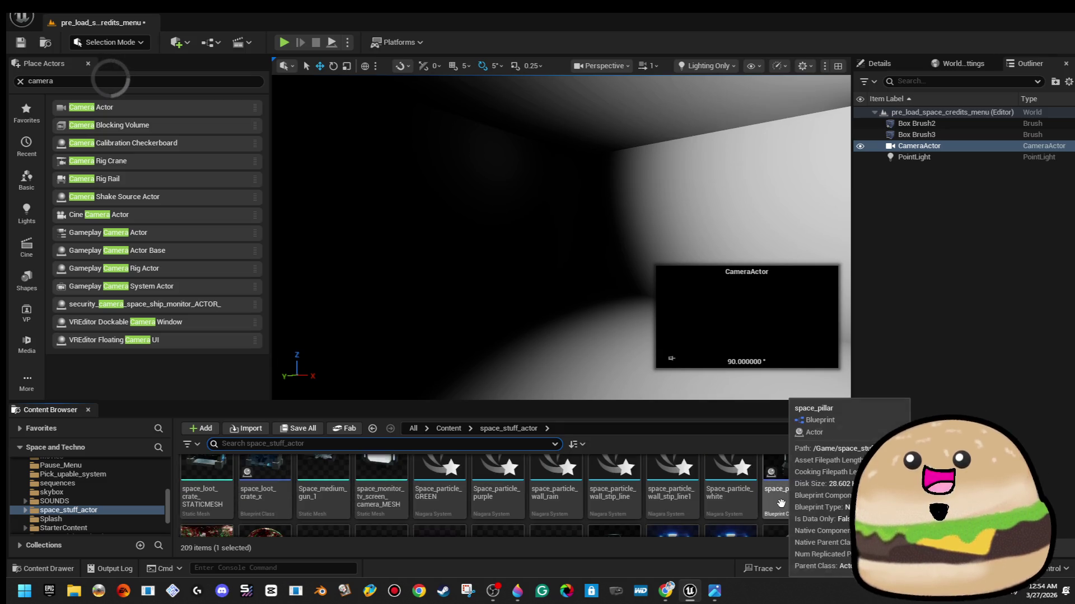
scroll(781, 506, down, 1)
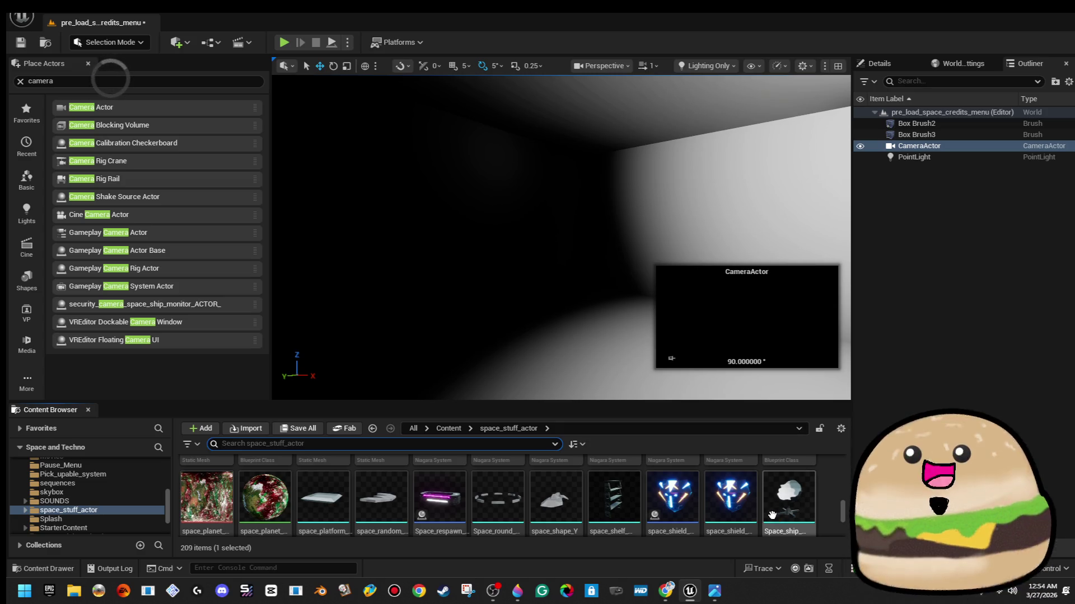
click(647, 229)
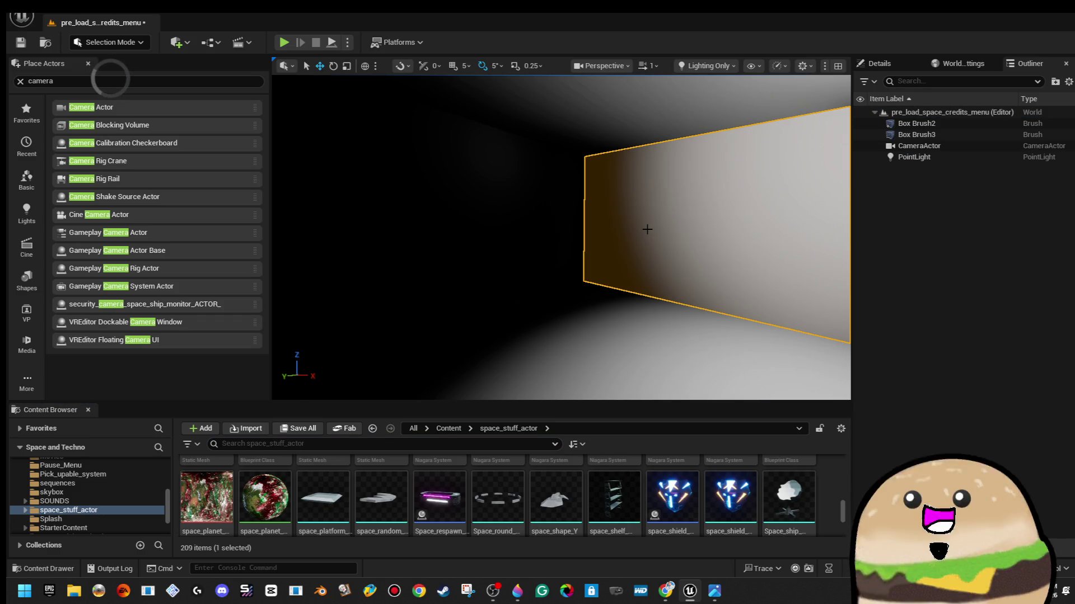
Rotate the CameraActor about 180 degrees in yaw so it looks into the room
mouse_move(613, 311)
mouse_down()
mouse_move(538, 224)
mouse_move(611, 261)
mouse_up()
click(538, 224)
click(549, 234)
key(e)
drag(653, 232, 683, 225)
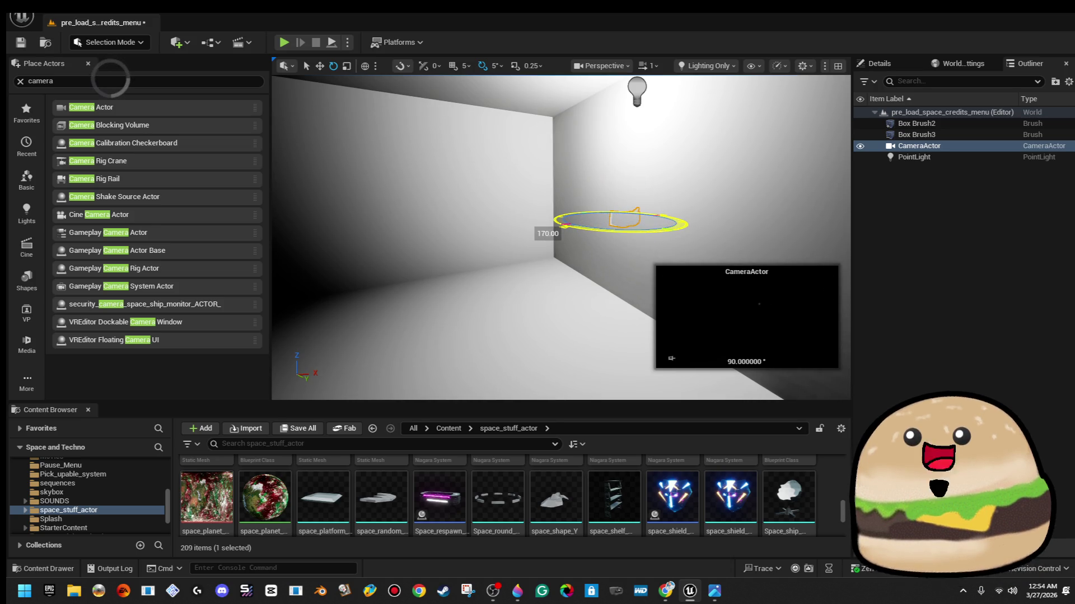
drag(654, 252, 653, 252)
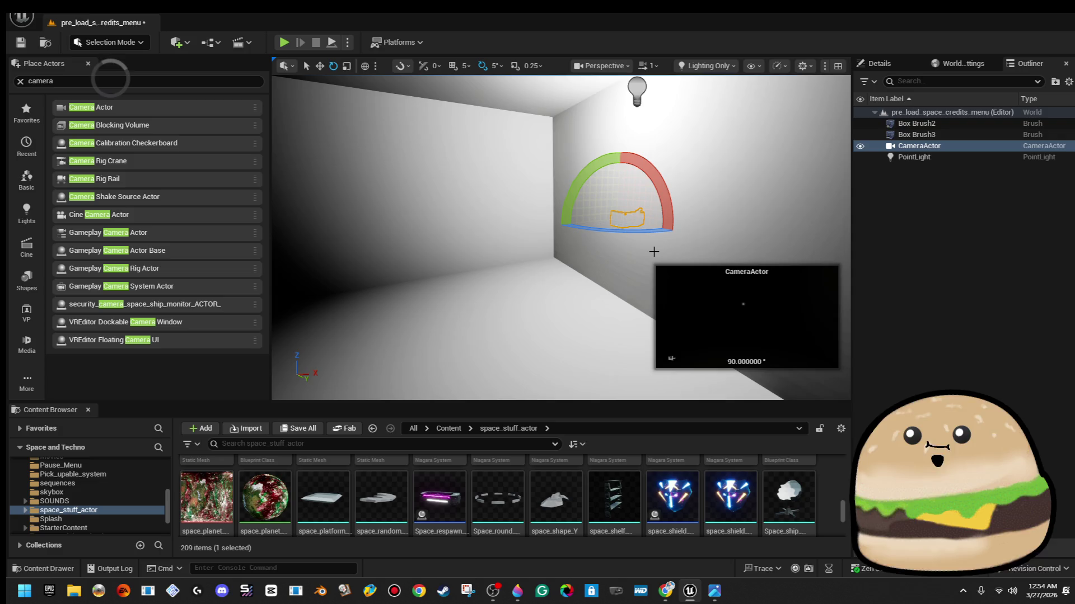
scroll(651, 253, up, 3)
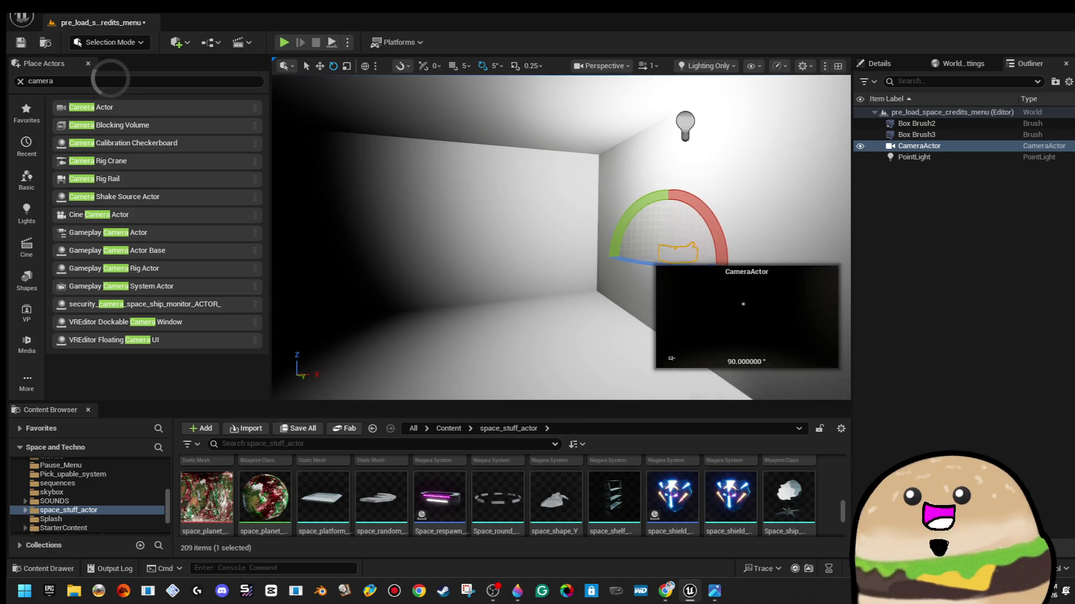
key(w)
mouse_move(637, 266)
mouse_down()
mouse_move(522, 293)
mouse_move(606, 283)
mouse_move(715, 247)
mouse_move(614, 273)
mouse_up()
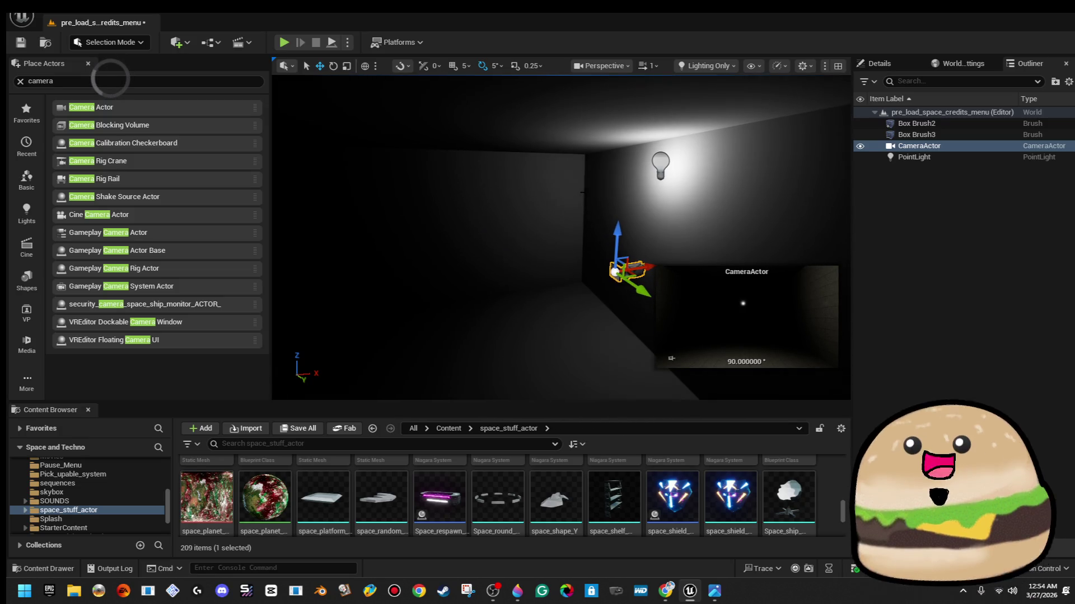
Delete the Box Brush3 and Box Brush2 walls
click(586, 202)
key(Delete)
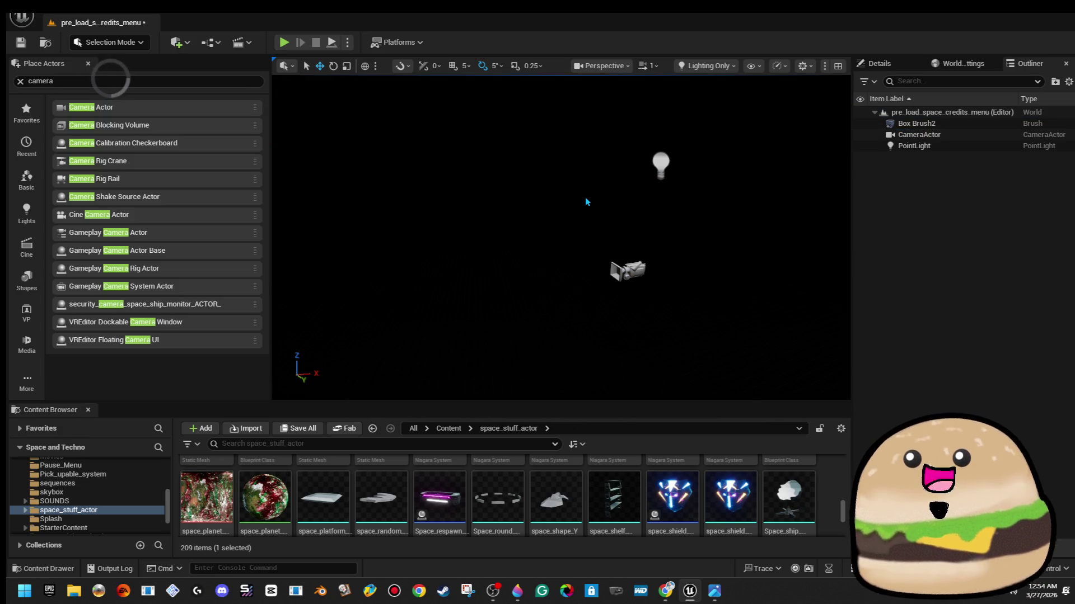
drag(559, 235, 593, 235)
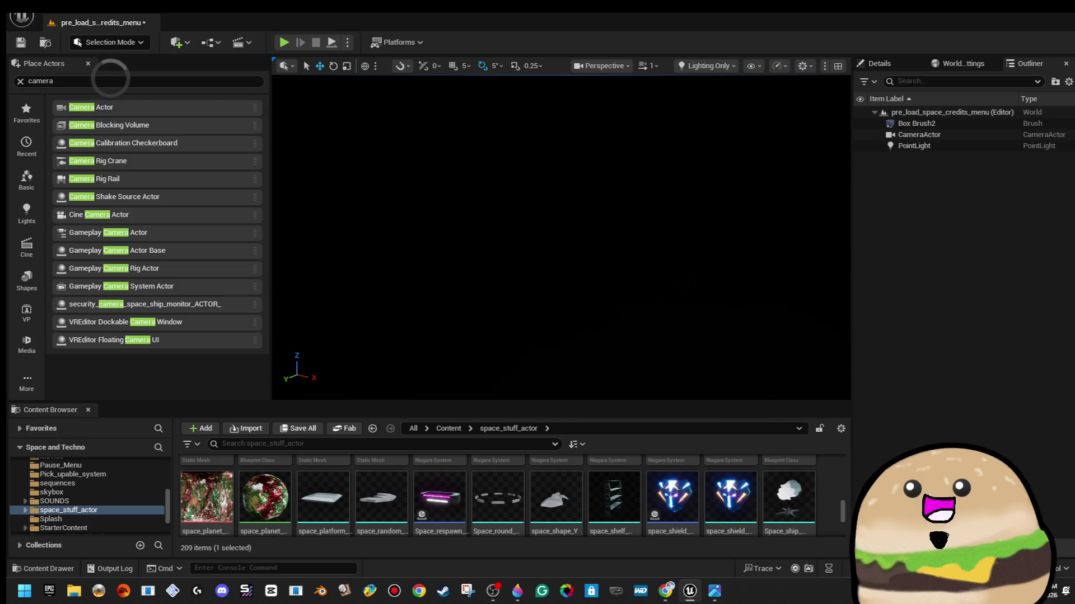
click(528, 304)
key(Delete)
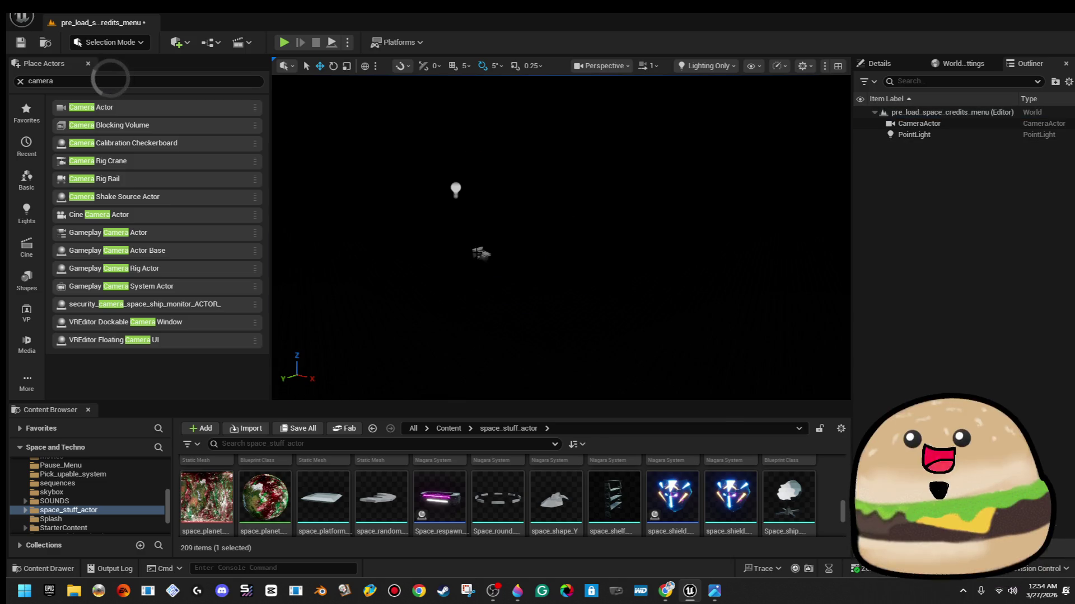
Delete the PointLight and CameraActor, then bring up the Open Level list
click(480, 254)
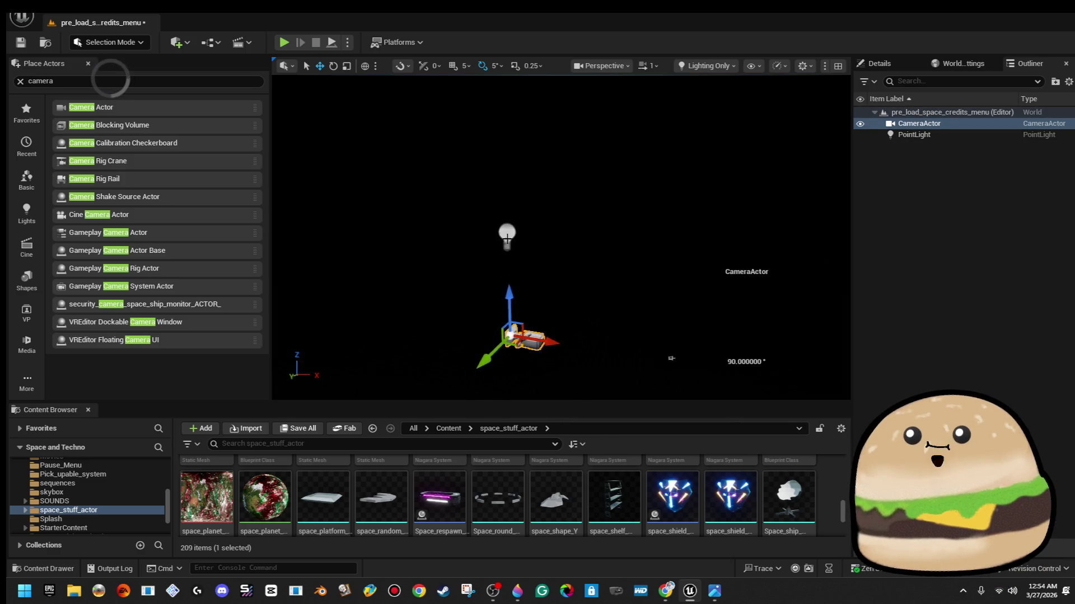
click(506, 240)
key(Delete)
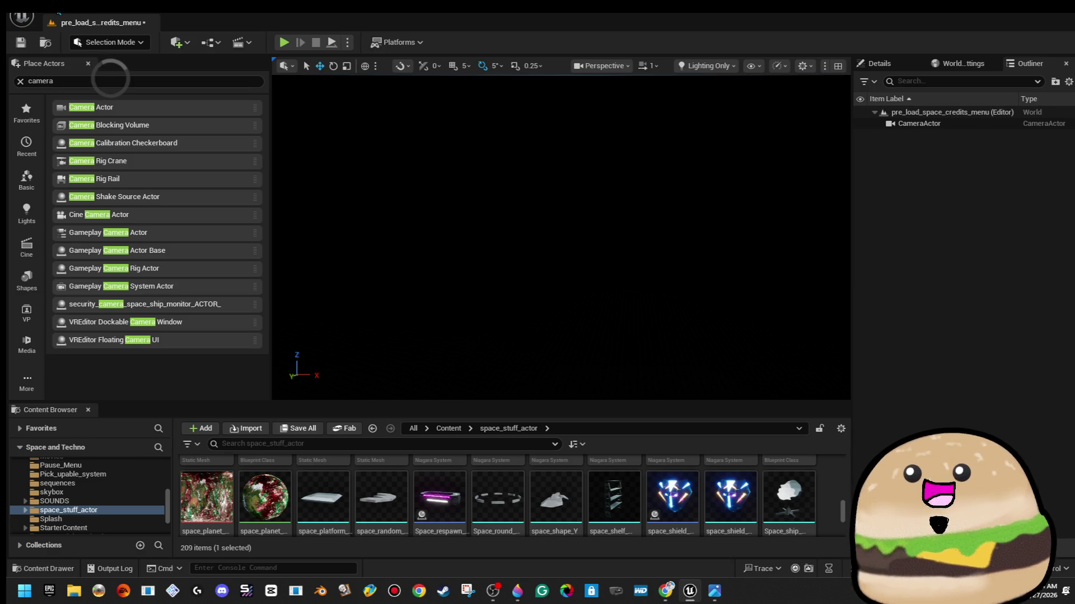
click(960, 124)
key(Delete)
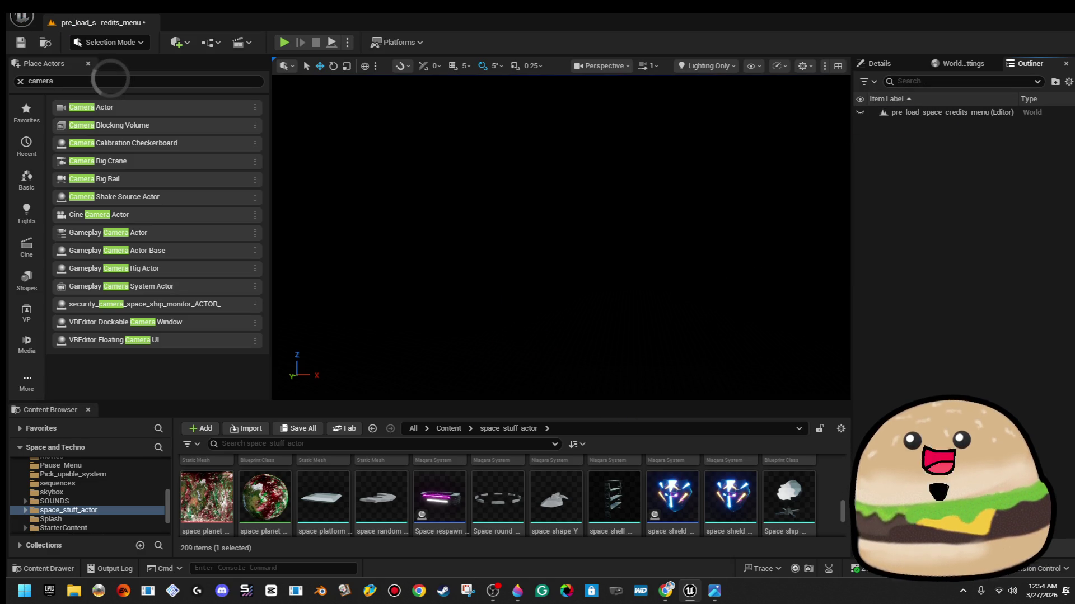
click(22, 17)
click(213, 60)
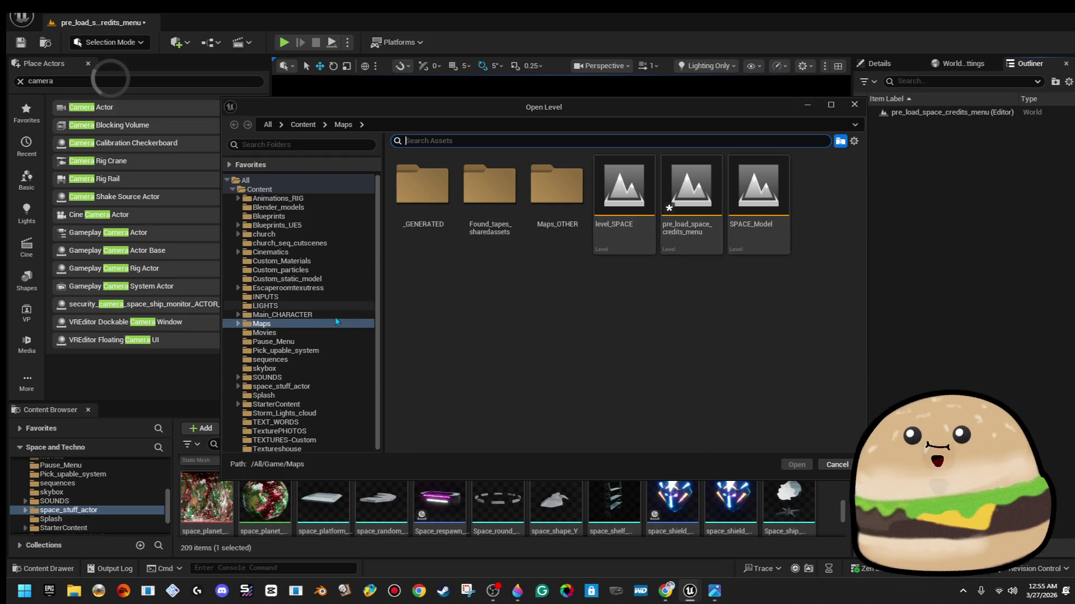
Load level_SPACE without saving the credits menu level, then look around the scene
double_click(625, 190)
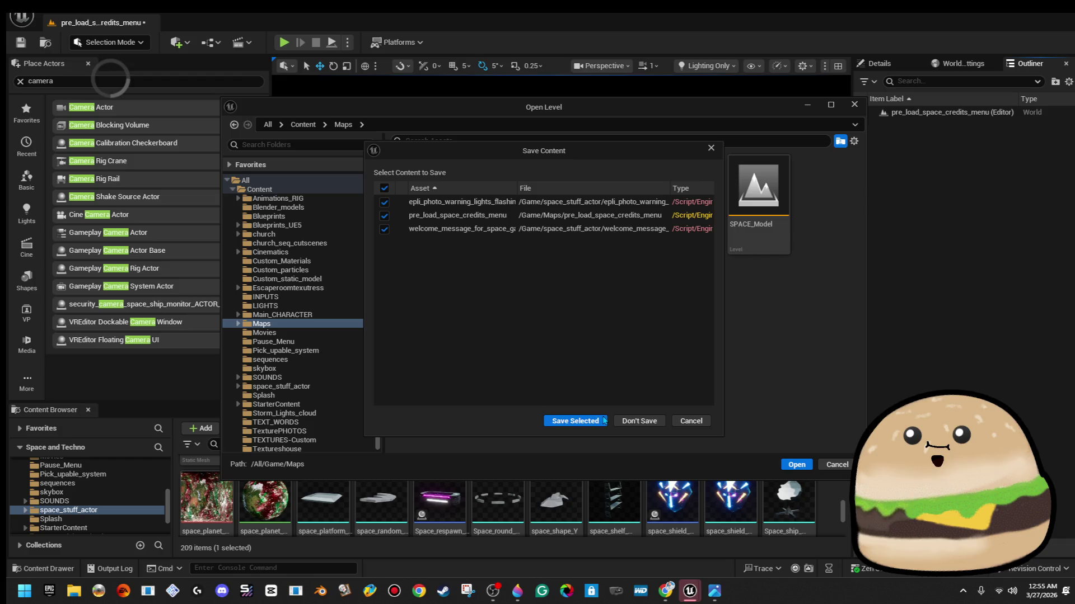
click(616, 425)
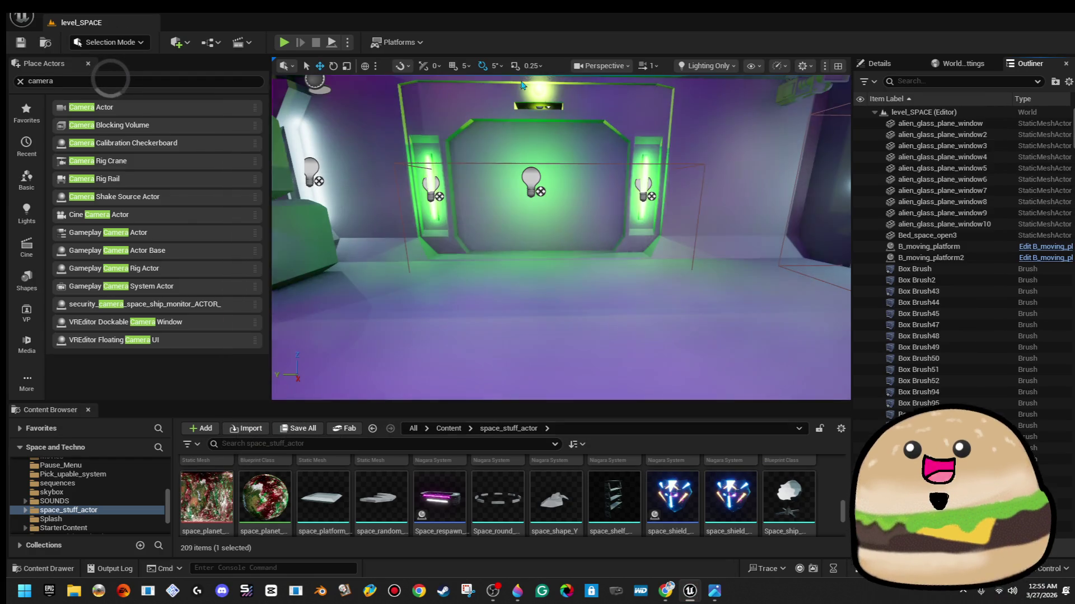
mouse_move(521, 85)
mouse_down()
mouse_move(521, 145)
mouse_move(560, 201)
mouse_move(559, 247)
mouse_move(526, 224)
mouse_move(504, 230)
mouse_up()
Select the white planet, the orbiting UFO and the surrounding objects, and frame them
click(537, 215)
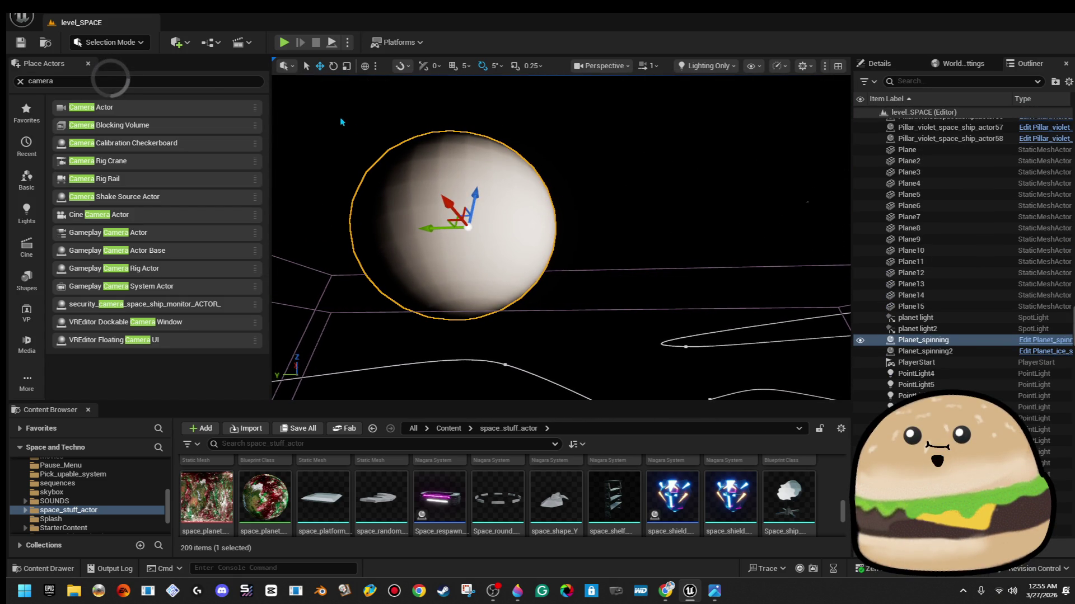
click(684, 345)
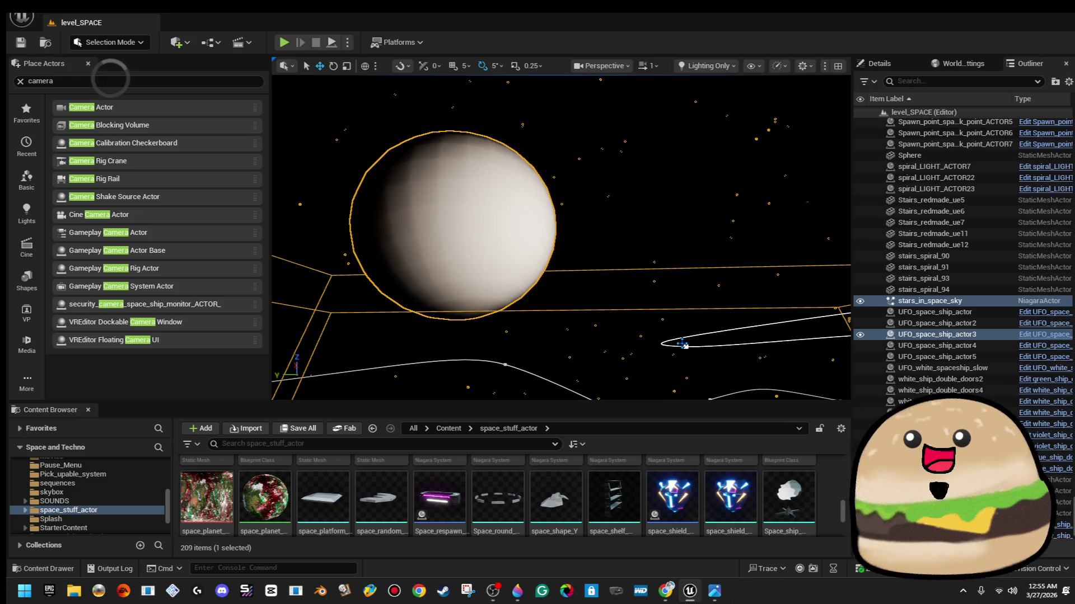
drag(566, 279, 567, 279)
drag(350, 173, 644, 398)
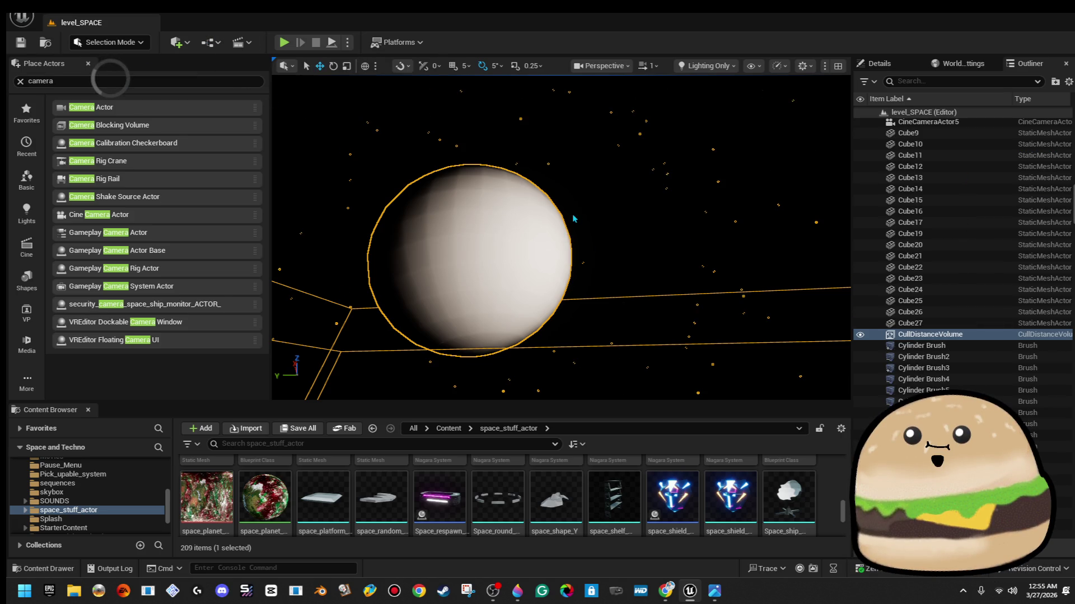
click(81, 13)
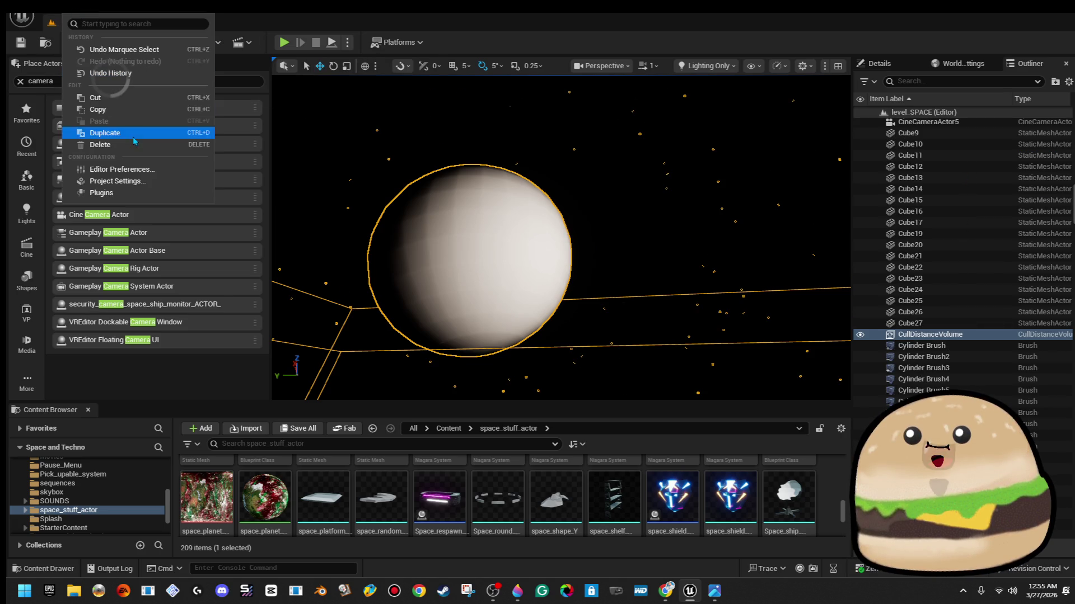
click(168, 108)
drag(363, 114, 849, 400)
key(f)
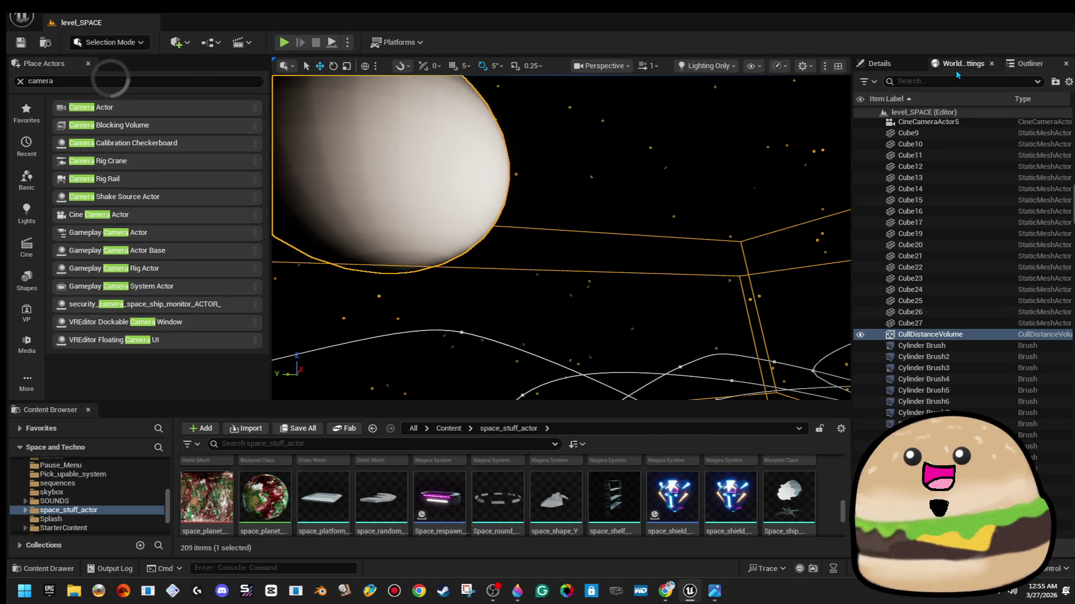
Select Planet_spinning, planet light and planet light2 and frame them
key(Page_Down)
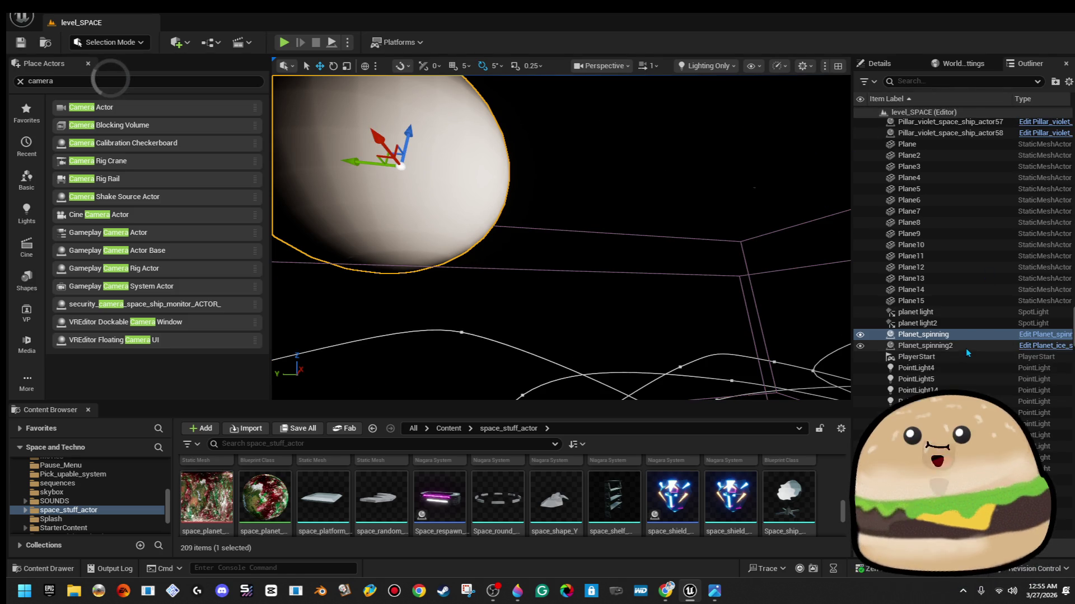
double_click(949, 314)
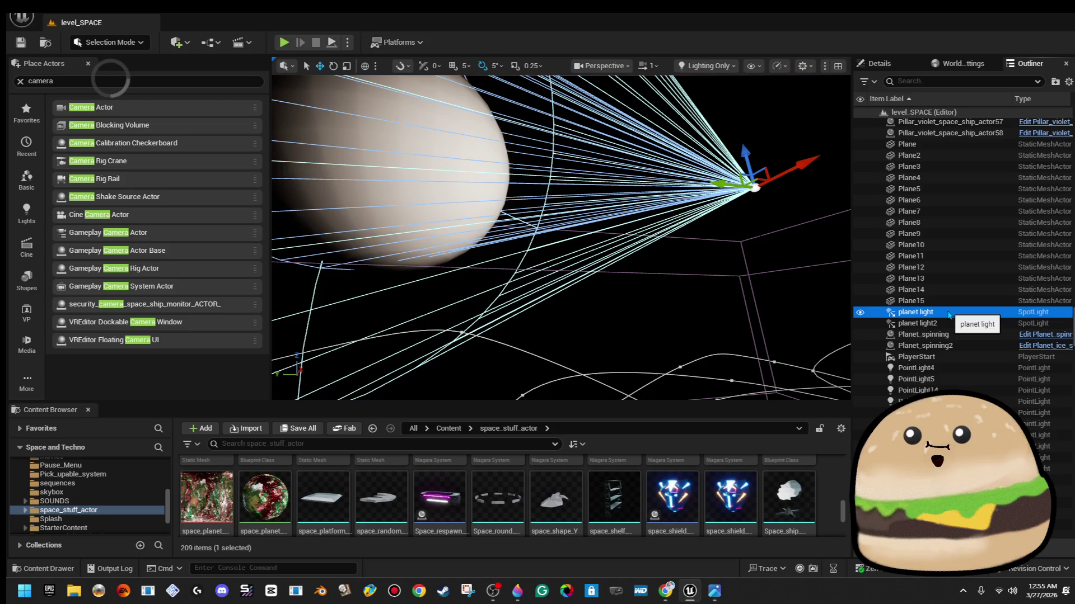
shift+click(956, 335)
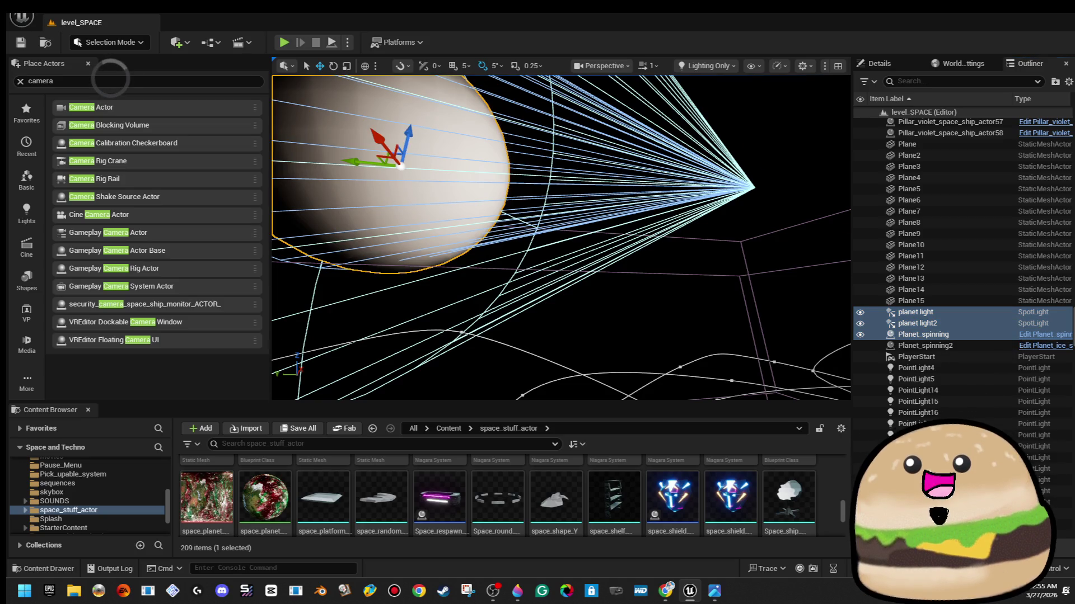
key(f)
drag(610, 133, 734, 385)
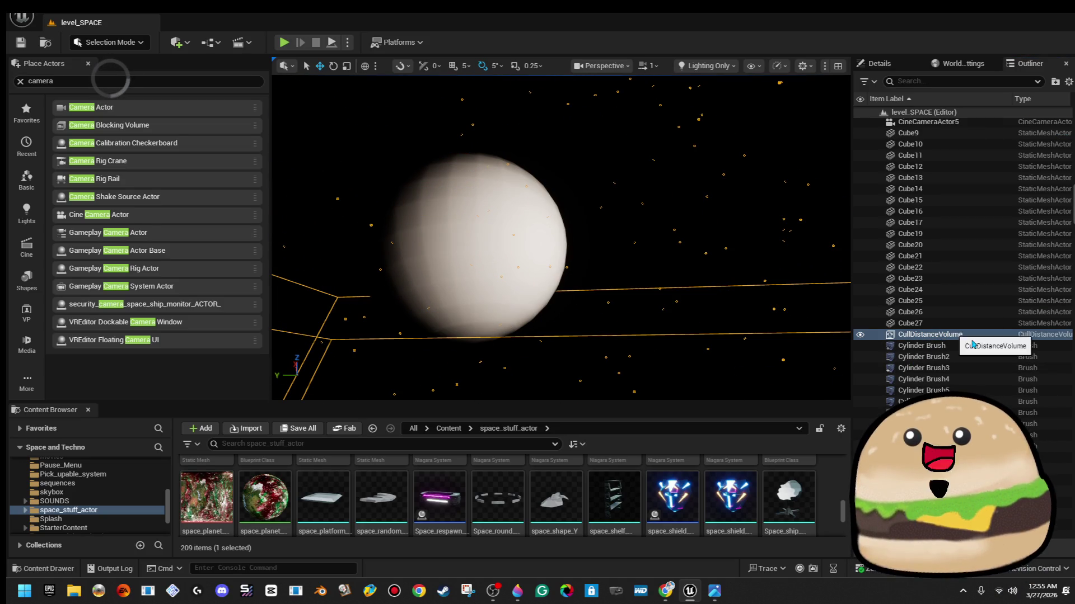
drag(733, 297, 698, 293)
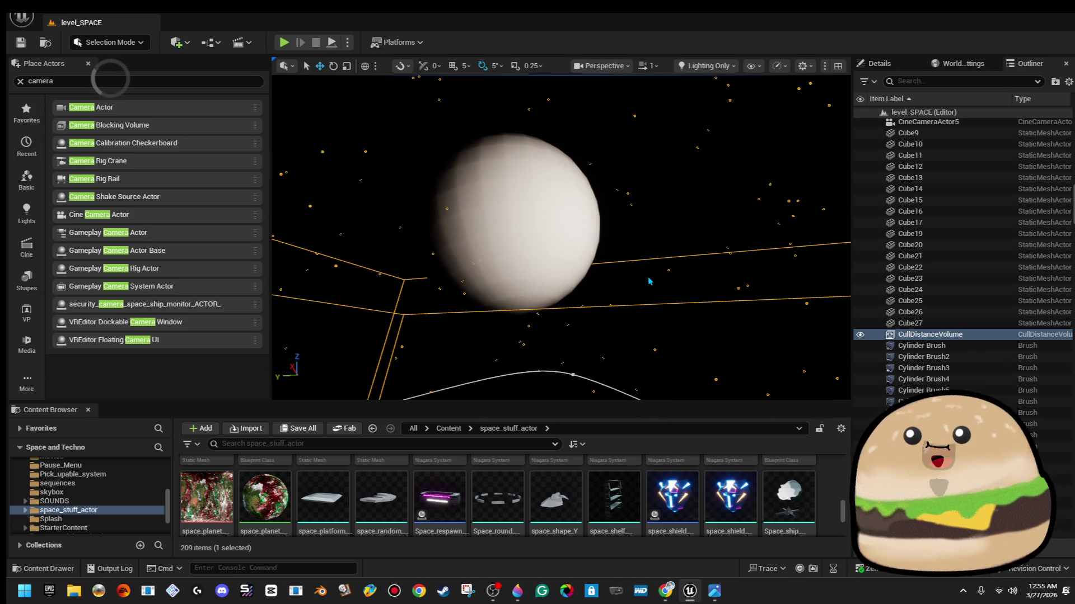
Reselect the white planet and the cull distance volume, and add the planet light
click(532, 172)
scroll(620, 223, up, 3)
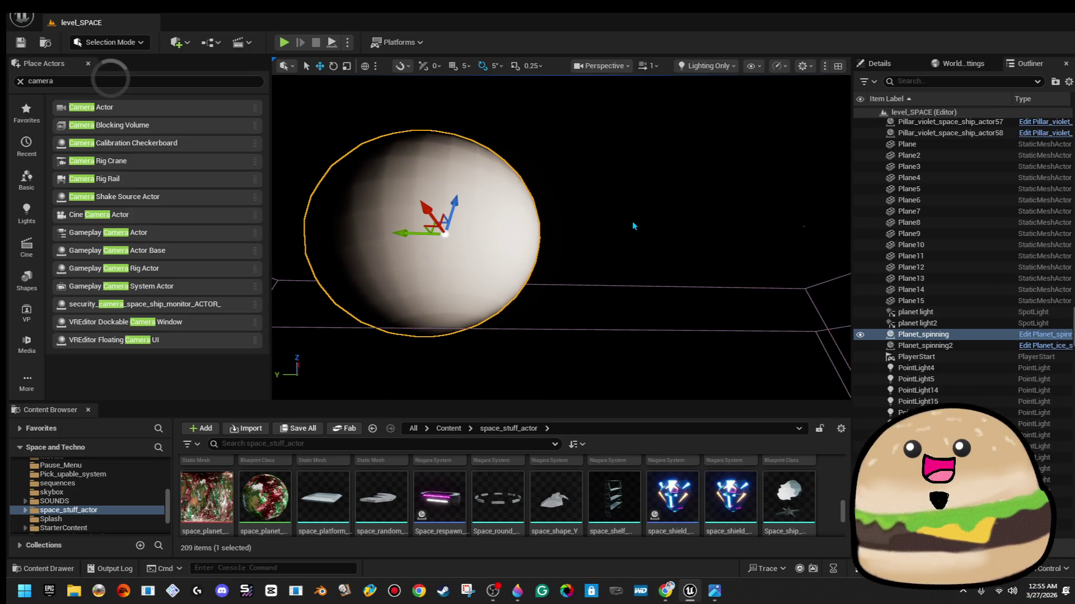
drag(683, 349, 683, 348)
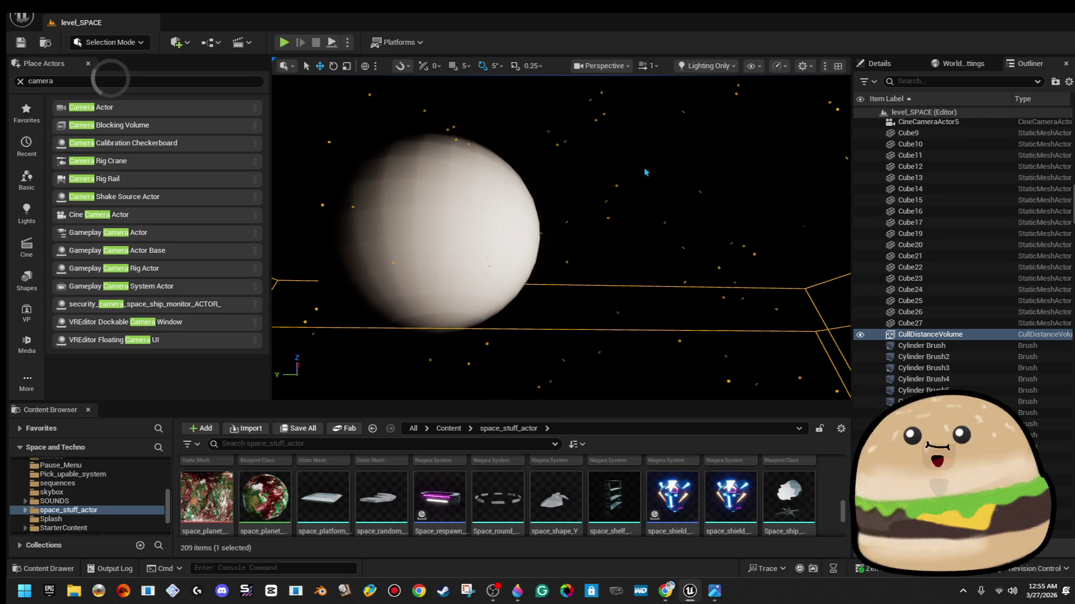
drag(477, 359, 476, 359)
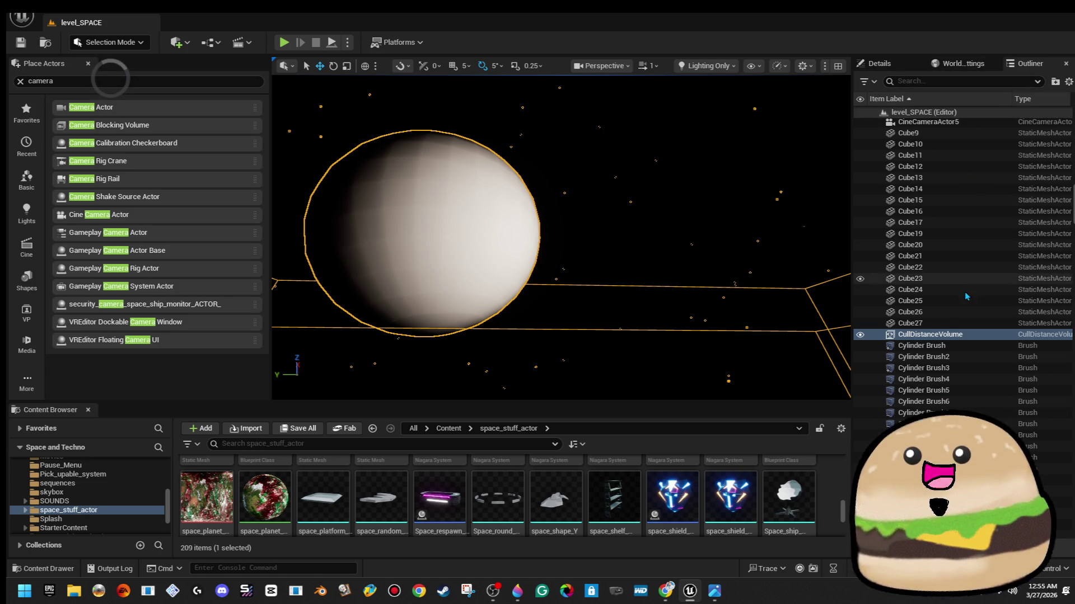
scroll(1067, 199, down, 3)
mouse_move(1068, 199)
mouse_down()
mouse_move(1069, 381)
mouse_move(1072, 325)
mouse_up()
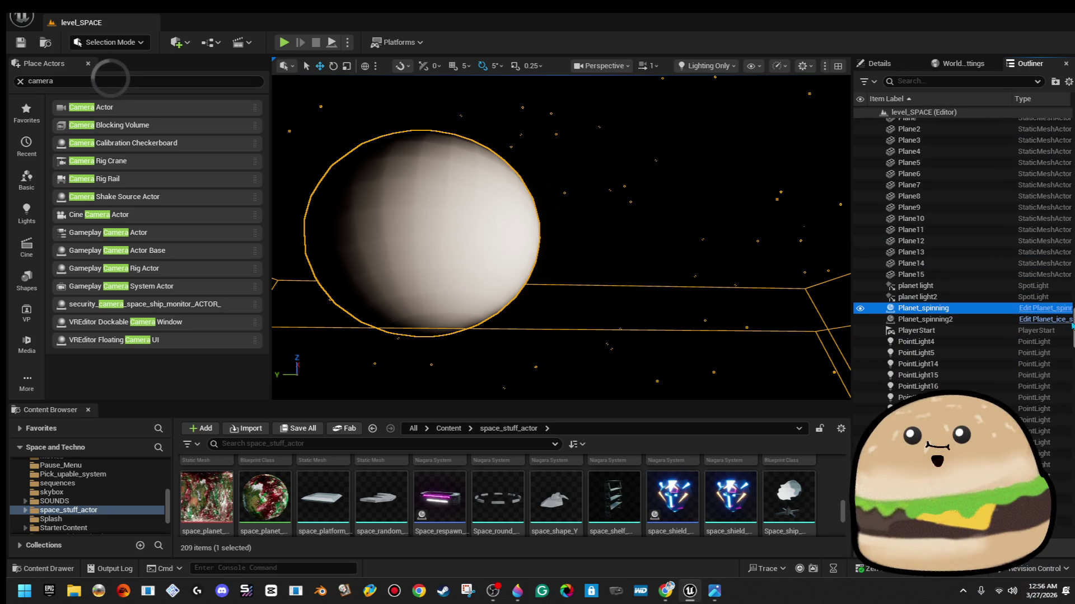
ctrl+click(961, 287)
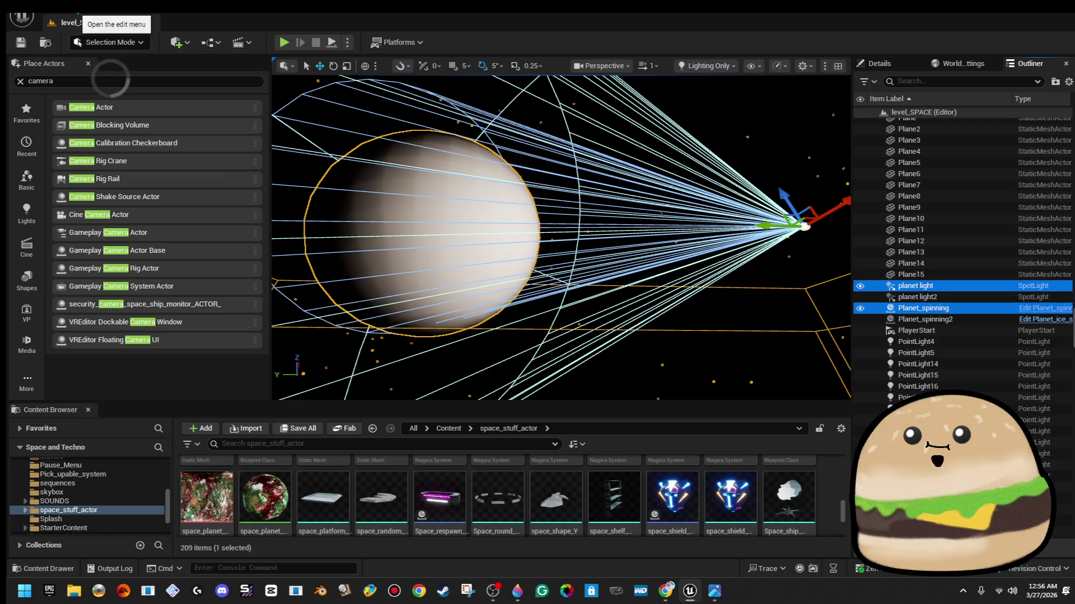
Copy the selected planet, light and volume actors, and bring up Open Level
click(78, 12)
click(108, 107)
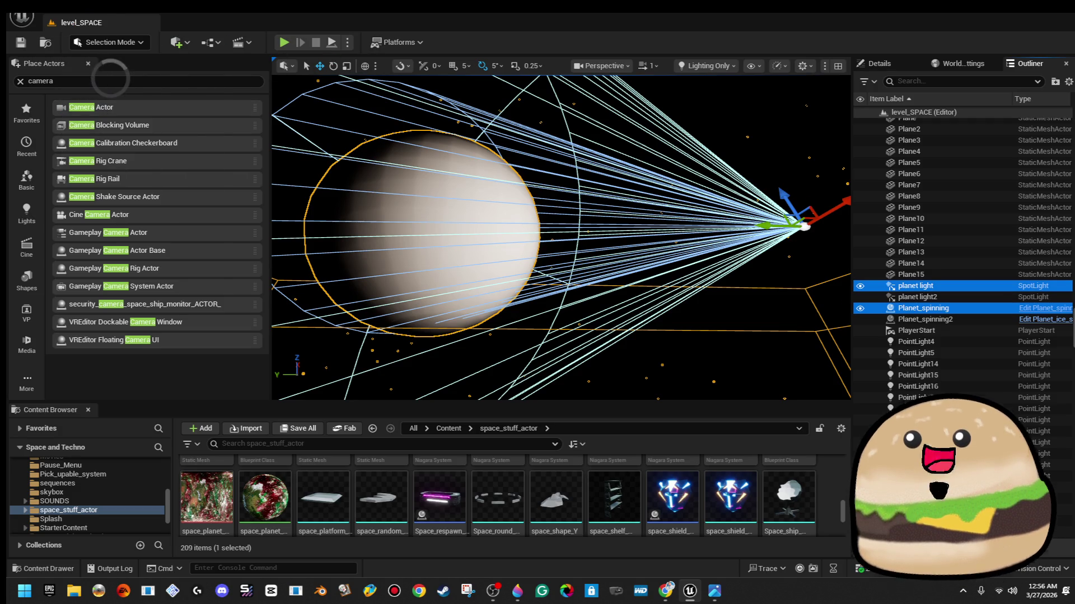
click(22, 18)
click(73, 61)
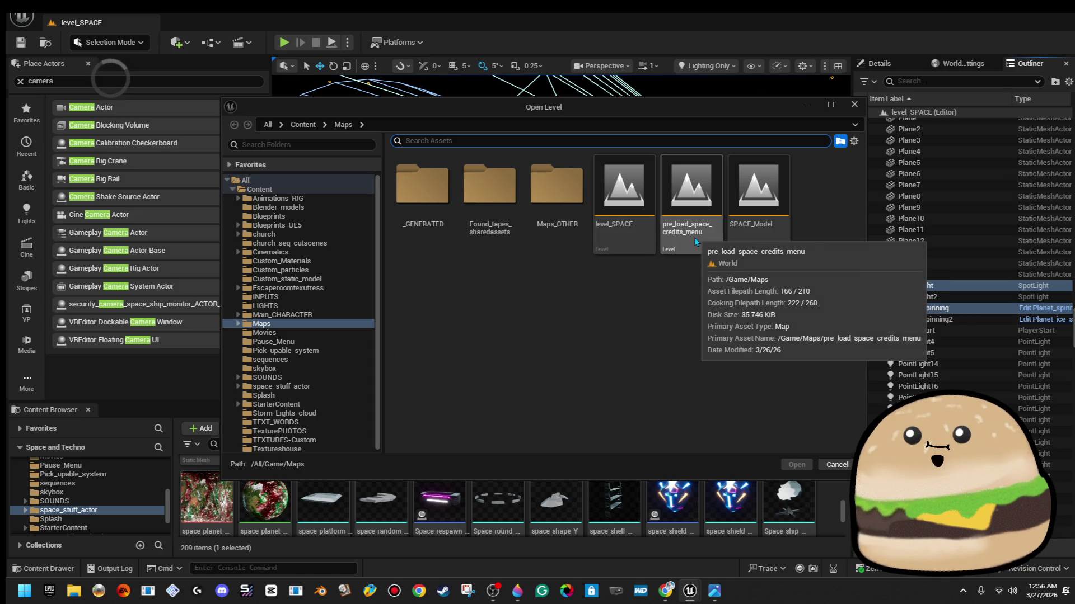
Open pre_load_space_credits_menu from the Maps folder
double_click(695, 239)
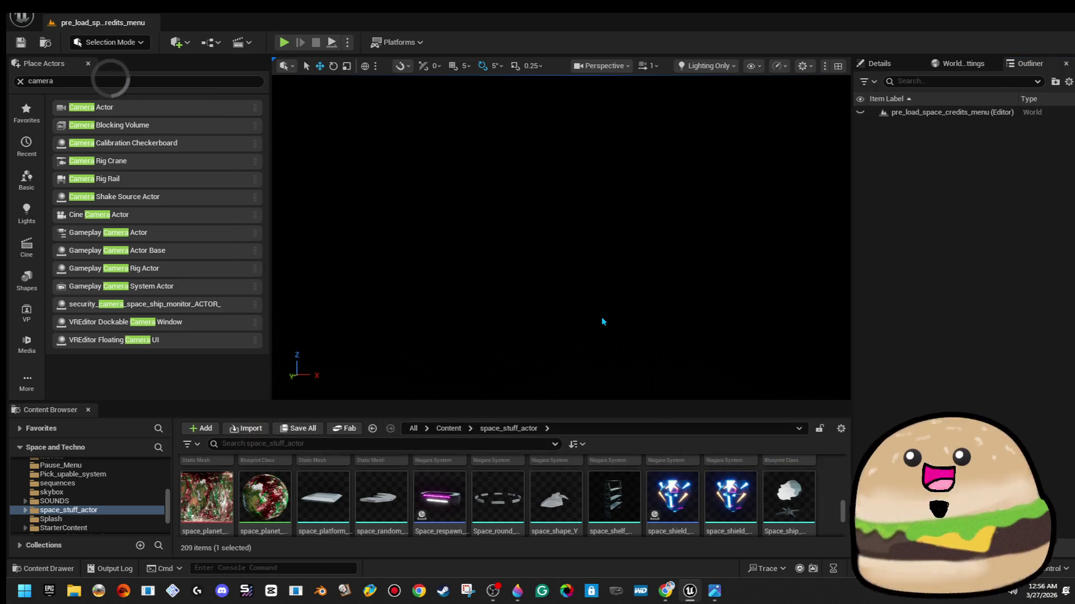
Paste the copied space actors and switch the viewport from Lighting Only to Lit
key(f)
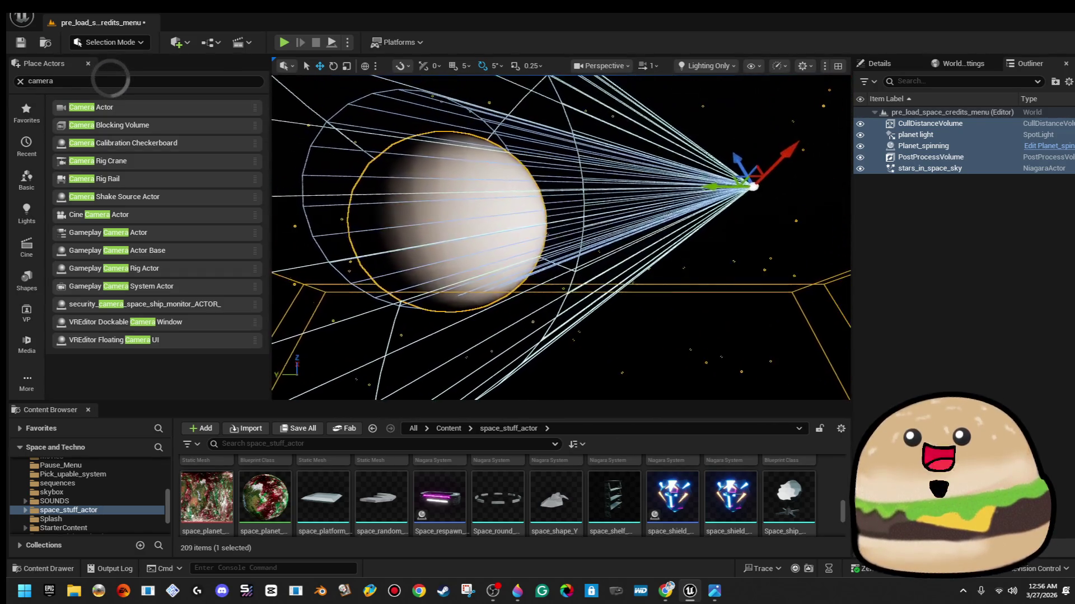
click(604, 355)
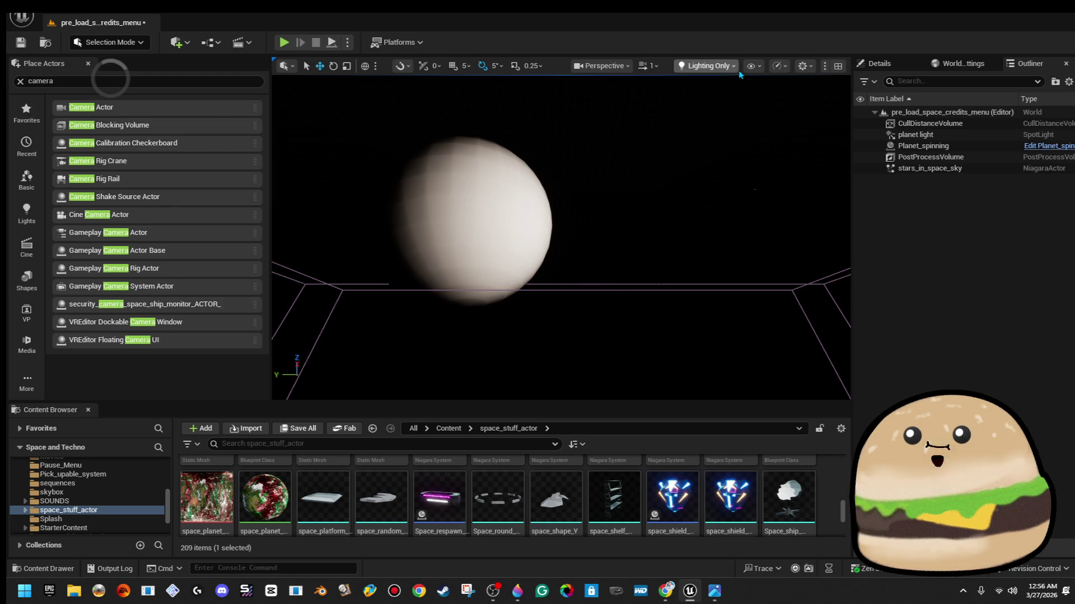
click(711, 66)
click(740, 110)
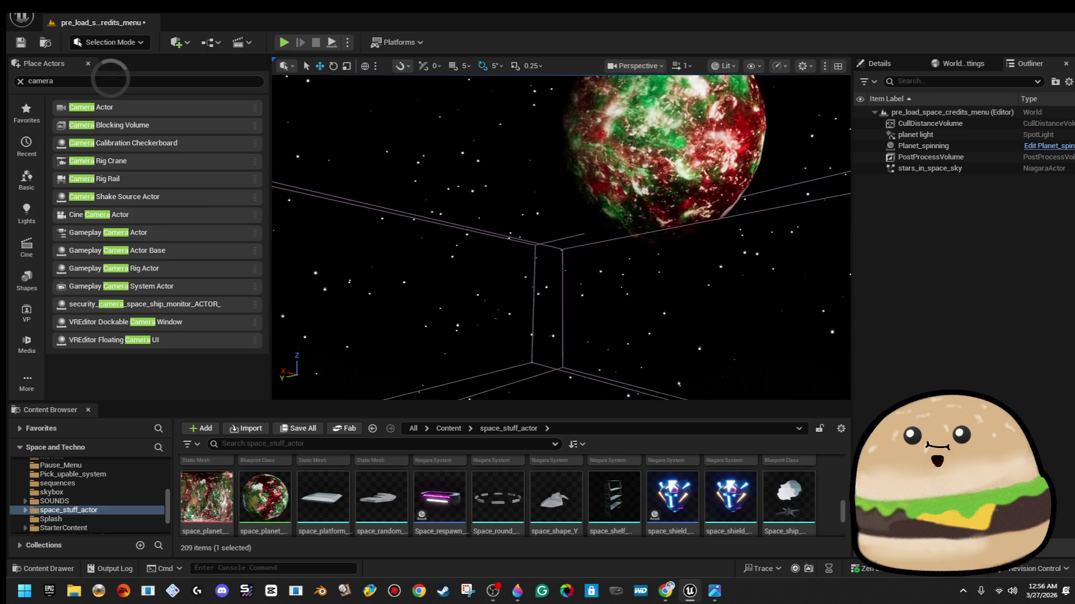
Raise the camera speed to 8 and fly the view toward the planet
click(725, 66)
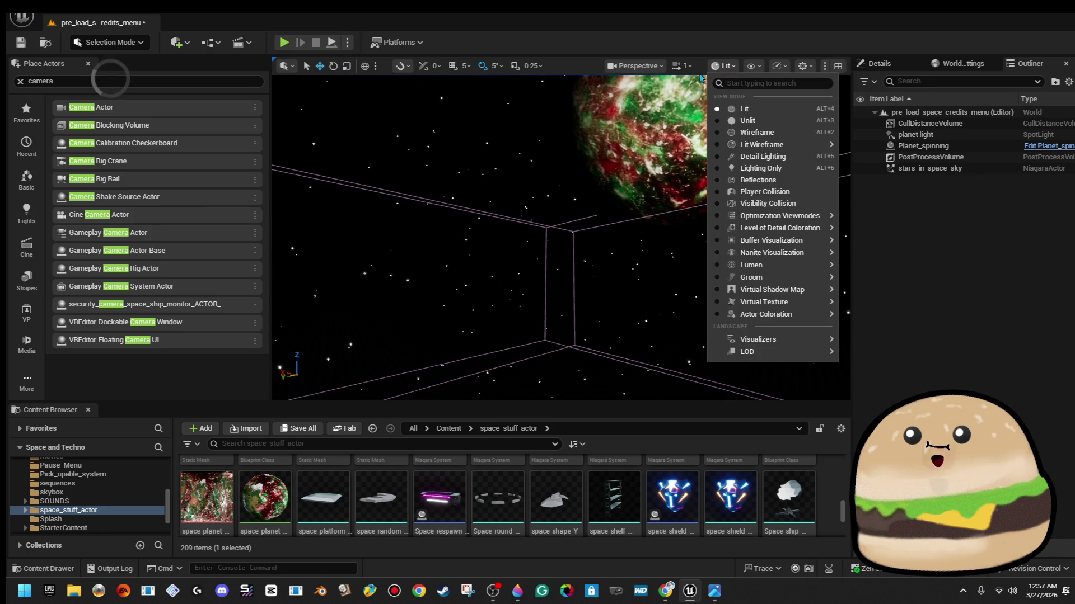
click(683, 66)
click(665, 104)
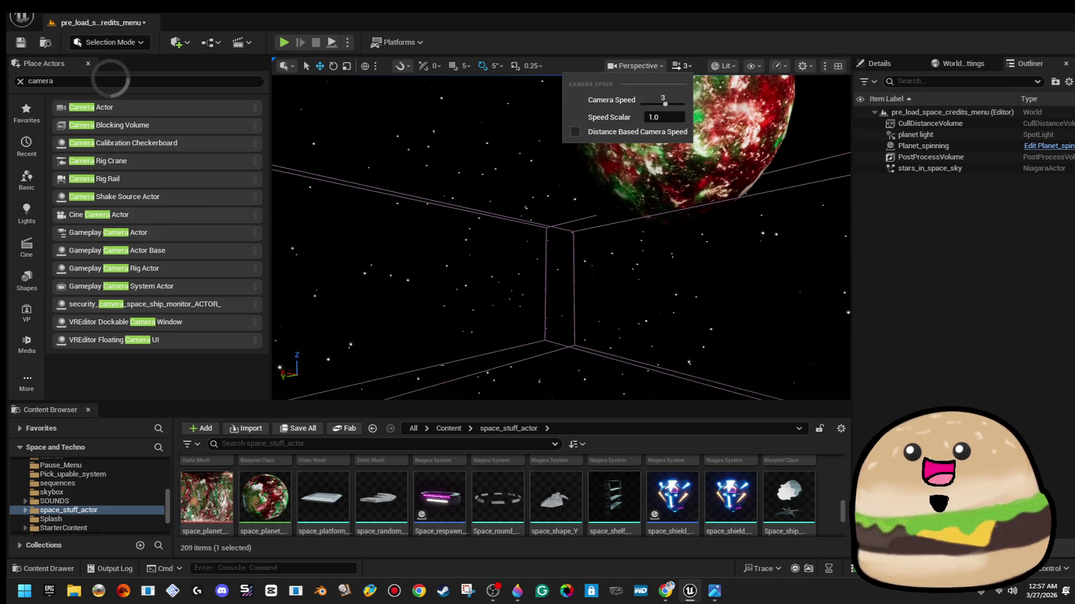
drag(665, 104, 684, 104)
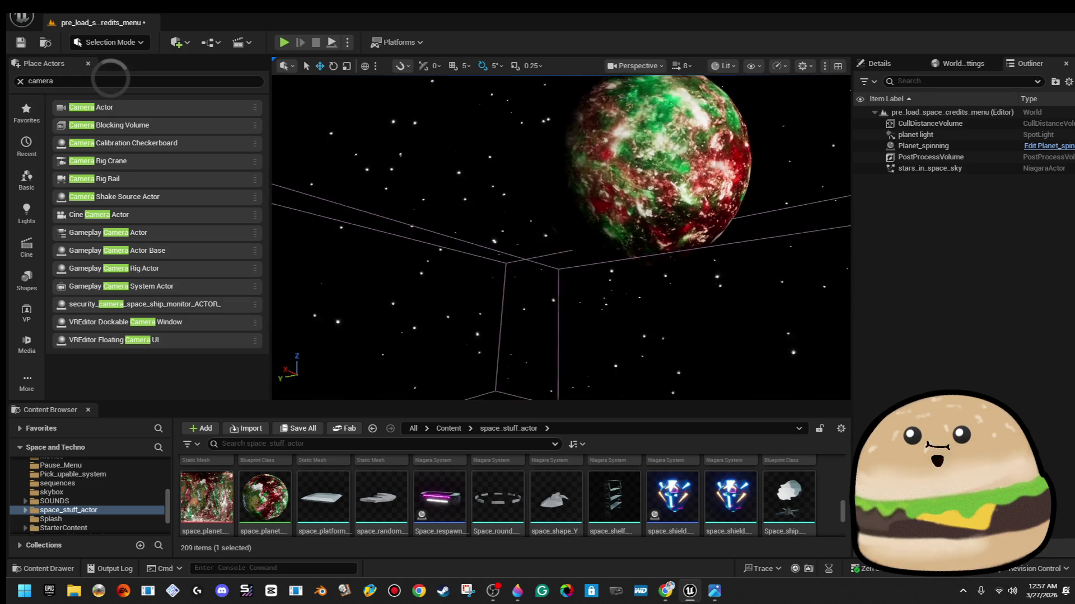
key(w)
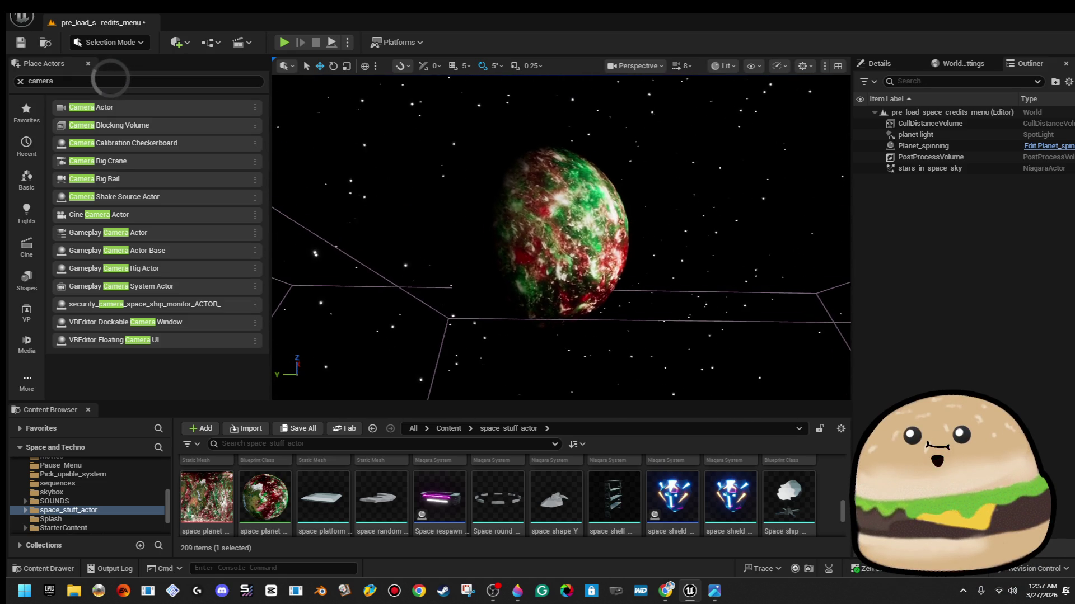
key(e)
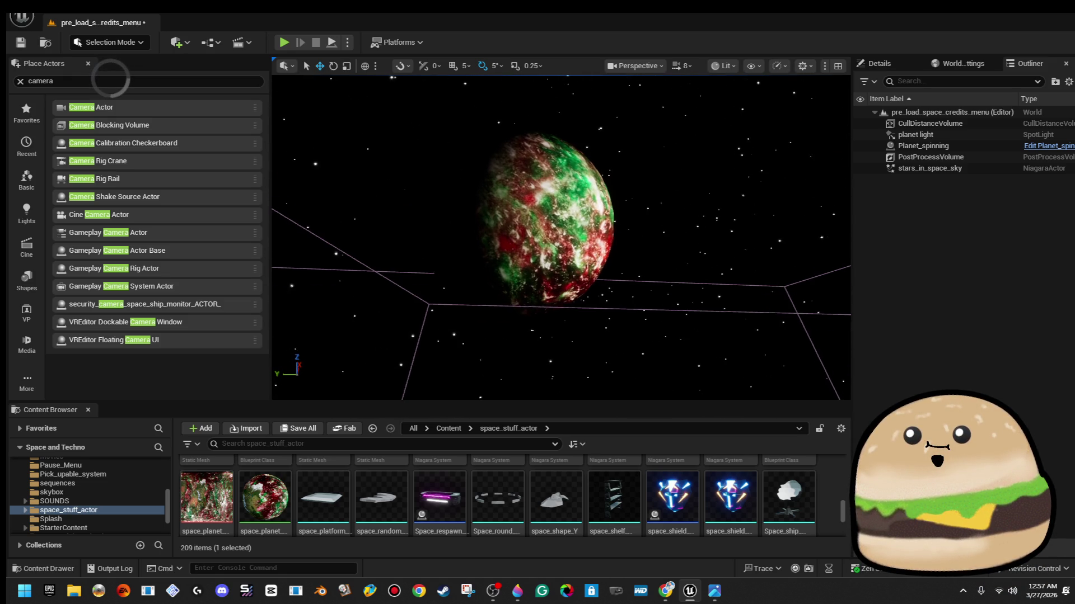
key(d)
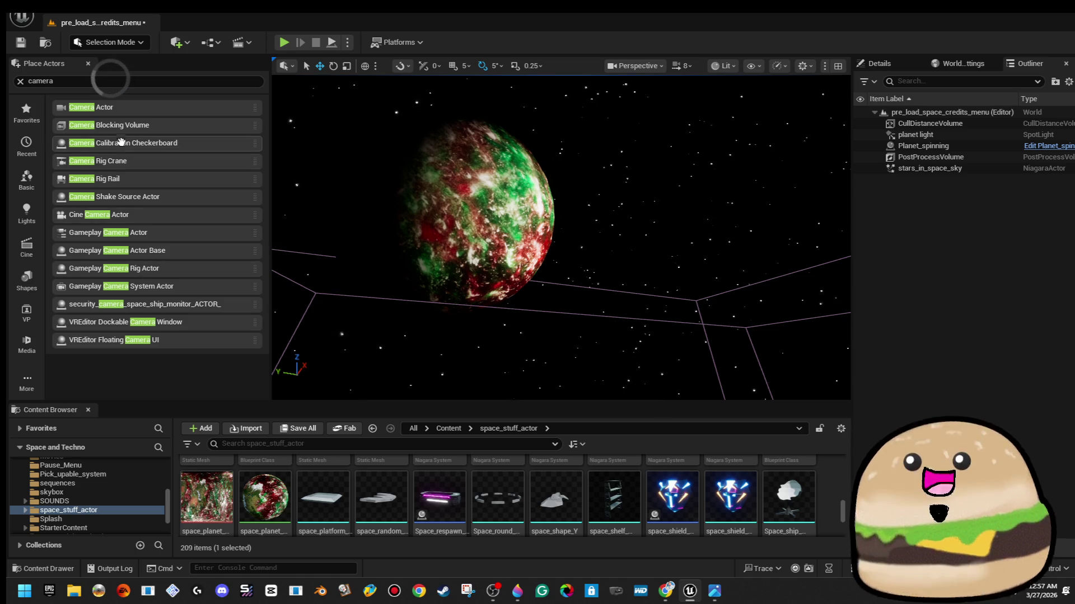
Drop a Camera Actor below the planet, rotate it 90°, and add a Level Sequence
mouse_move(526, 375)
mouse_down()
mouse_move(539, 343)
mouse_move(541, 360)
mouse_up()
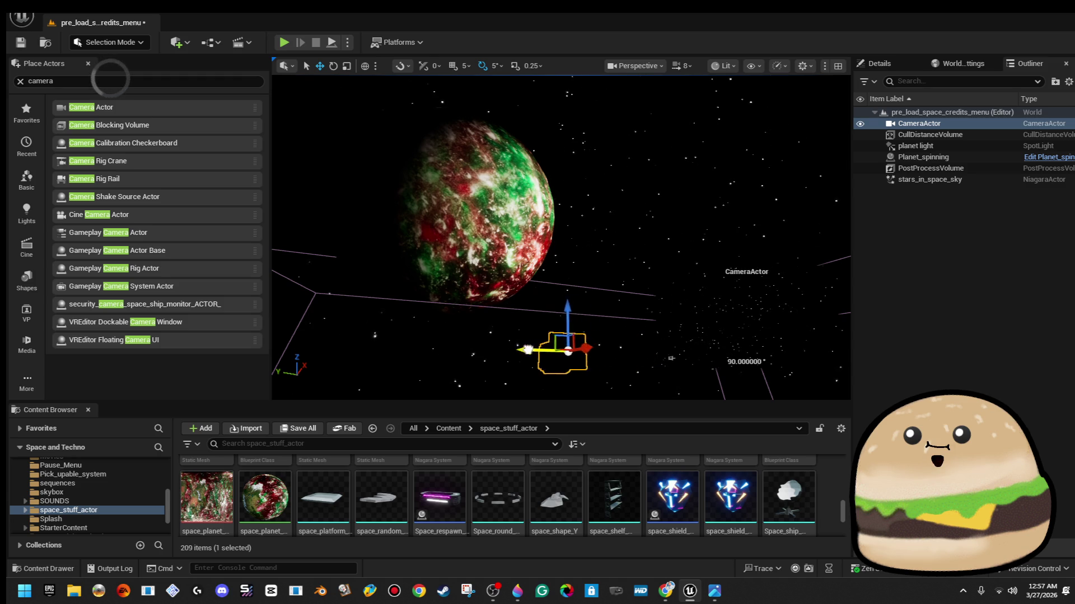
mouse_move(501, 347)
mouse_down()
mouse_move(470, 346)
mouse_move(526, 347)
mouse_up()
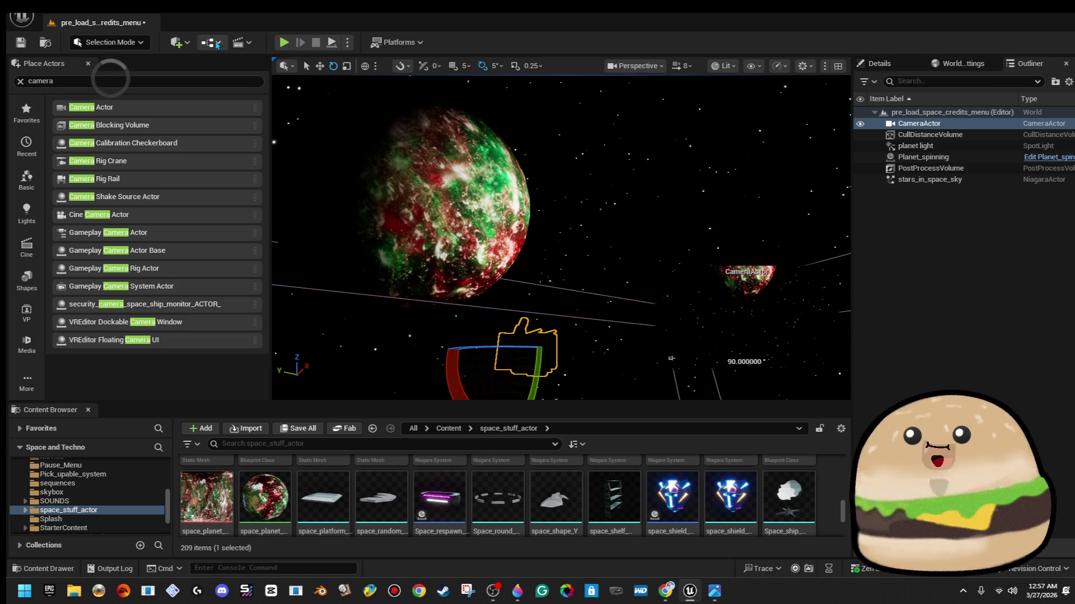
click(245, 42)
click(267, 72)
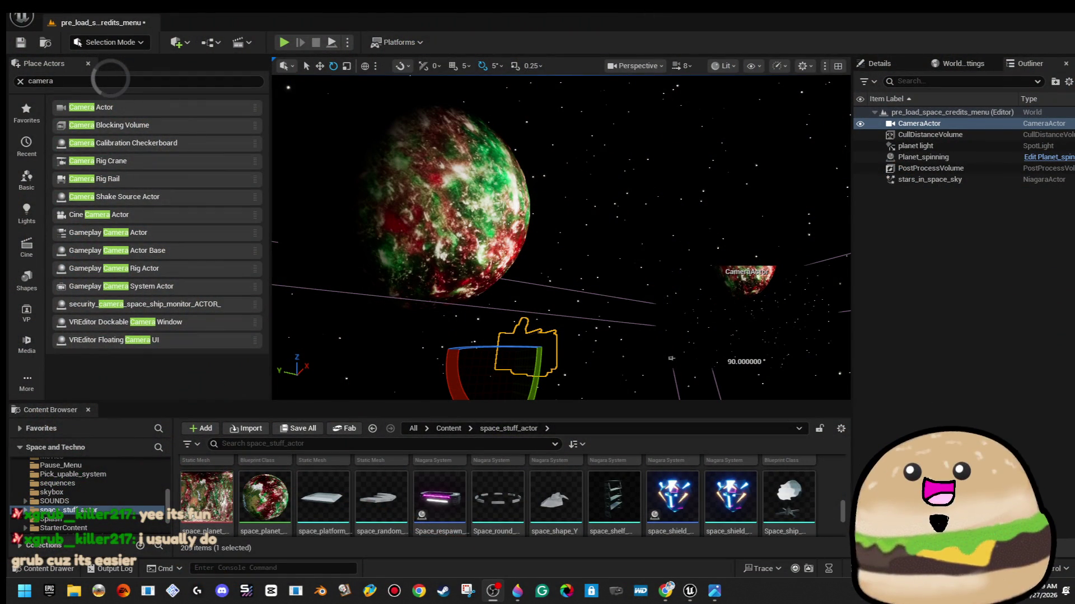
Reopen the Cinematics menu for adding a sequence
click(243, 43)
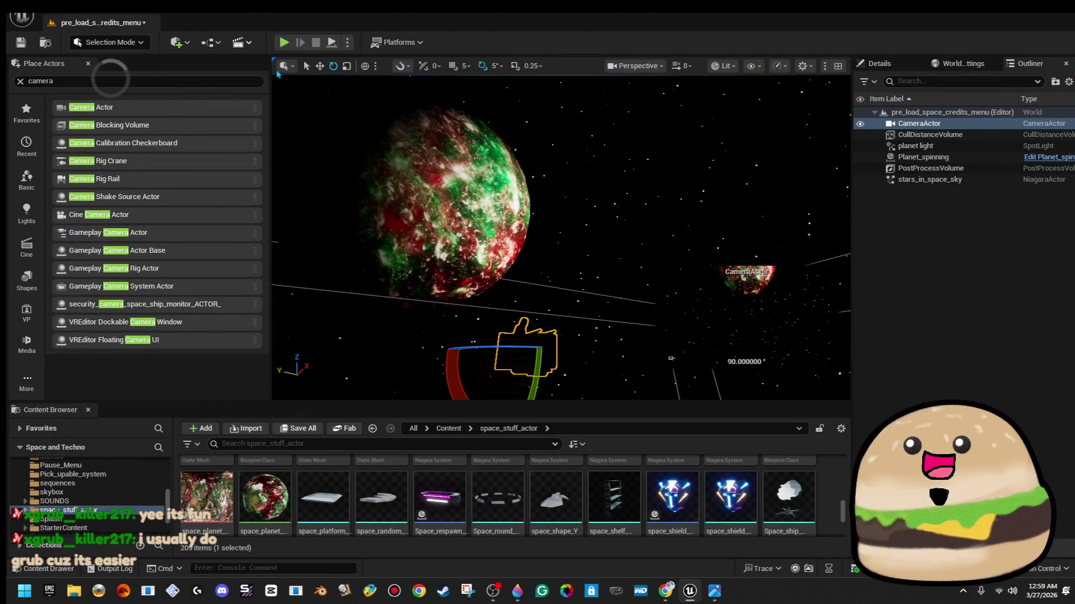
Save a new level sequence as space_main_menu_seq_camera in space_stuff_actor/Space_level_seq
click(283, 75)
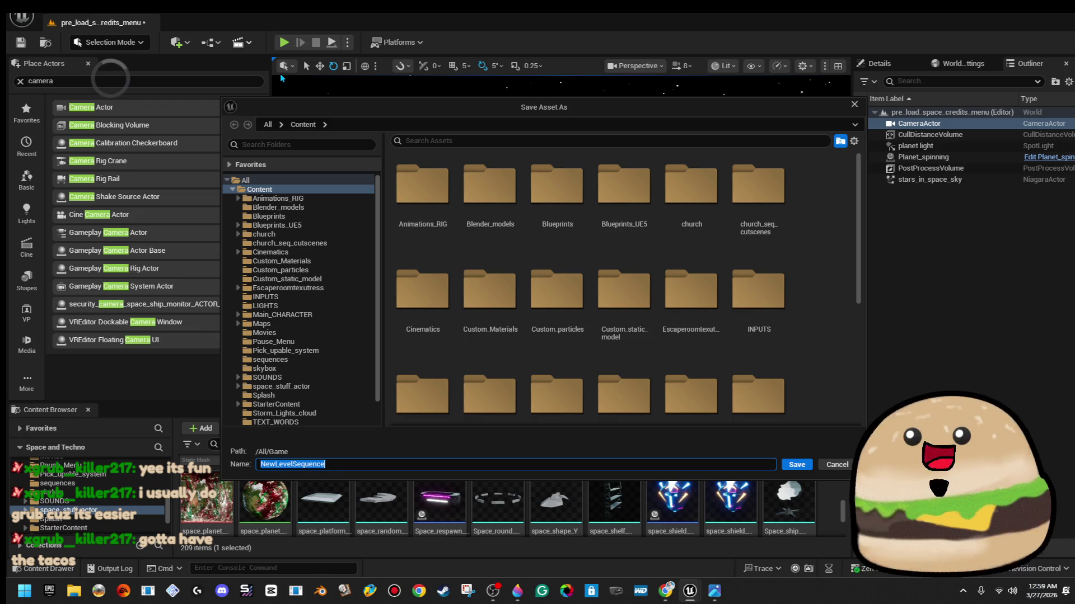
scroll(661, 311, down, 5)
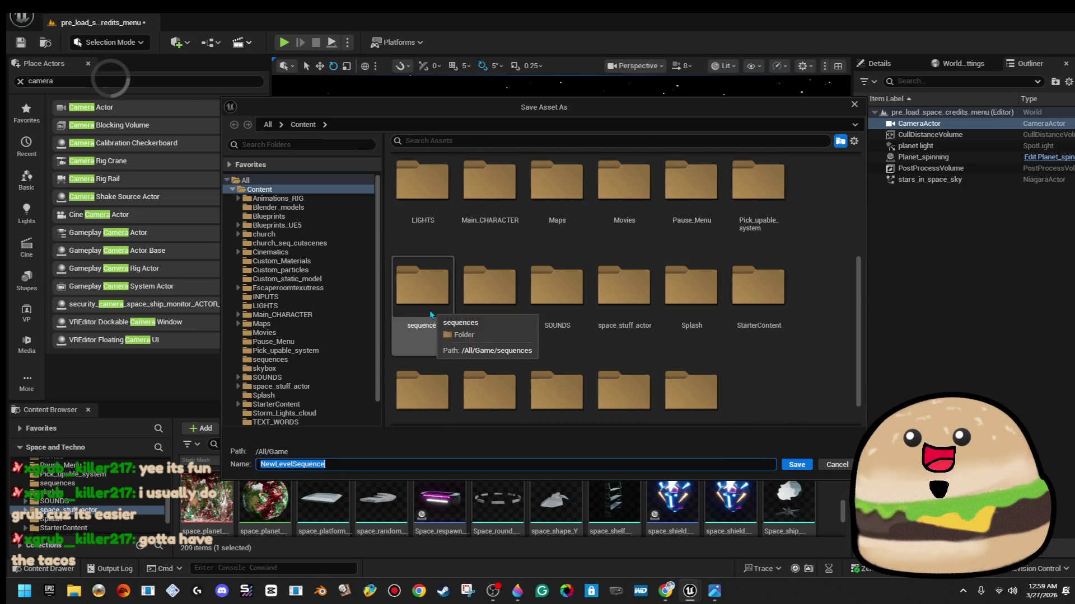
click(423, 297)
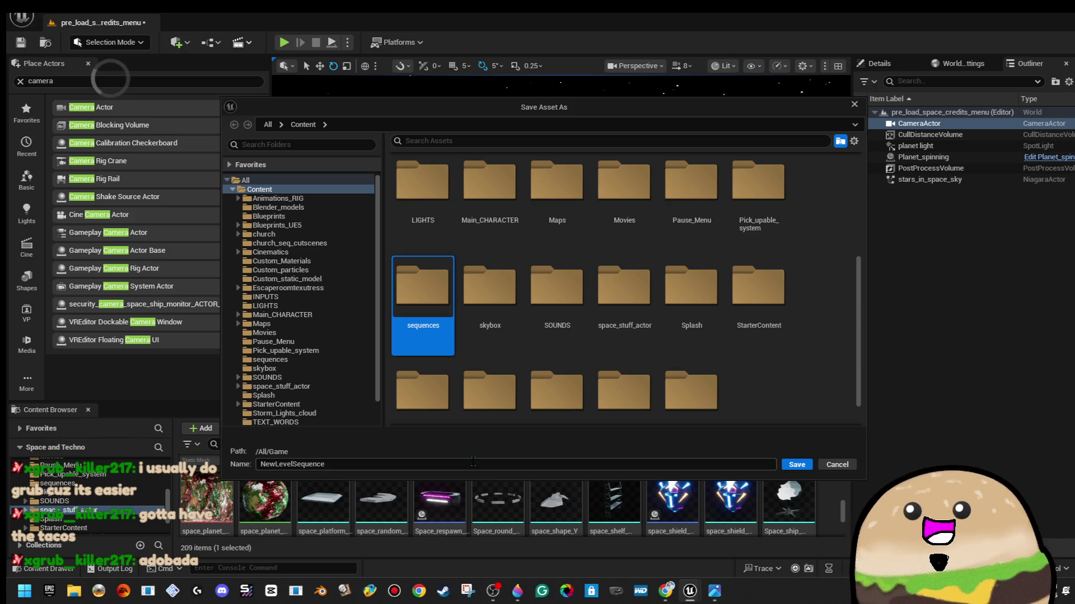
click(412, 473)
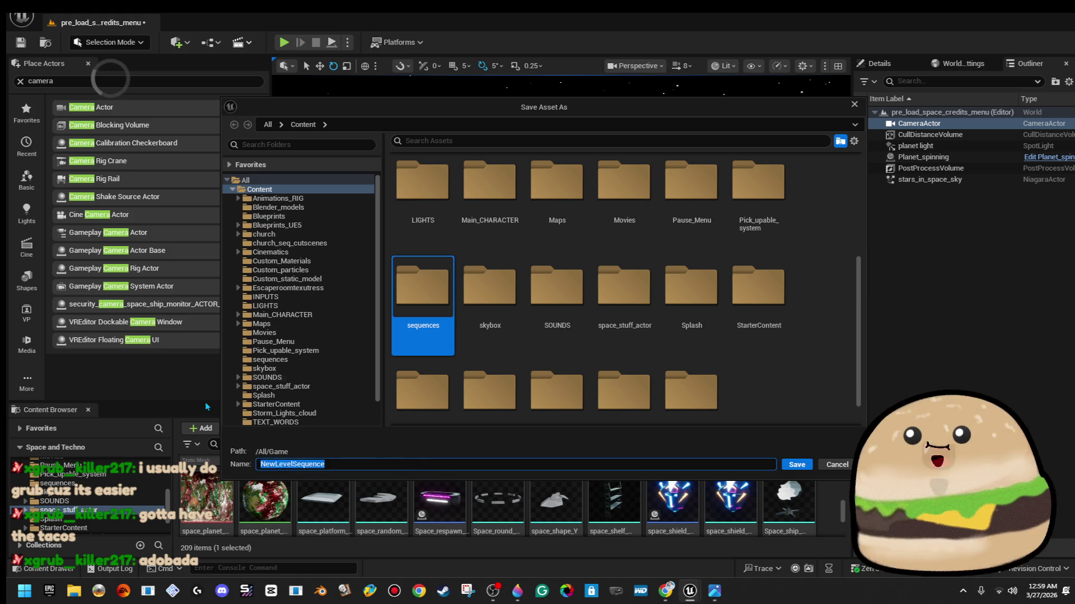
double_click(423, 302)
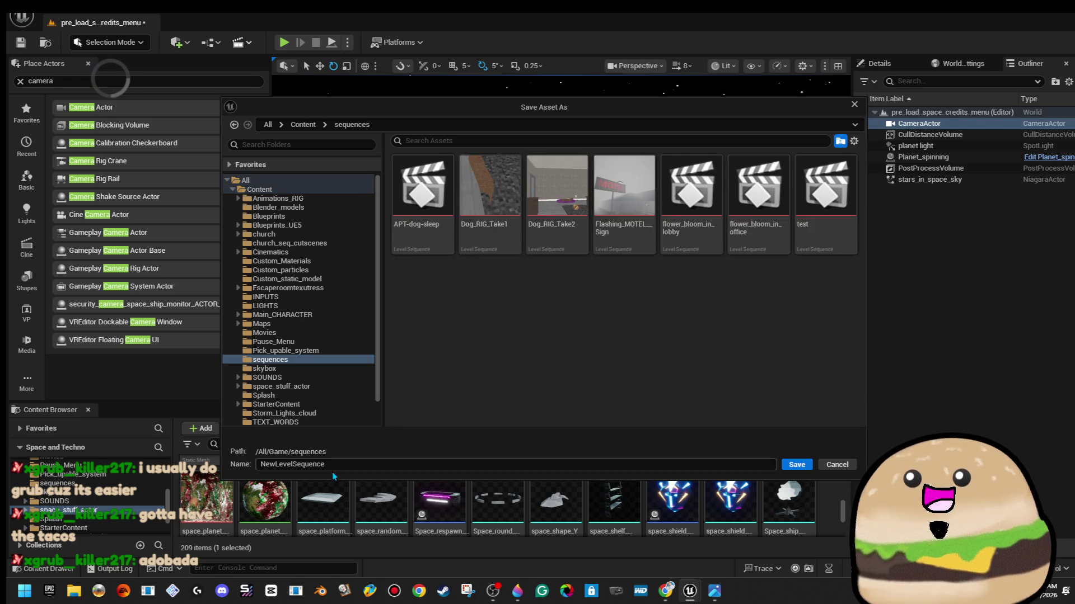
click(334, 465)
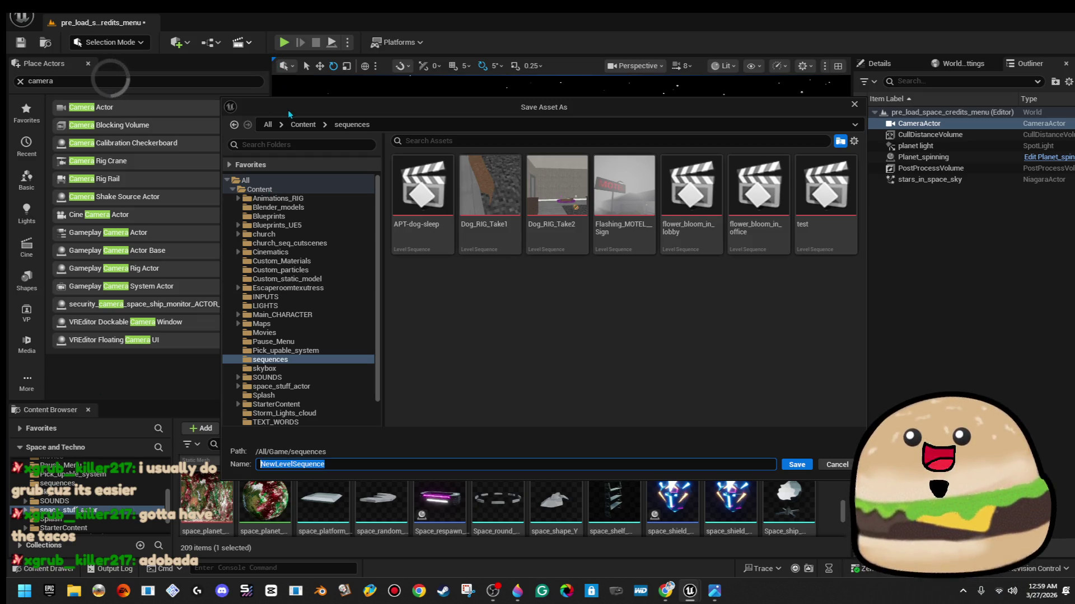
click(321, 362)
click(334, 388)
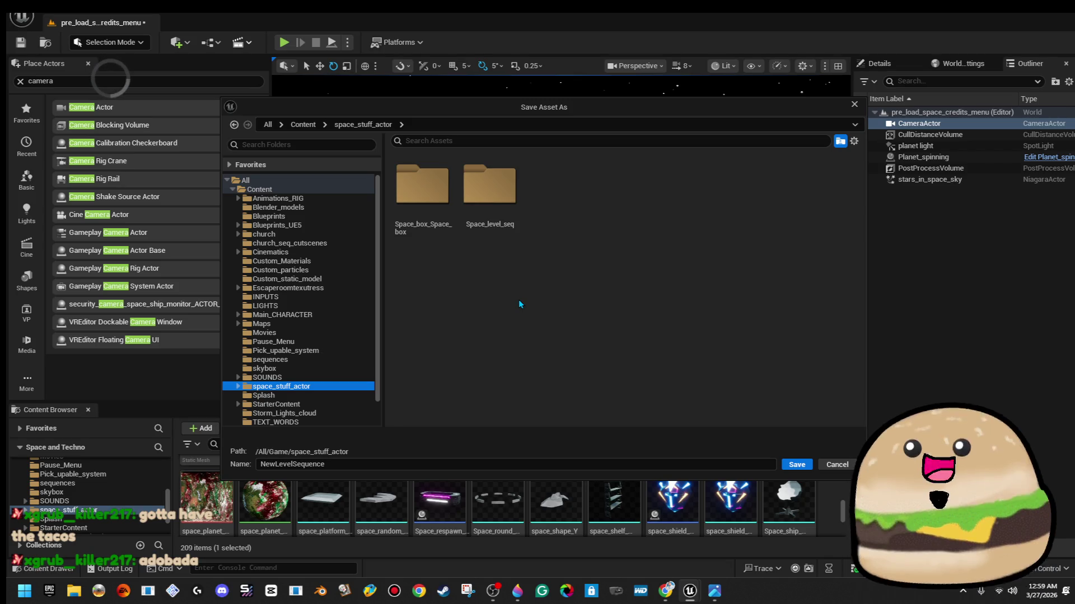
double_click(481, 236)
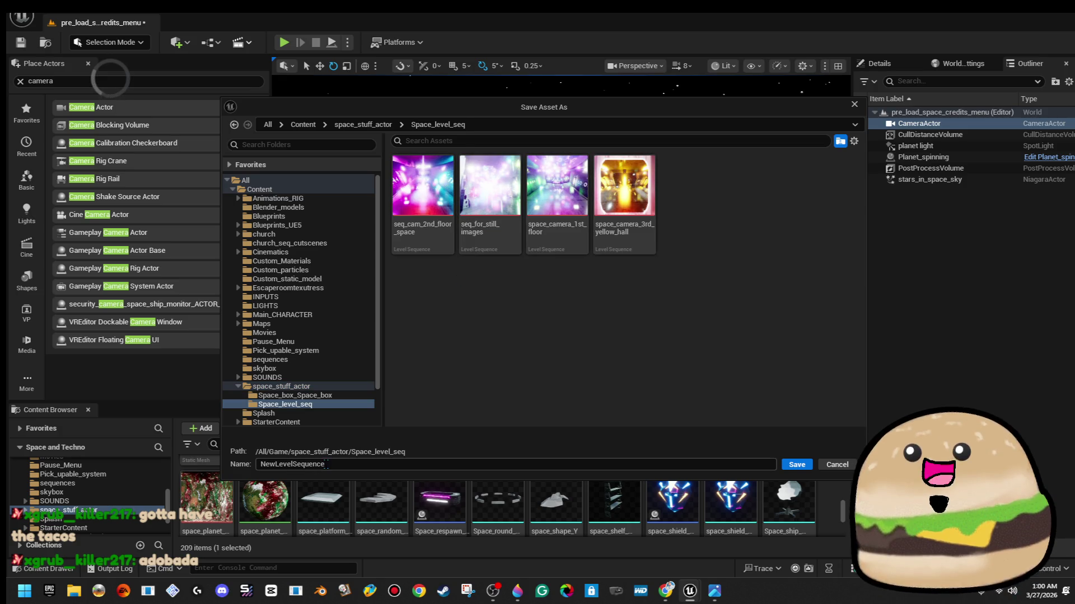
text(space_main_menu_seq_camera)
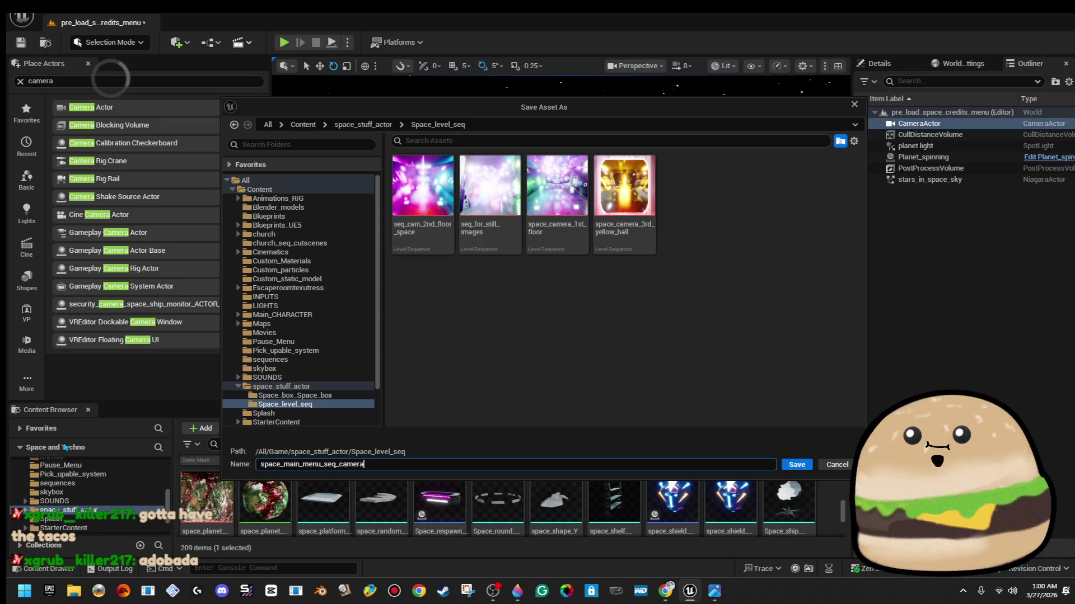
key(Return)
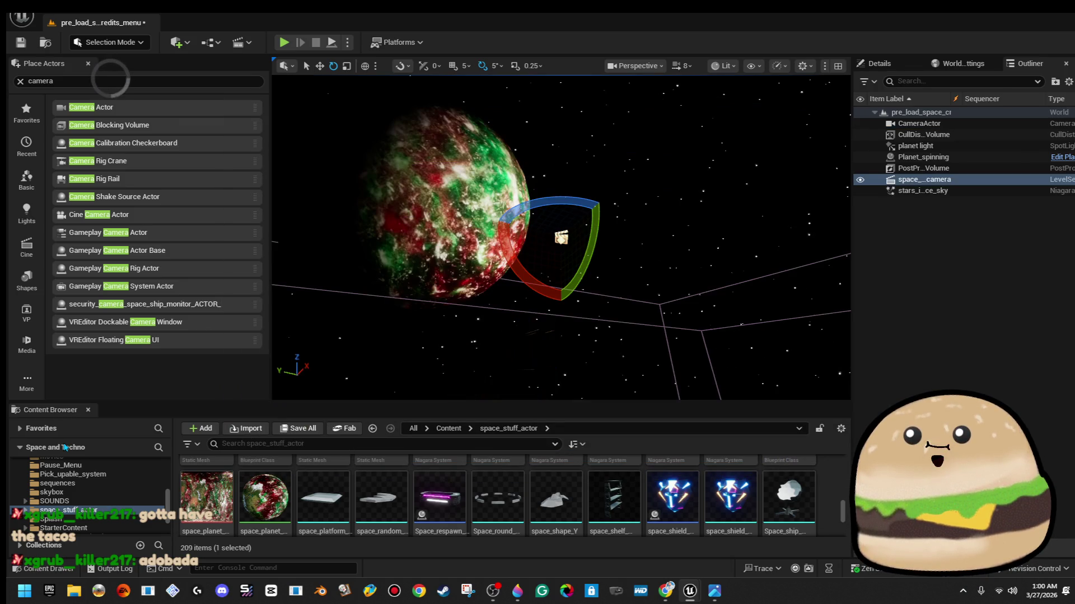
Add the CameraActor as an actor track in the Sequencer
mouse_move(741, 208)
mouse_down()
mouse_move(1057, 178)
mouse_move(898, 165)
mouse_up()
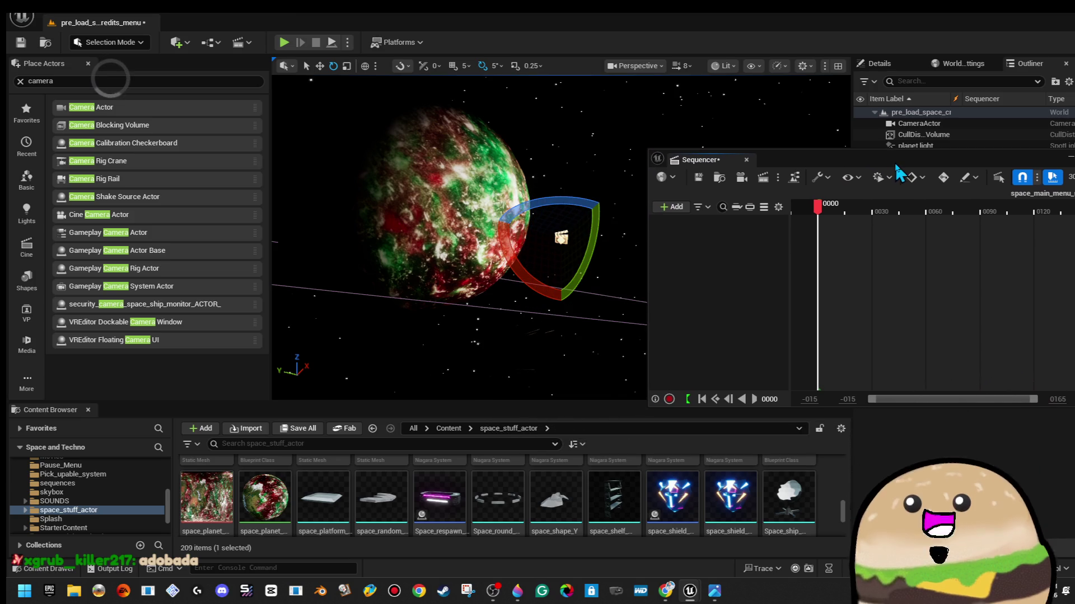
right_click(728, 247)
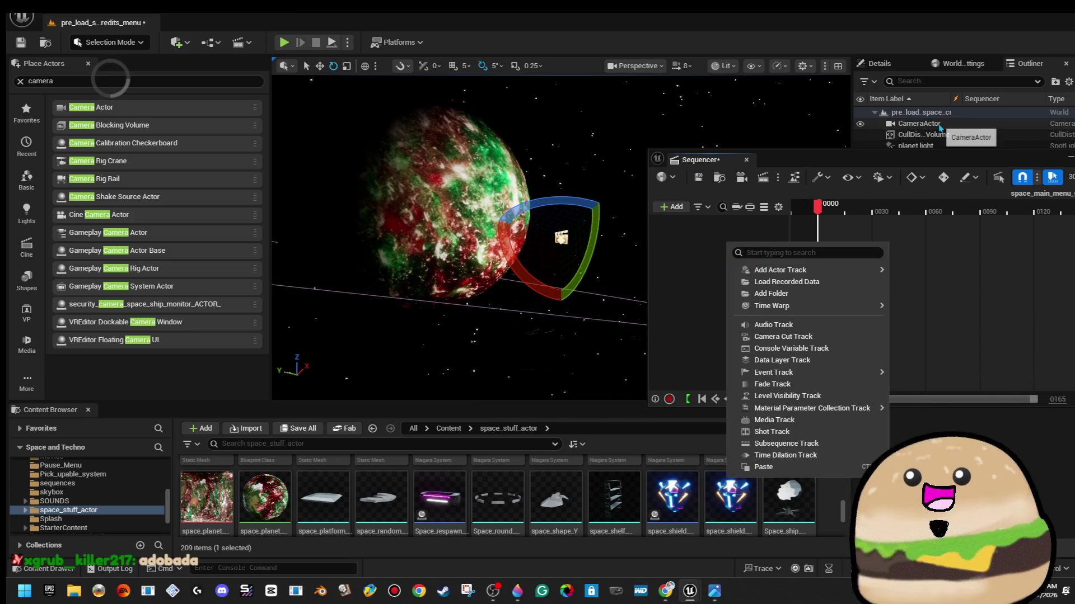
click(924, 123)
right_click(670, 274)
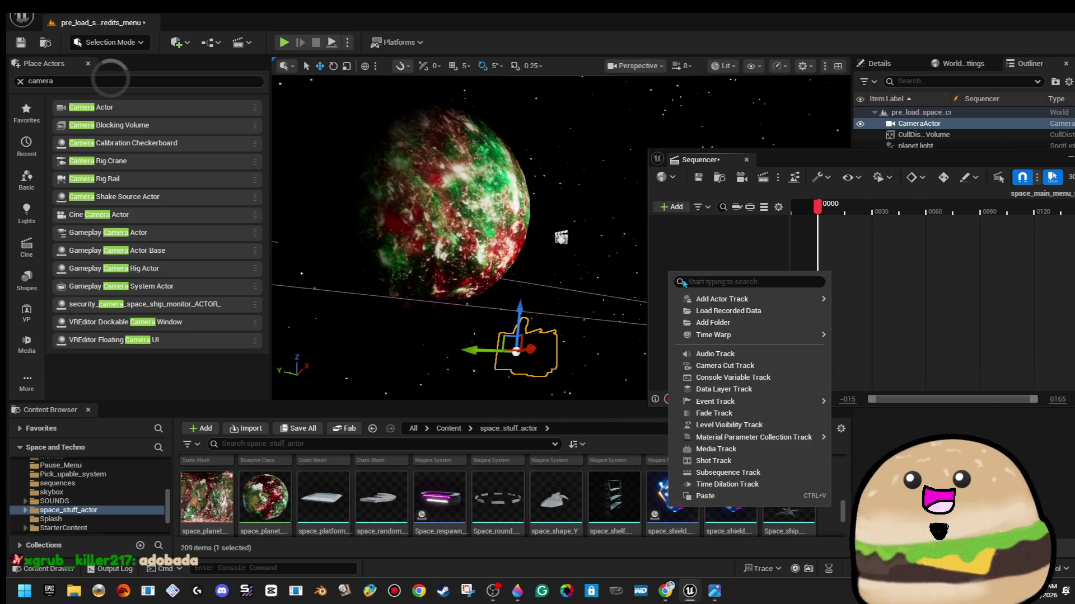
mouse_move(722, 299)
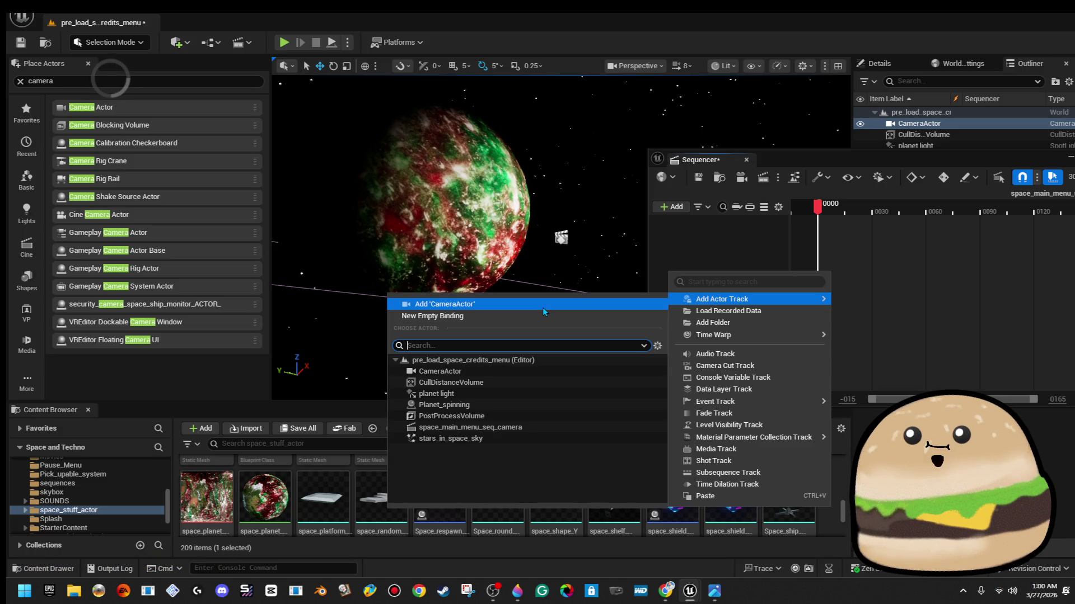
click(544, 305)
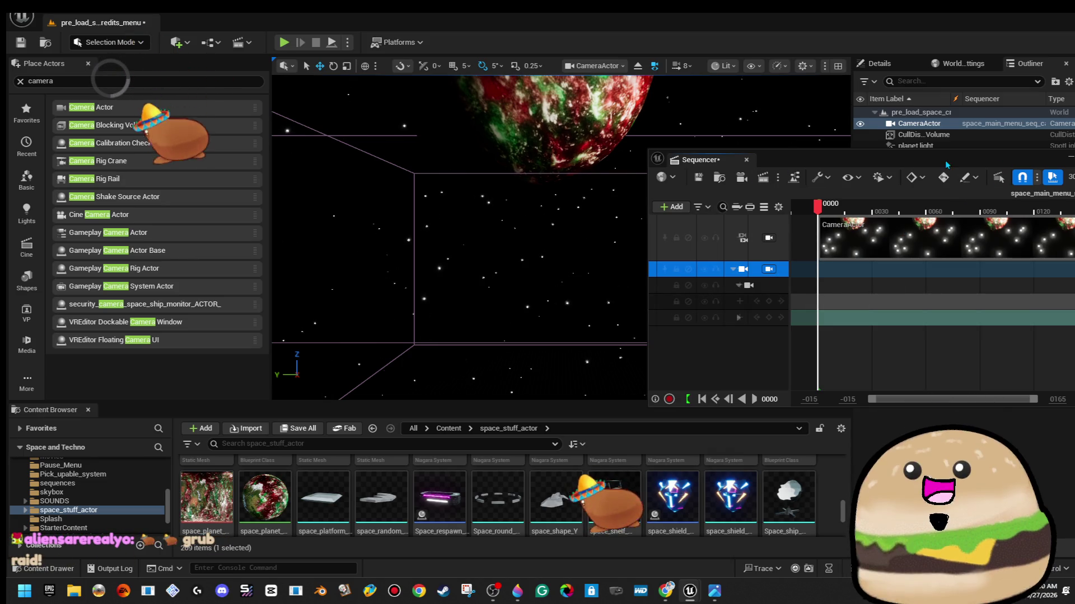
Close the Sequencer and turn the view to centre the planet
click(544, 236)
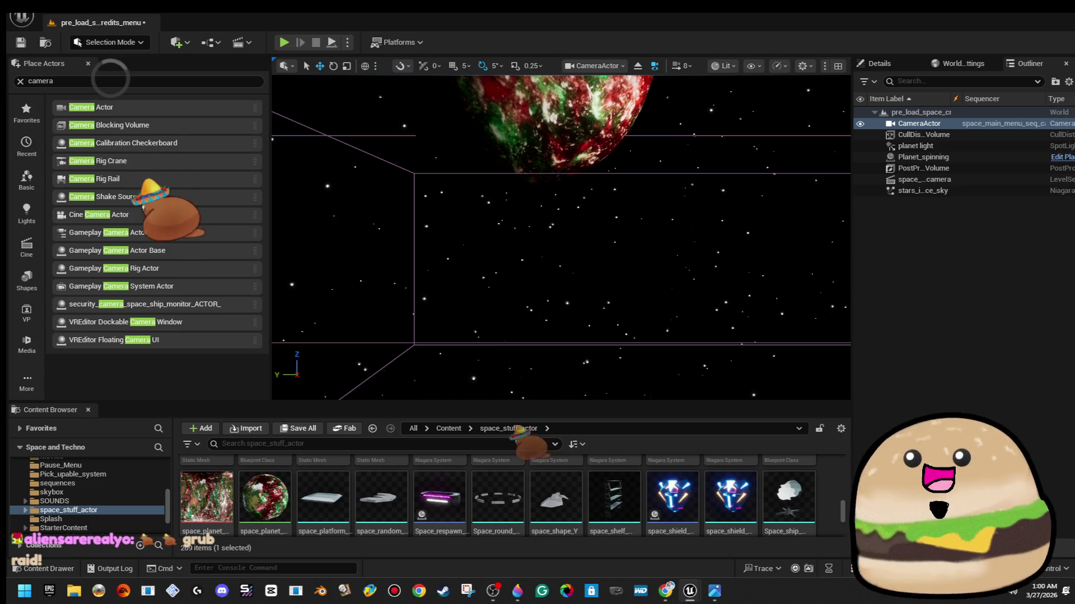
mouse_move(544, 236)
mouse_down()
mouse_move(529, 202)
mouse_move(549, 197)
mouse_up()
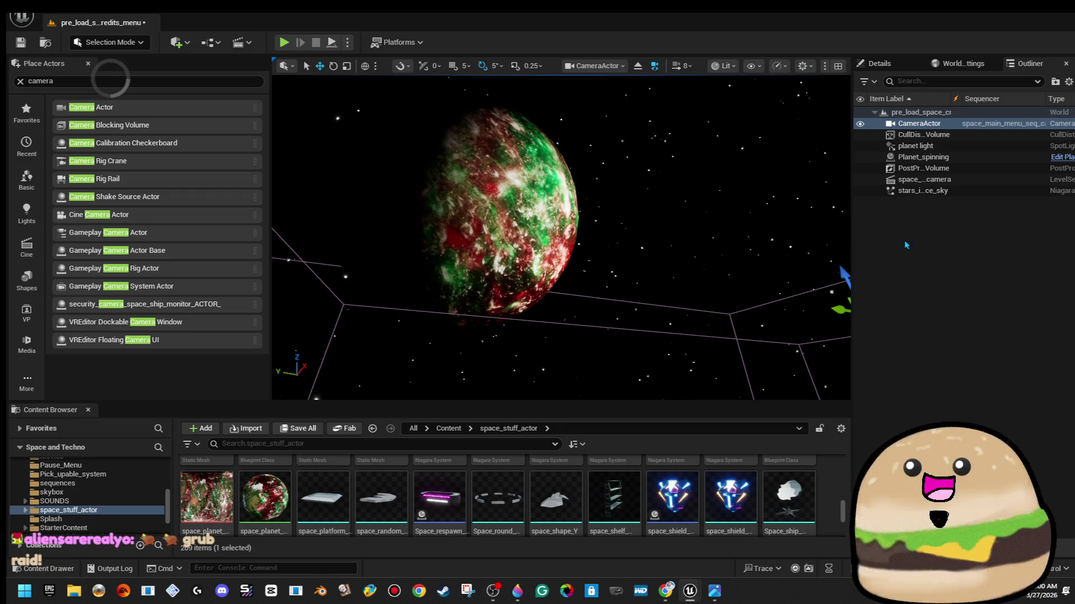
drag(549, 197, 569, 190)
Preview the planet scene full-screen with F11, then return and frame the CameraActor
key(F11)
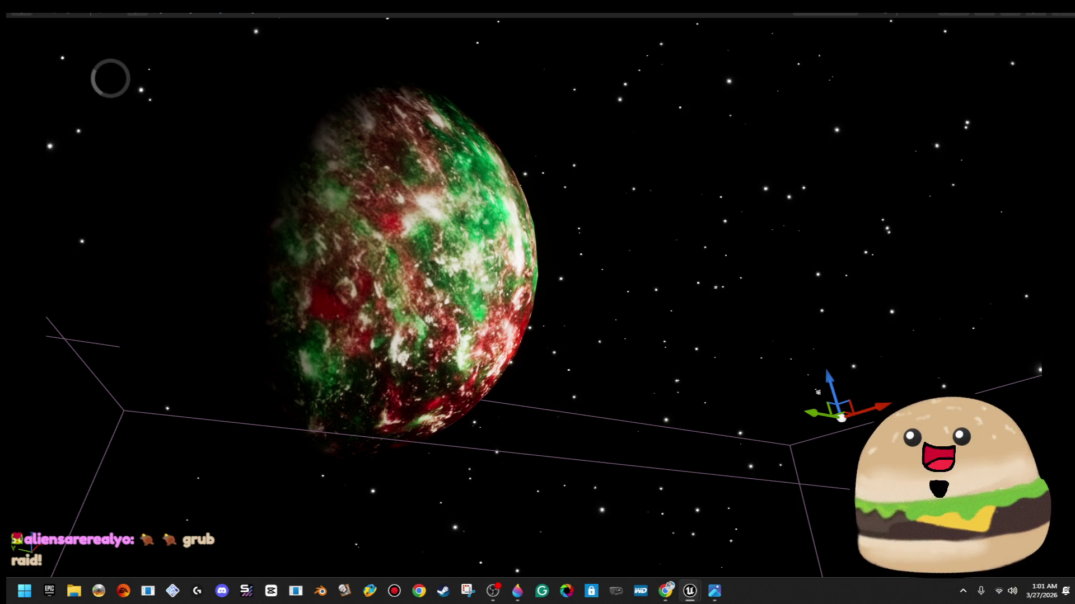
key(Escape)
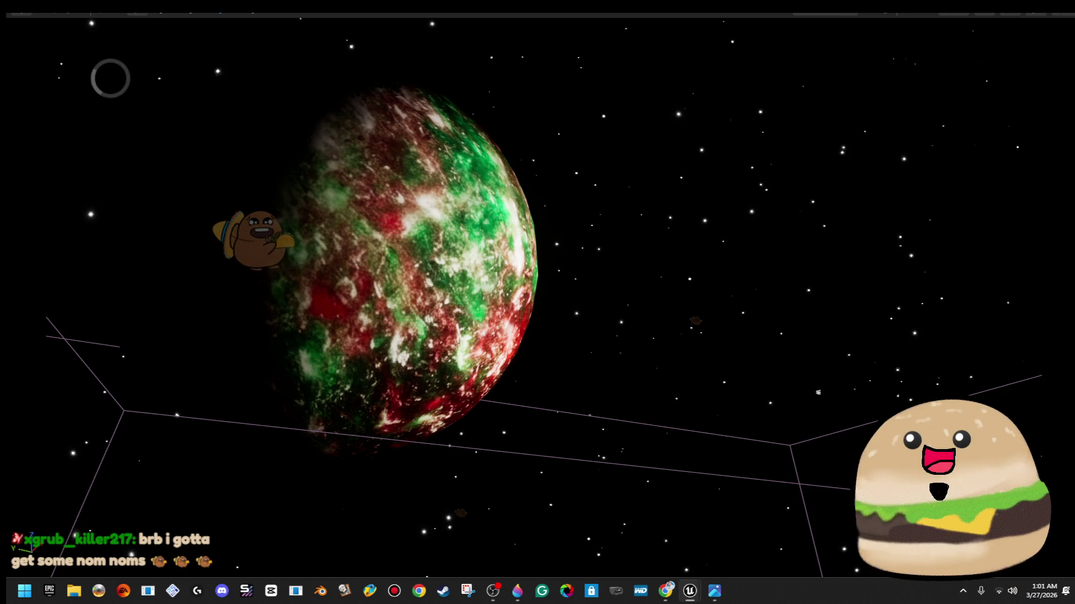
key(Escape)
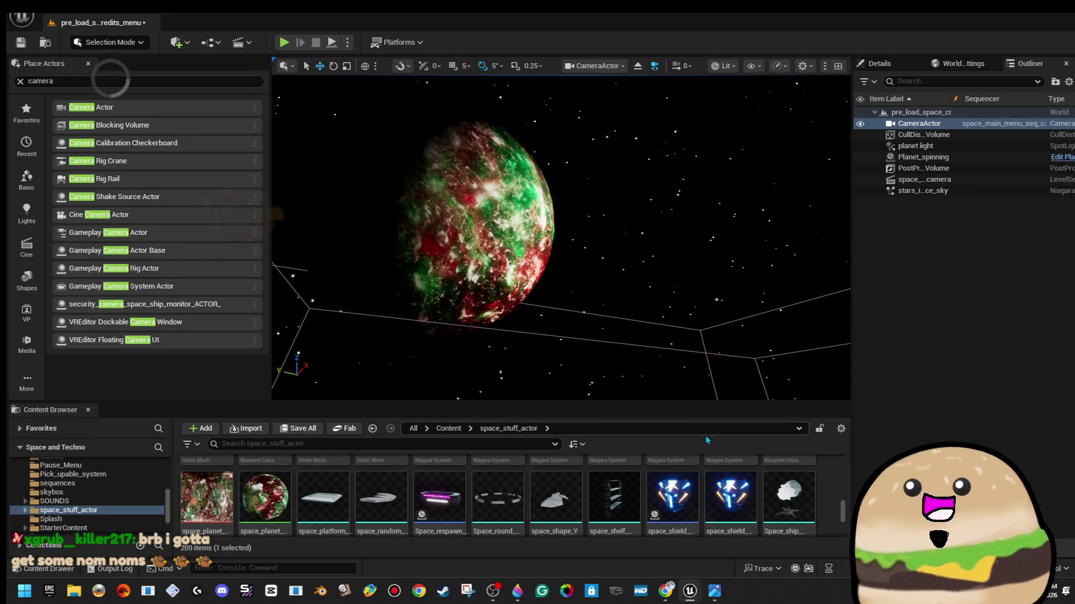
key(f)
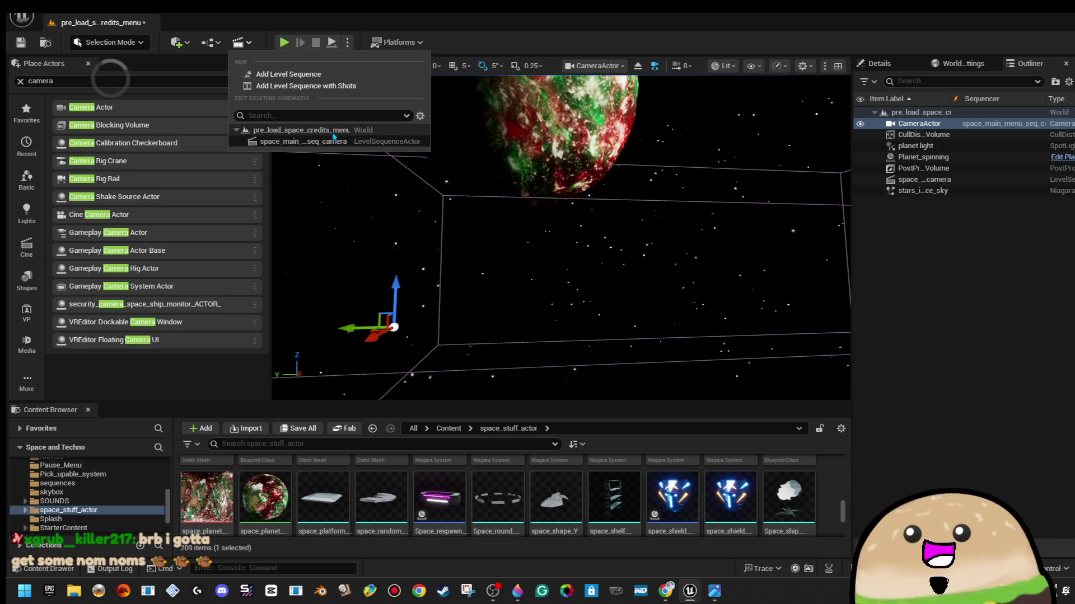
click(342, 142)
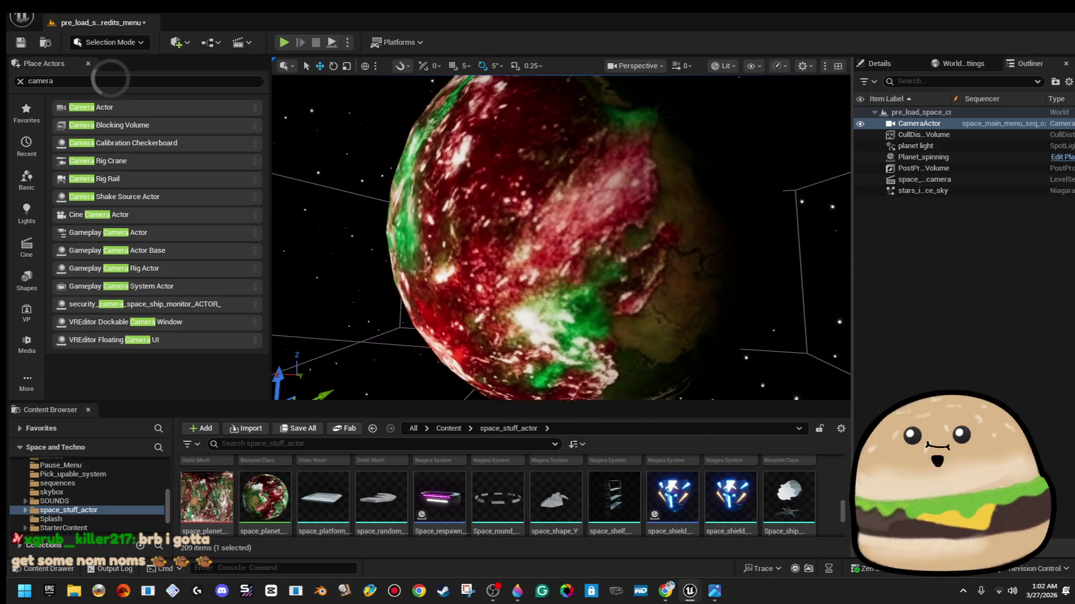
drag(418, 402, 418, 391)
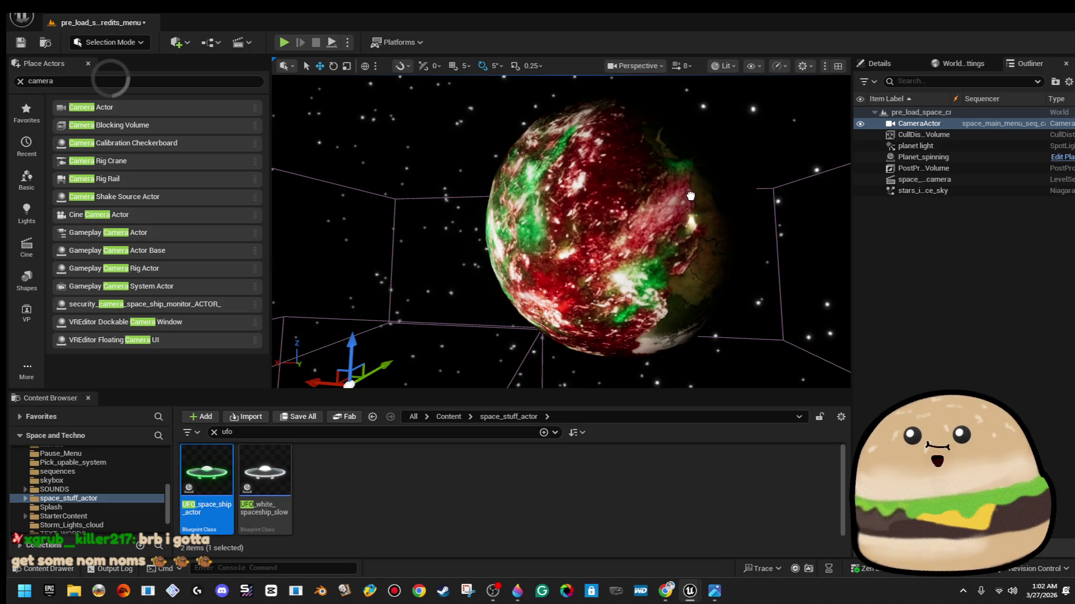
Drag a UFO_space_ship_actor into the level beside the planet and deselect it
drag(668, 194, 675, 194)
drag(534, 183, 534, 183)
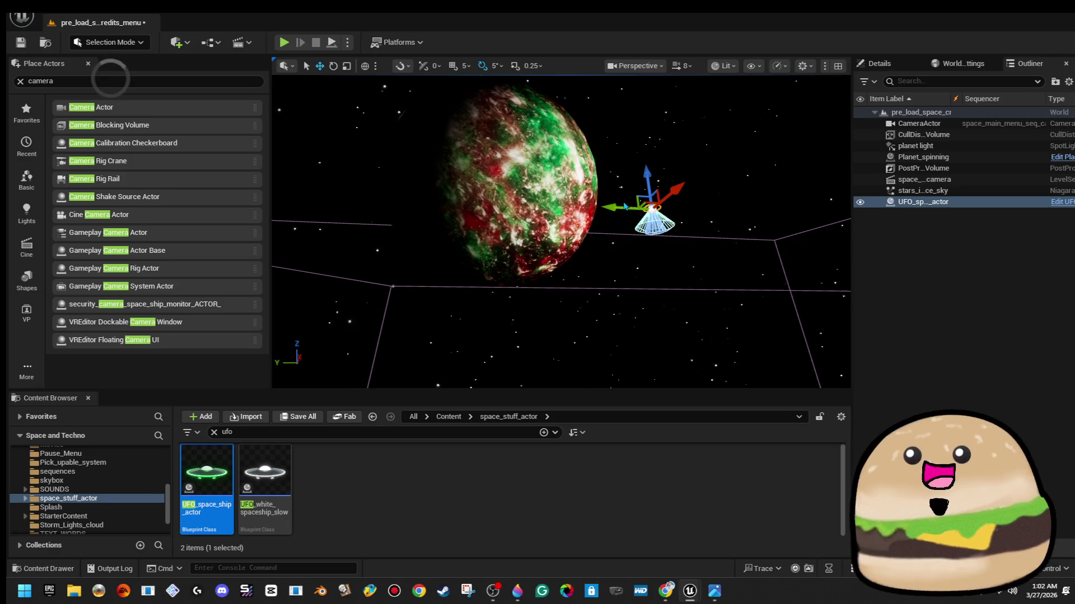
click(777, 224)
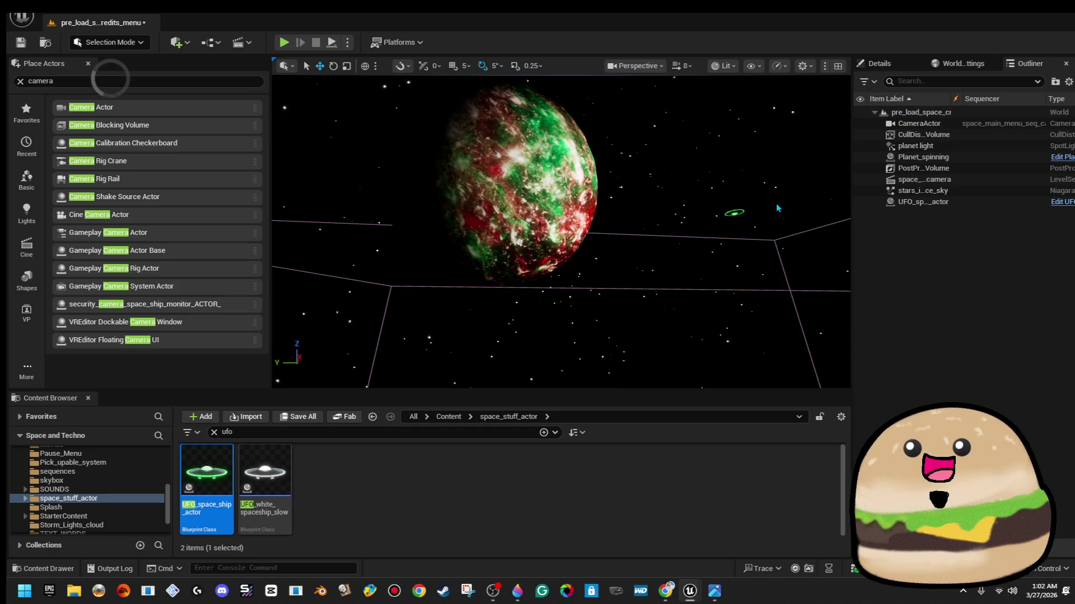
Select the placed UFO and fly the view in close to see it from below
mouse_move(776, 225)
mouse_down()
mouse_move(562, 132)
mouse_move(493, 377)
mouse_move(514, 247)
mouse_move(556, 252)
mouse_move(557, 270)
mouse_up()
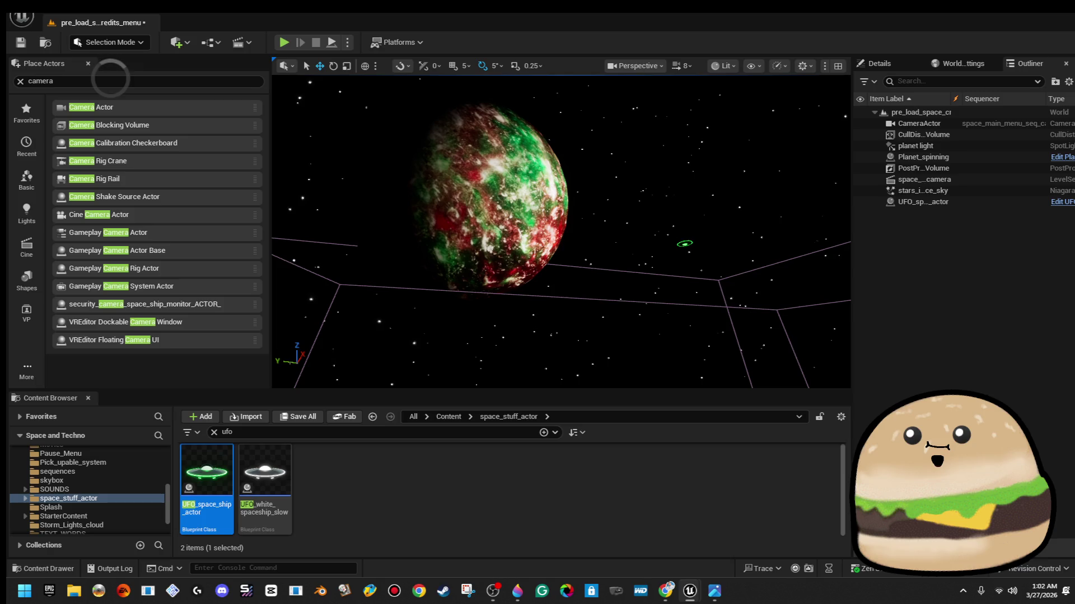
click(684, 244)
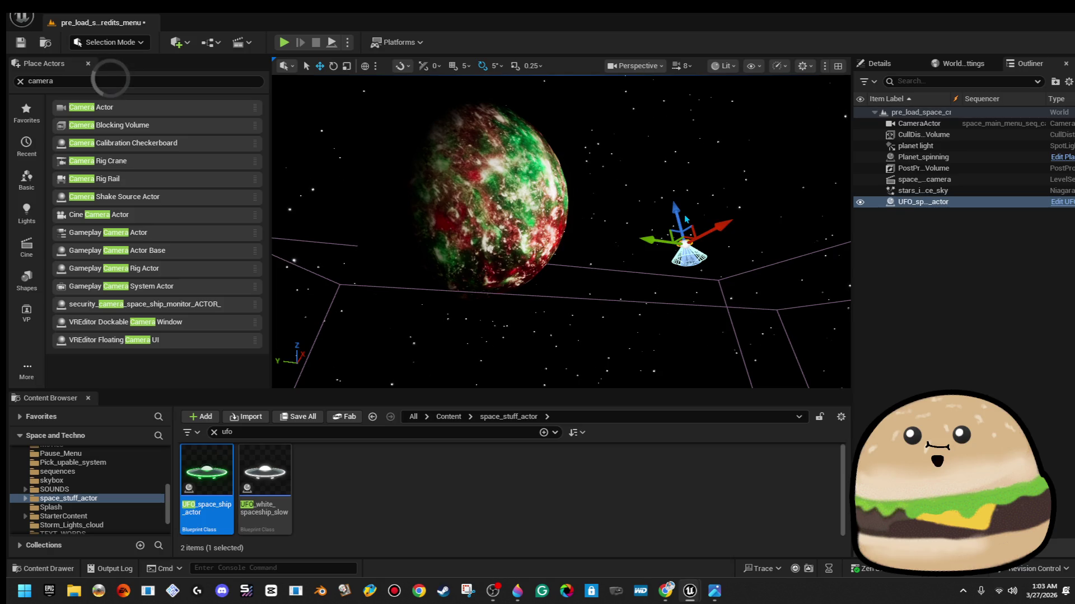
mouse_move(692, 230)
mouse_down()
mouse_move(685, 255)
mouse_move(738, 243)
mouse_up()
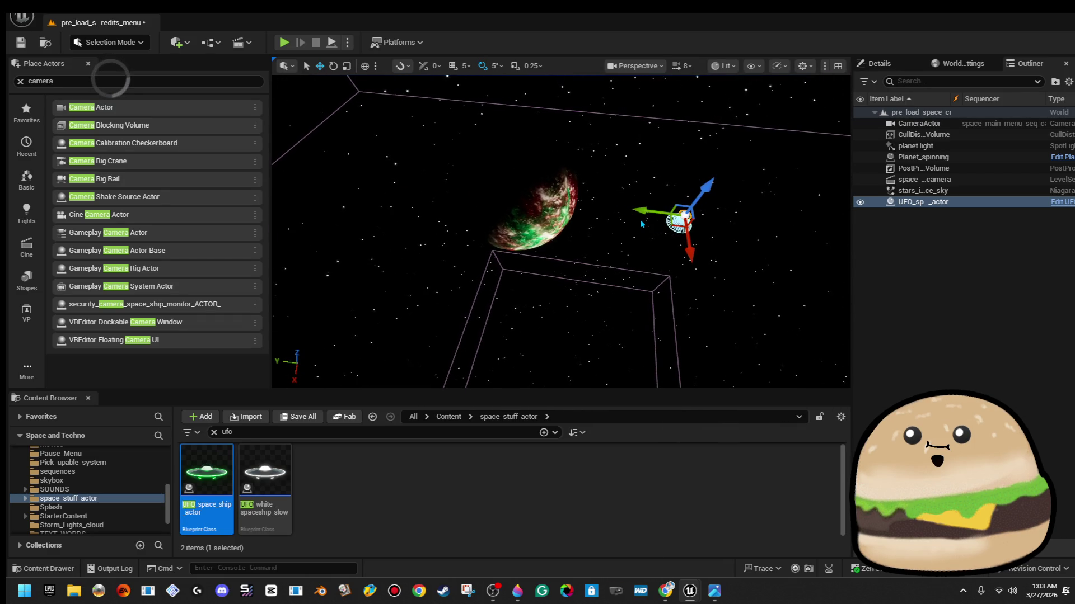
key(F11)
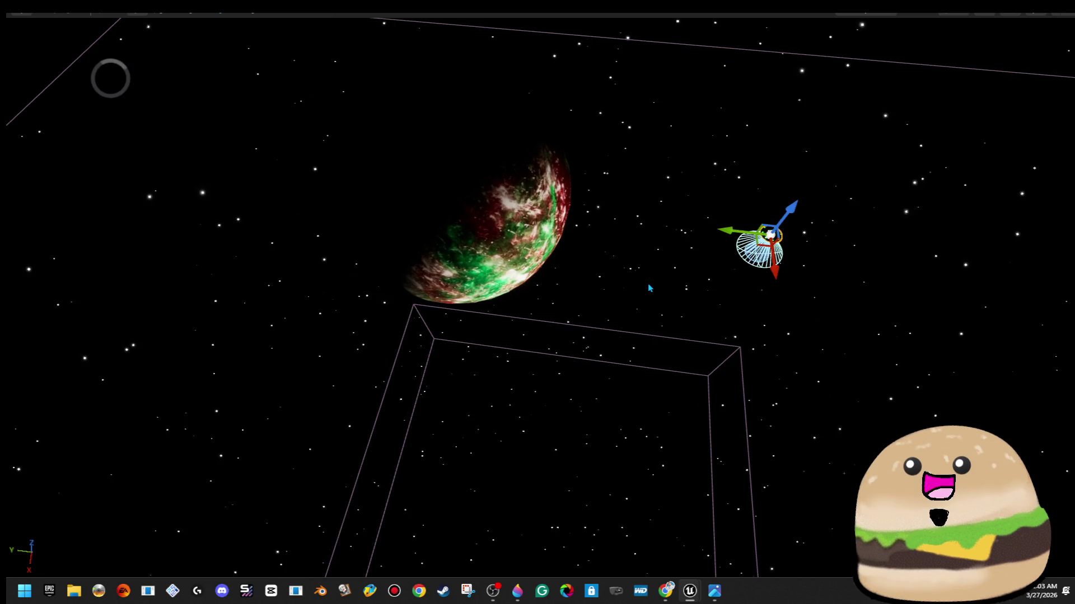
key(F11)
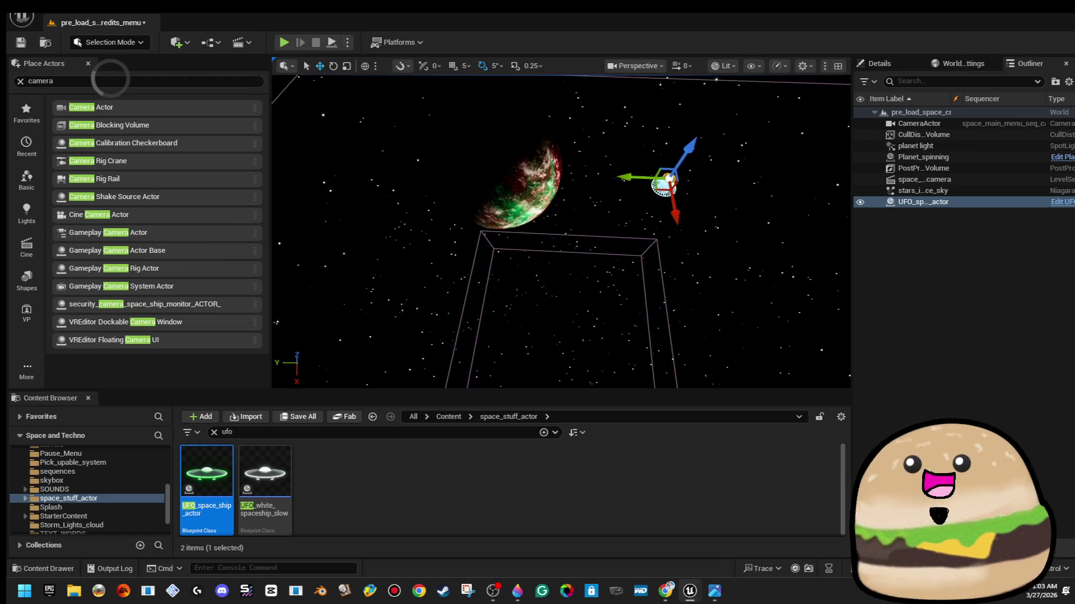
drag(560, 235, 560, 224)
key(w)
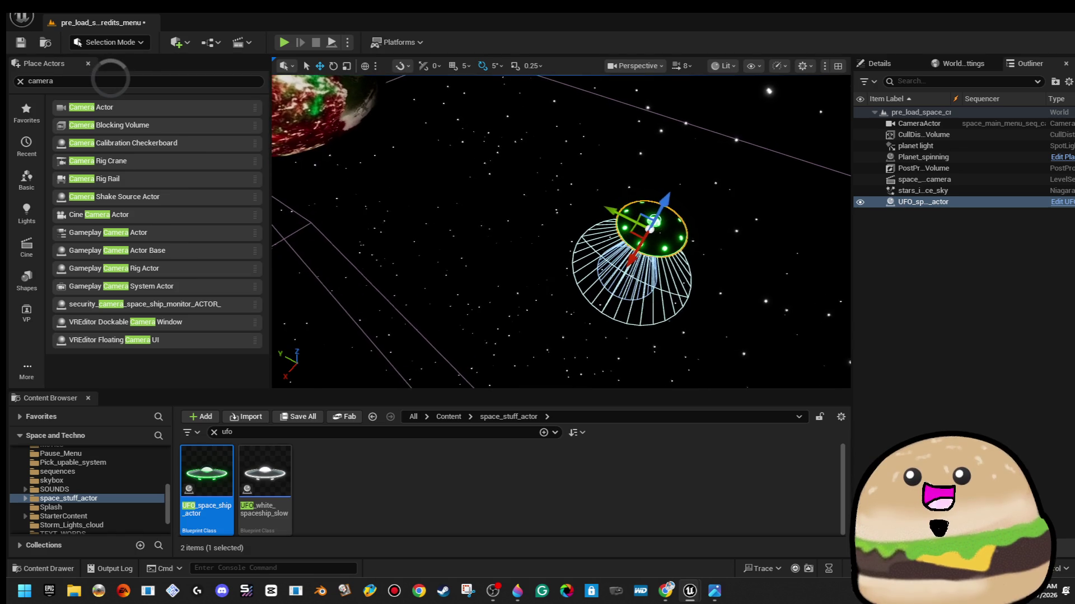
key(w)
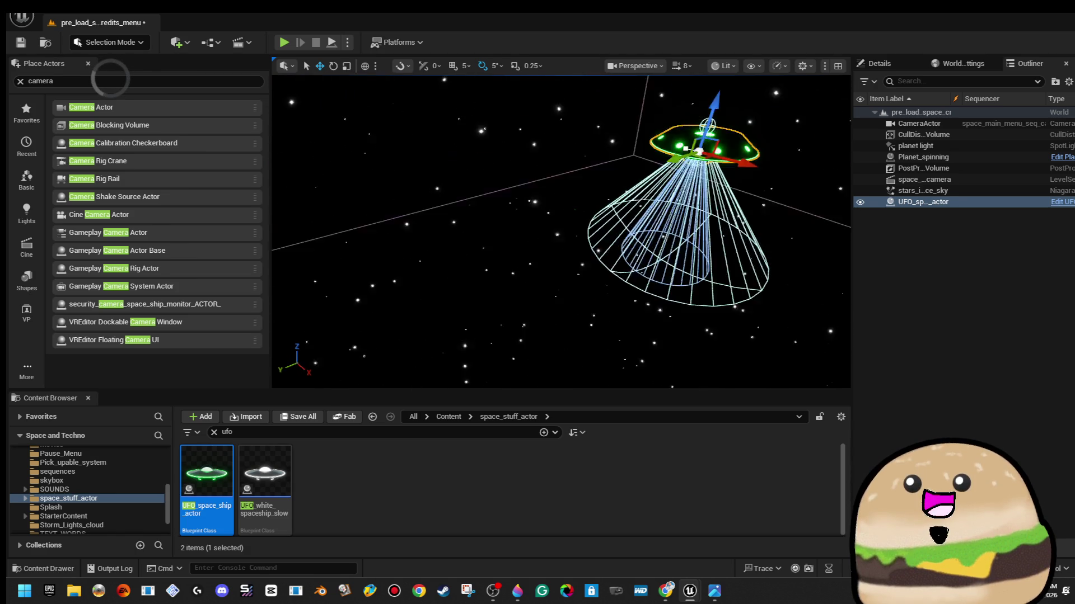
Rotate the UFO to 180, 0, 180 so its beam points upward, then show its Details
key(e)
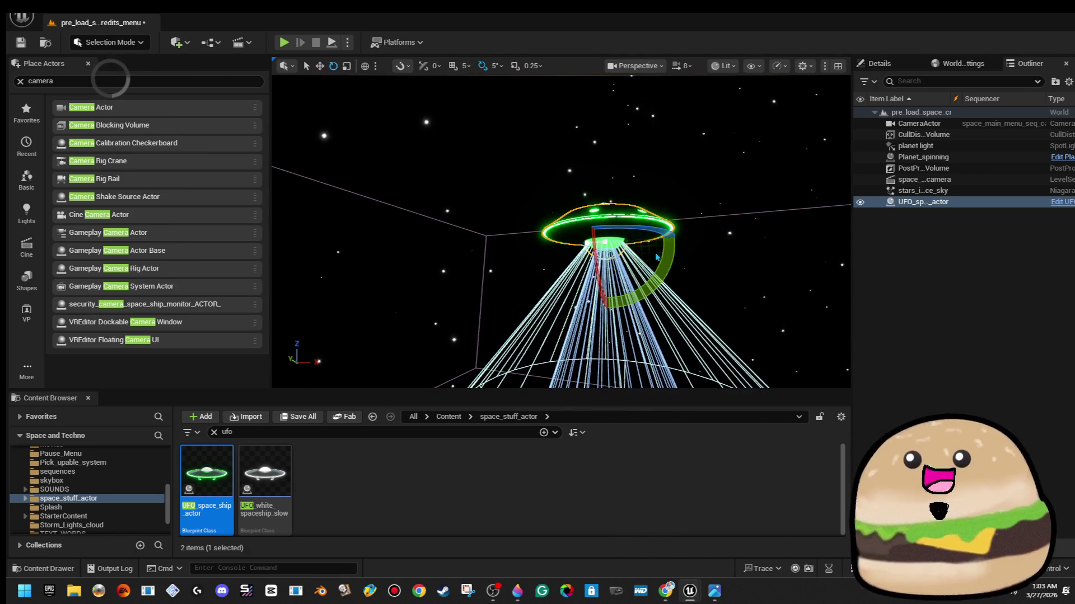
mouse_move(629, 299)
mouse_down()
mouse_move(619, 263)
mouse_move(582, 224)
mouse_move(560, 246)
mouse_move(606, 273)
mouse_up()
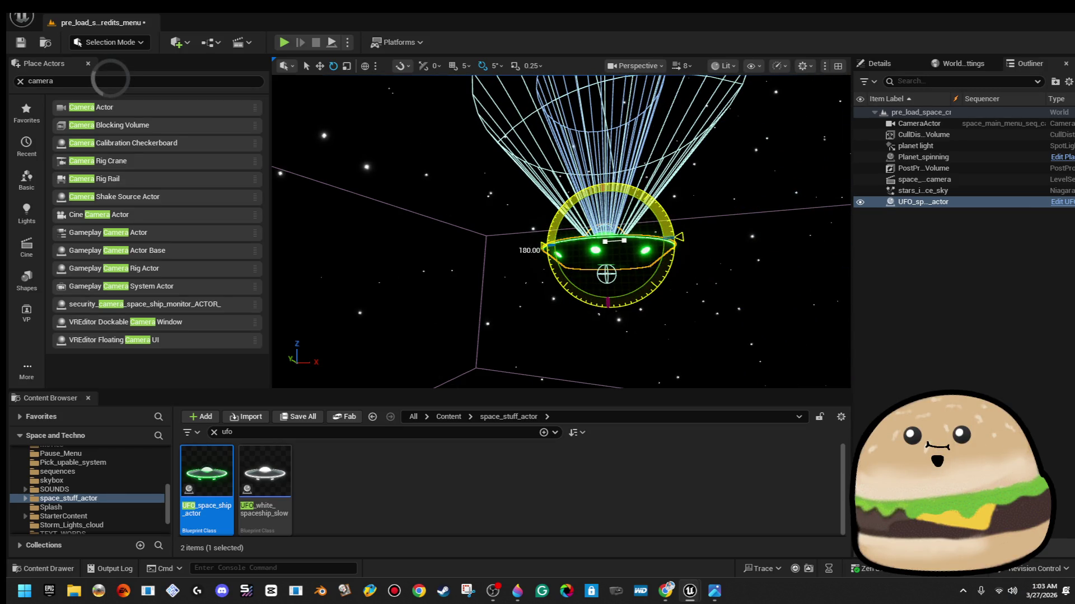
mouse_move(679, 284)
mouse_down()
mouse_move(672, 263)
mouse_move(658, 313)
mouse_move(680, 284)
mouse_up()
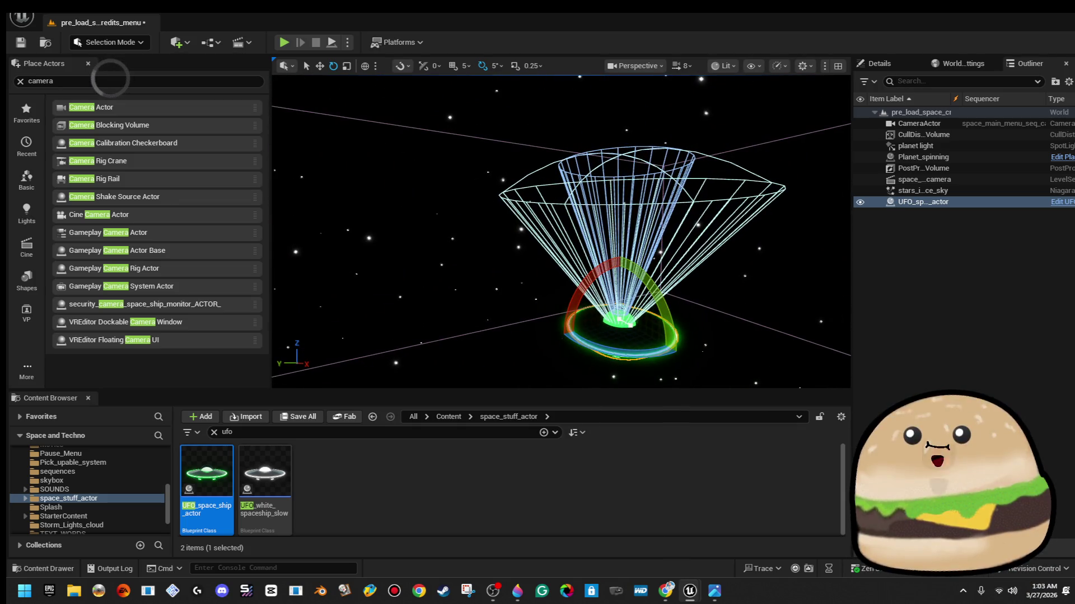
click(880, 63)
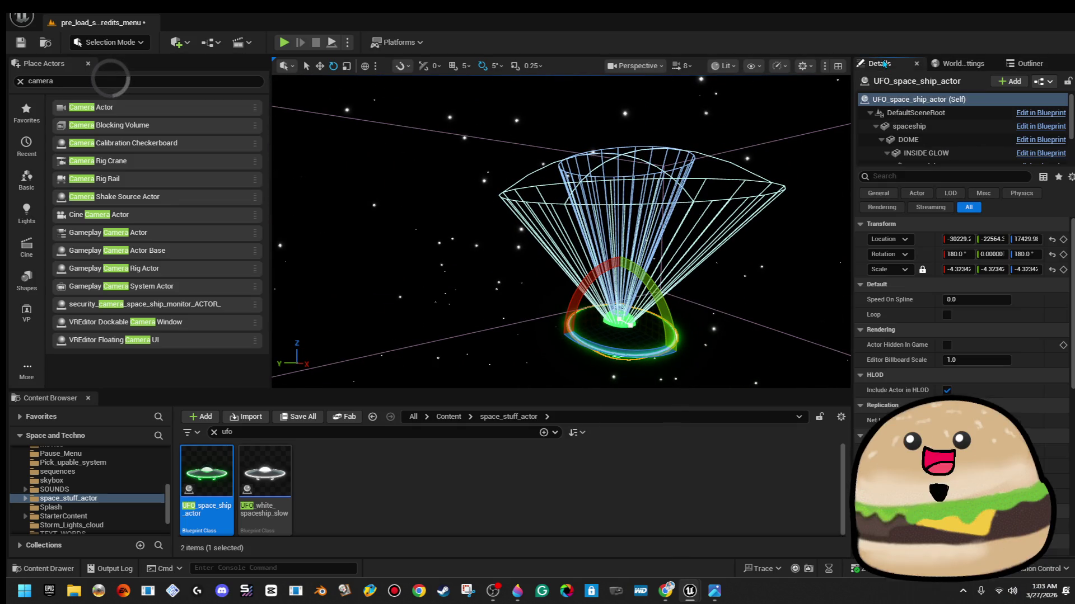
Step through the UFO's components and rotate its SpotLight to redirect the beam
click(926, 153)
scroll(940, 140, down, 3)
click(940, 144)
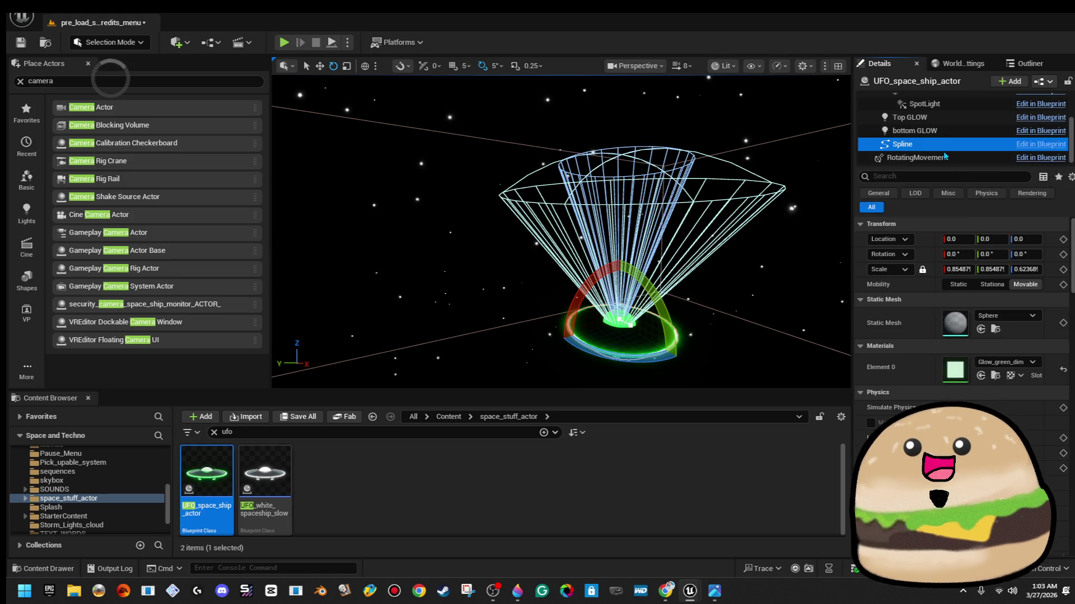
click(946, 158)
key(Up)
key(Up)
key(Up)
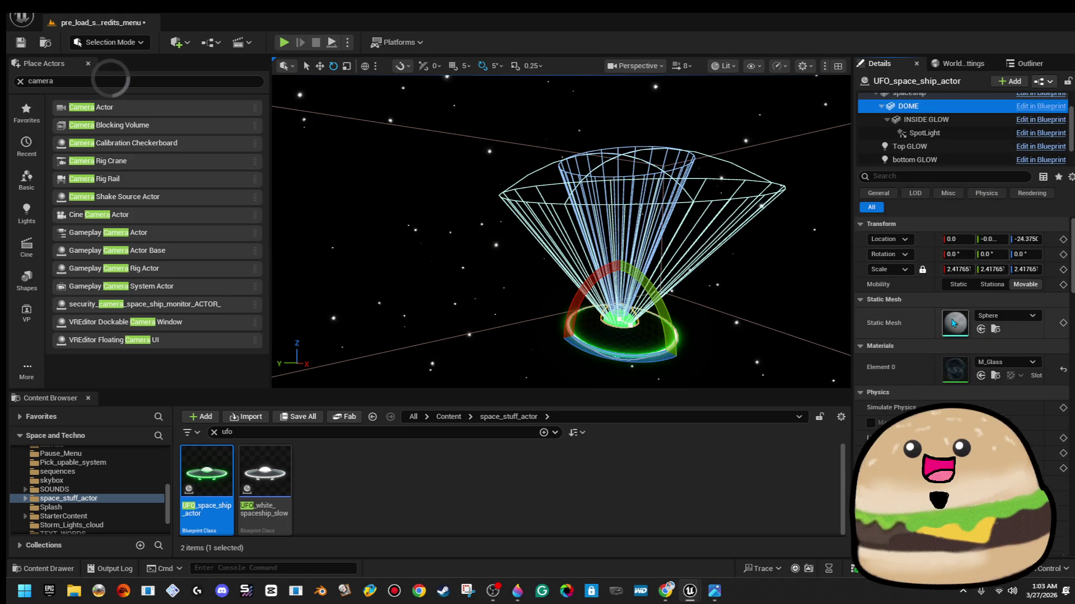
key(Down)
key(Down)
drag(631, 282, 583, 347)
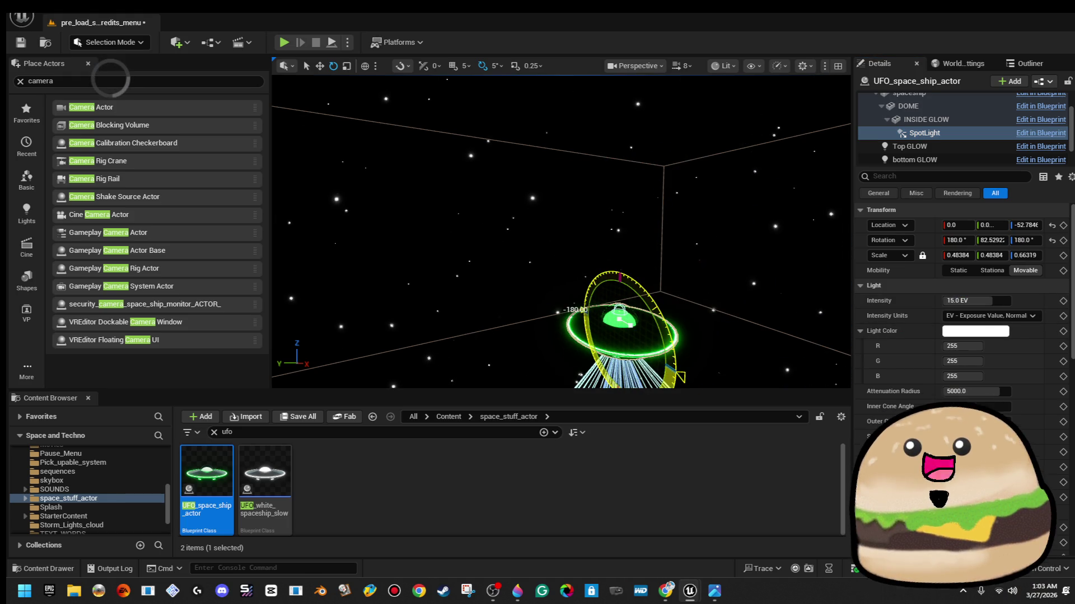
Reselect the whole UFO, frame it with the planet, and Alt-drag a duplicate lower-left
click(580, 190)
click(546, 241)
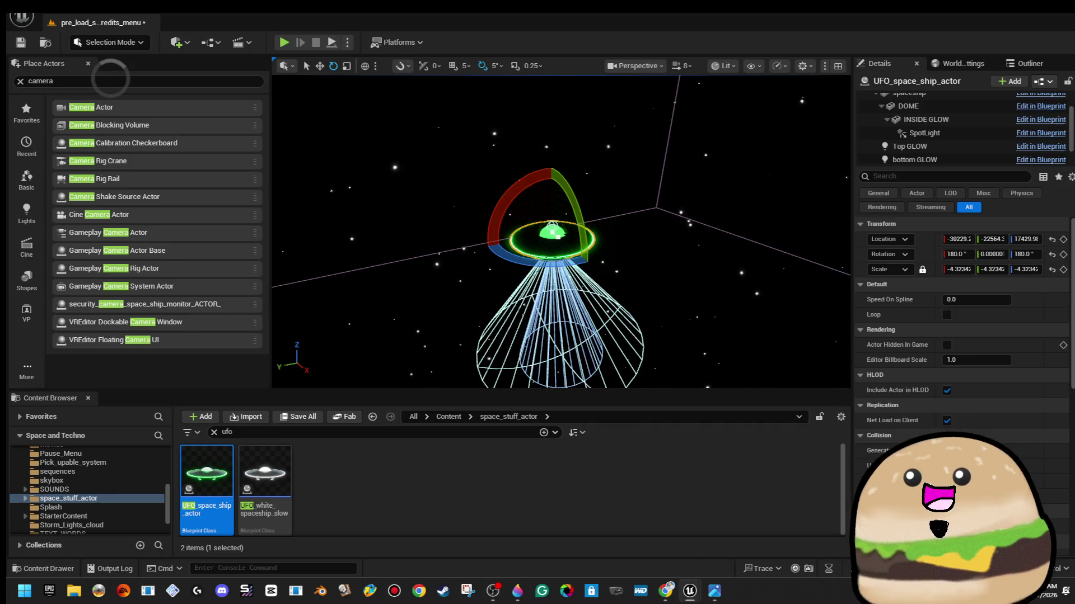
scroll(562, 233, up, 5)
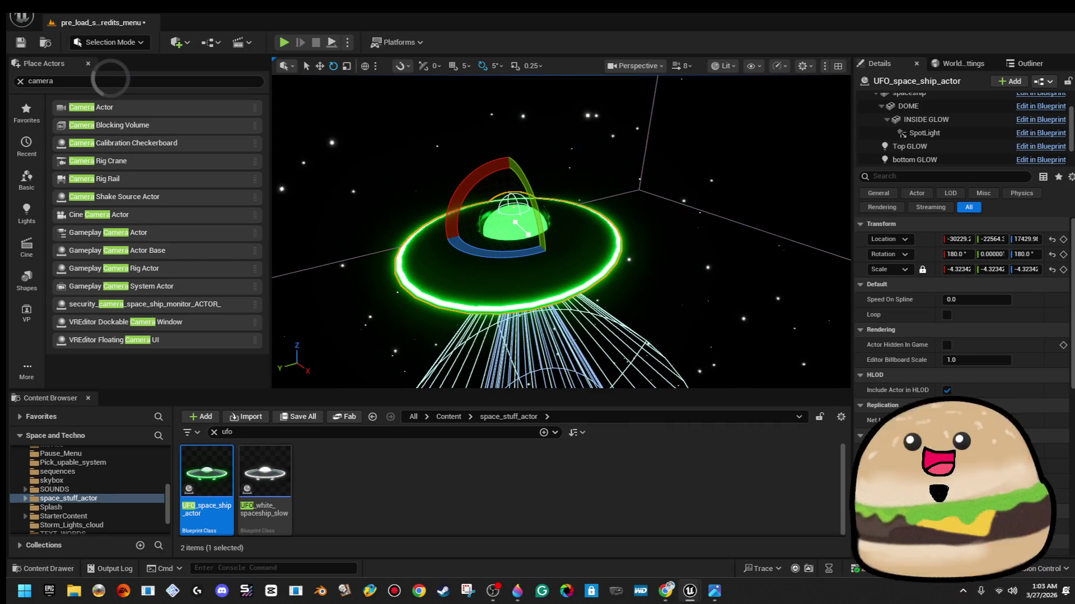
key(f)
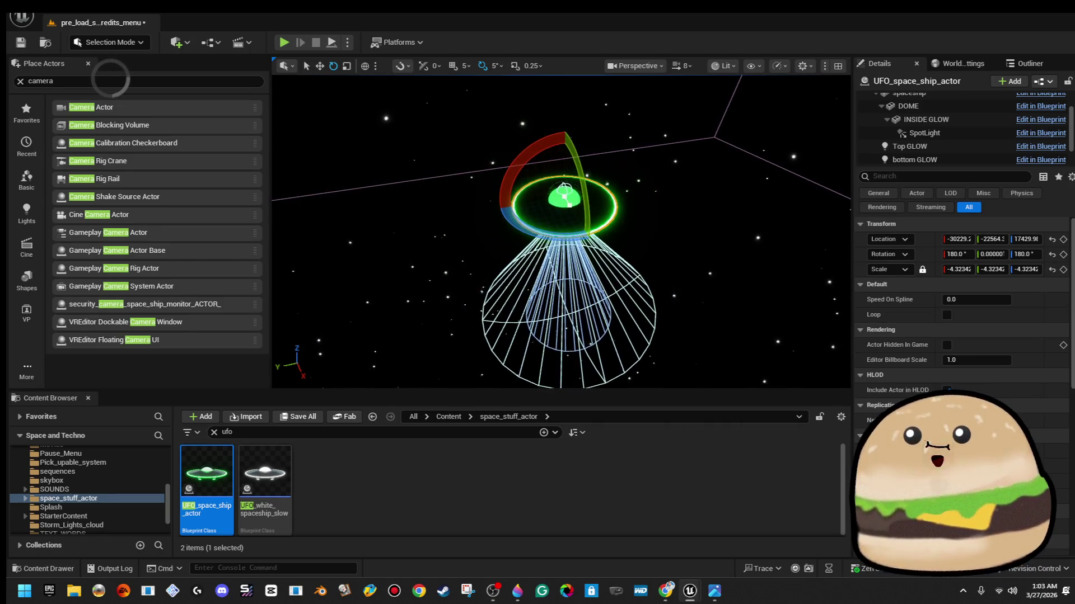
mouse_move(560, 232)
mouse_down()
mouse_move(426, 204)
mouse_move(618, 229)
mouse_up()
key(w)
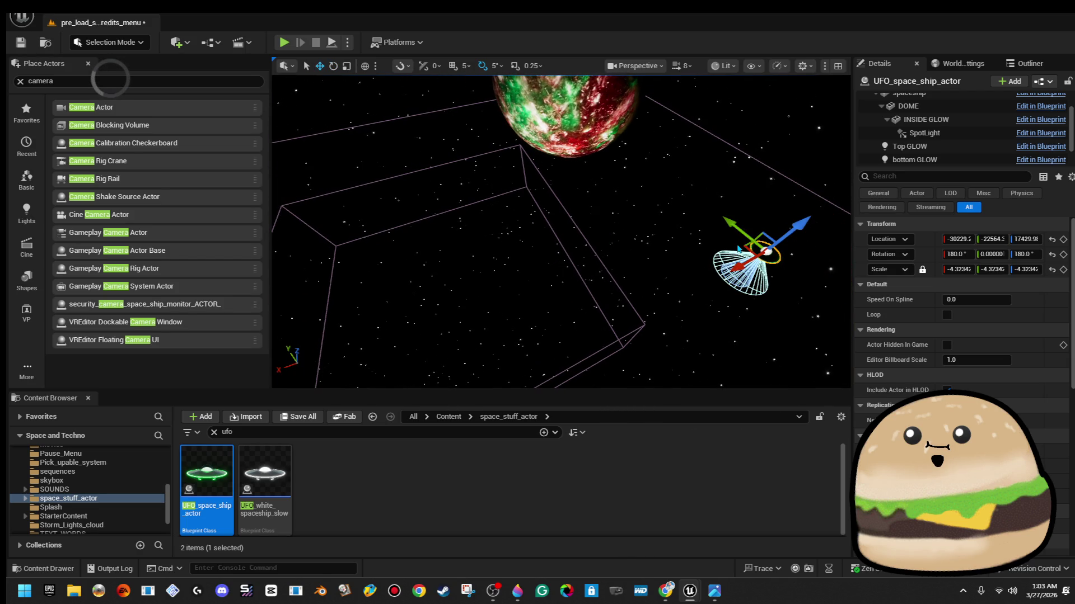
mouse_move(741, 242)
alt+mouse_down()
mouse_move(546, 339)
mouse_move(578, 220)
mouse_move(442, 157)
alt+mouse_up()
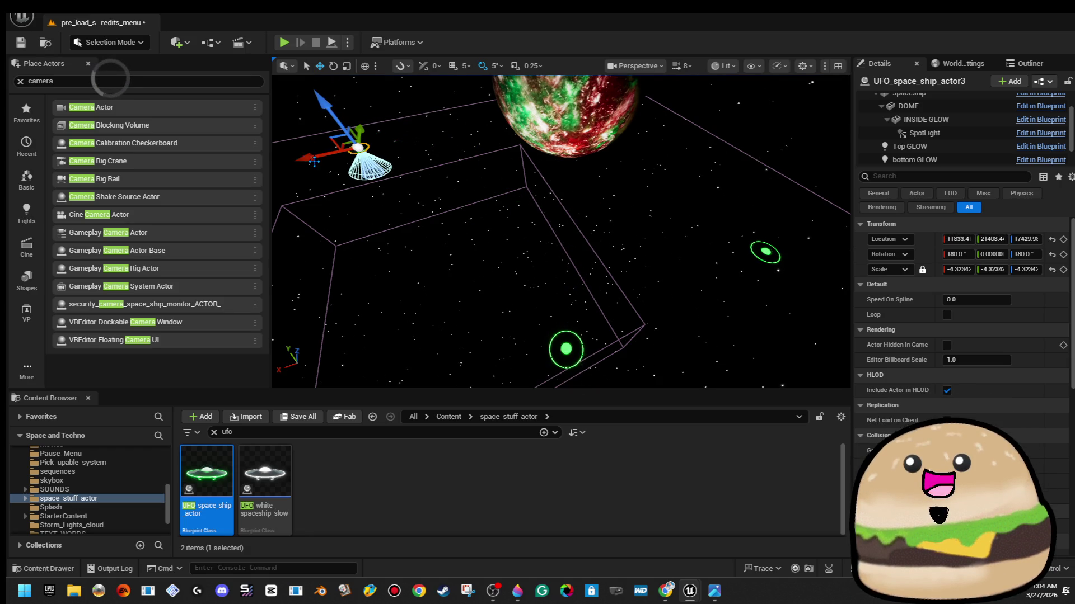
Alt-drag another UFO copy to the right and push it farther along Y, making UFO_space_ship_actor4
alt+drag(358, 141, 476, 170)
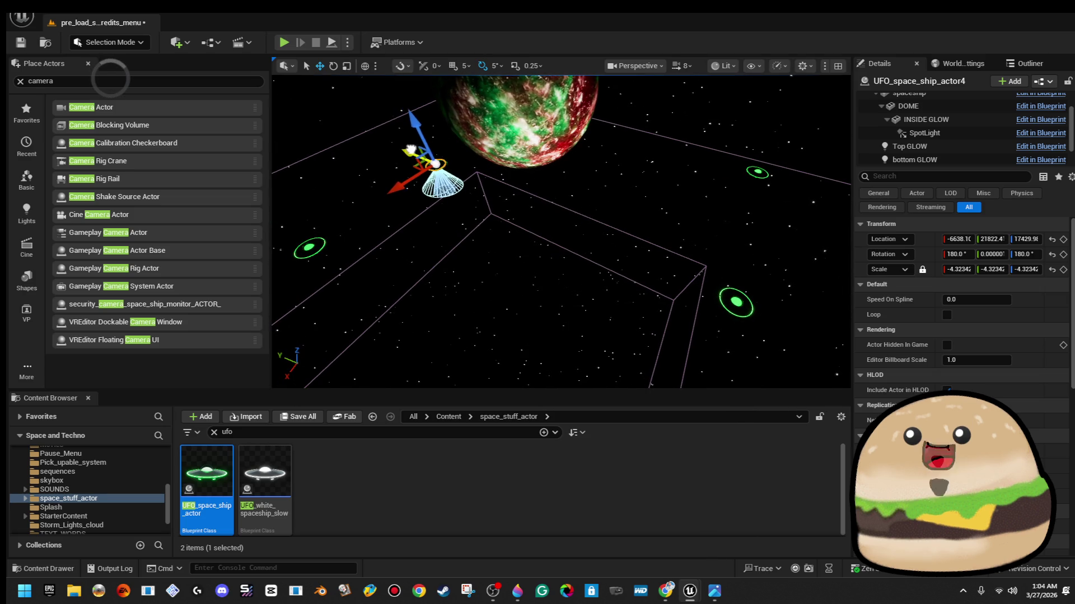
drag(413, 152, 387, 136)
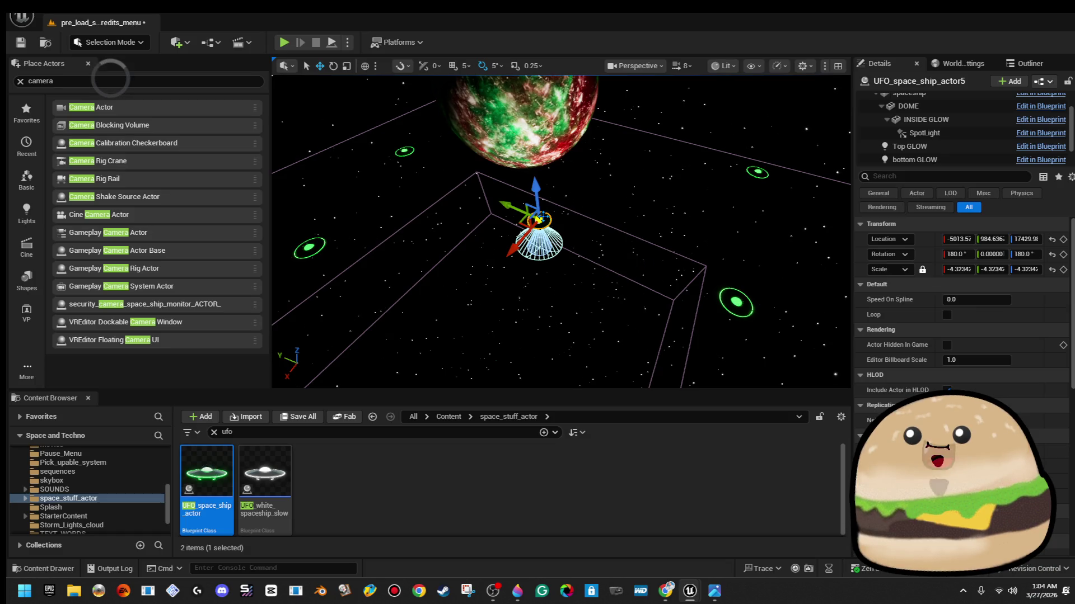
Inspect the UFO's bottom GLOW, DefaultSceneRoot, RotatingMovement and spaceship components in Details
click(954, 160)
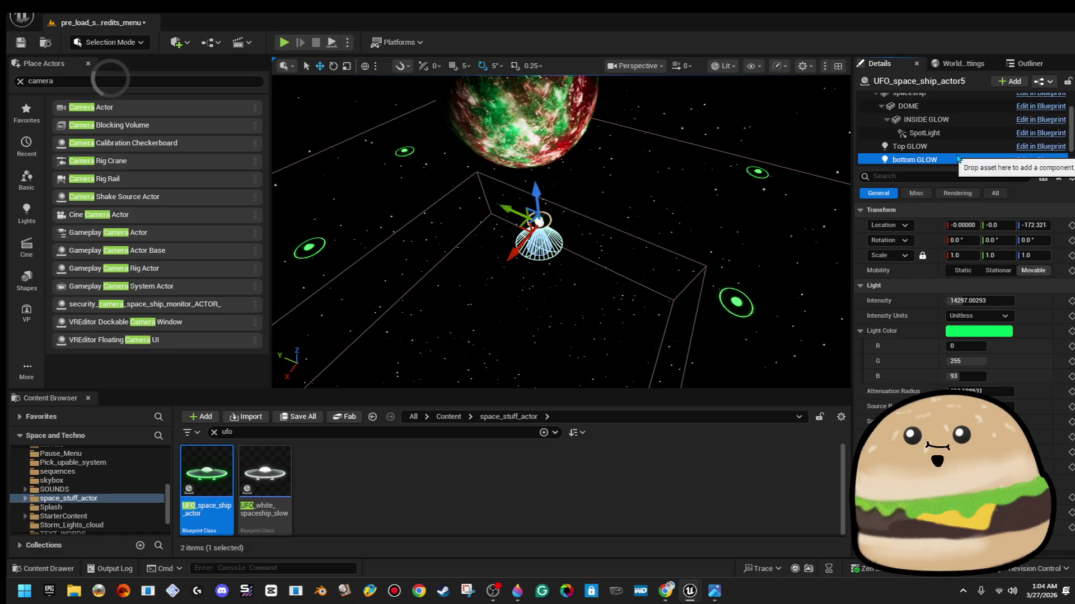
scroll(952, 135, up, 3)
click(869, 112)
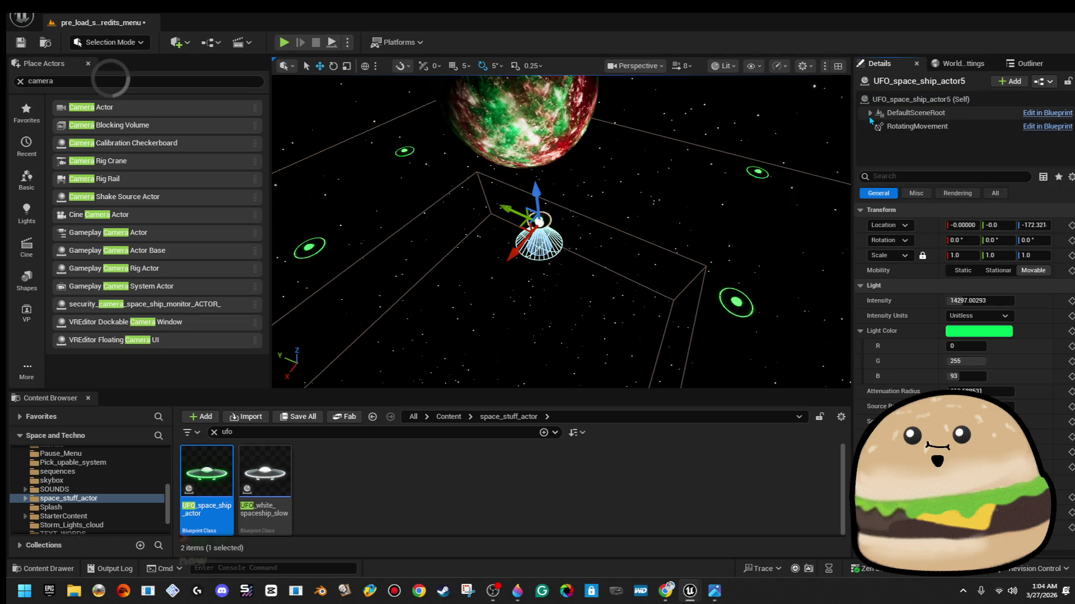
click(901, 112)
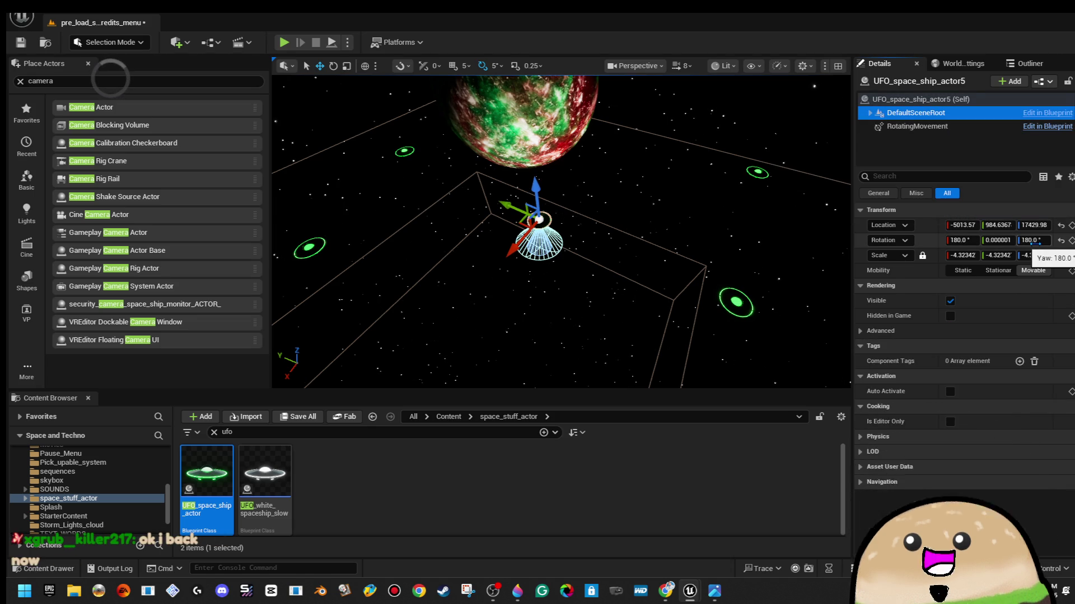
click(923, 127)
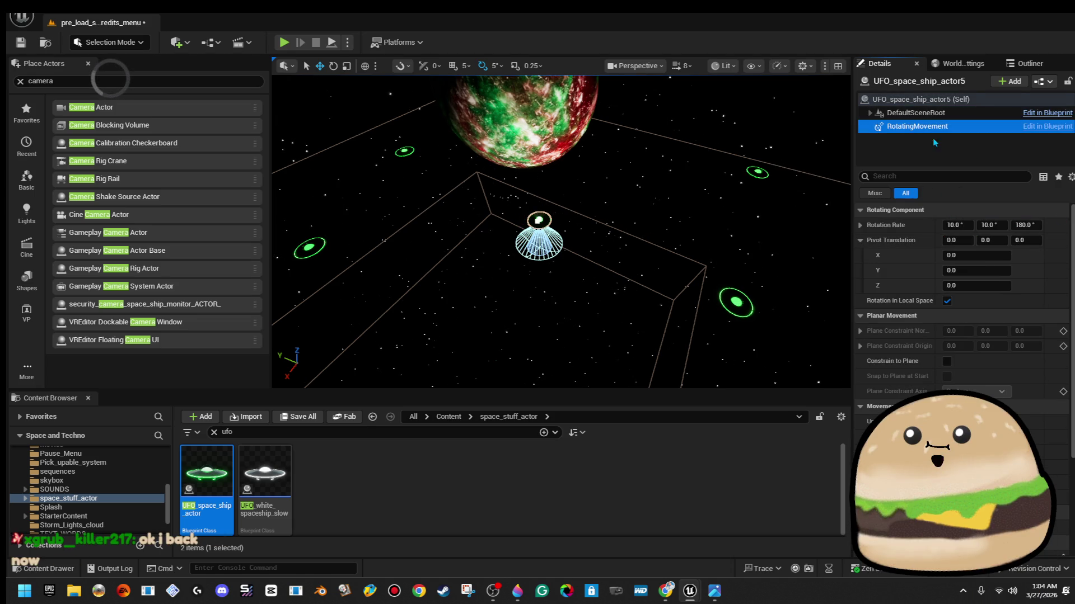
double_click(934, 113)
click(933, 127)
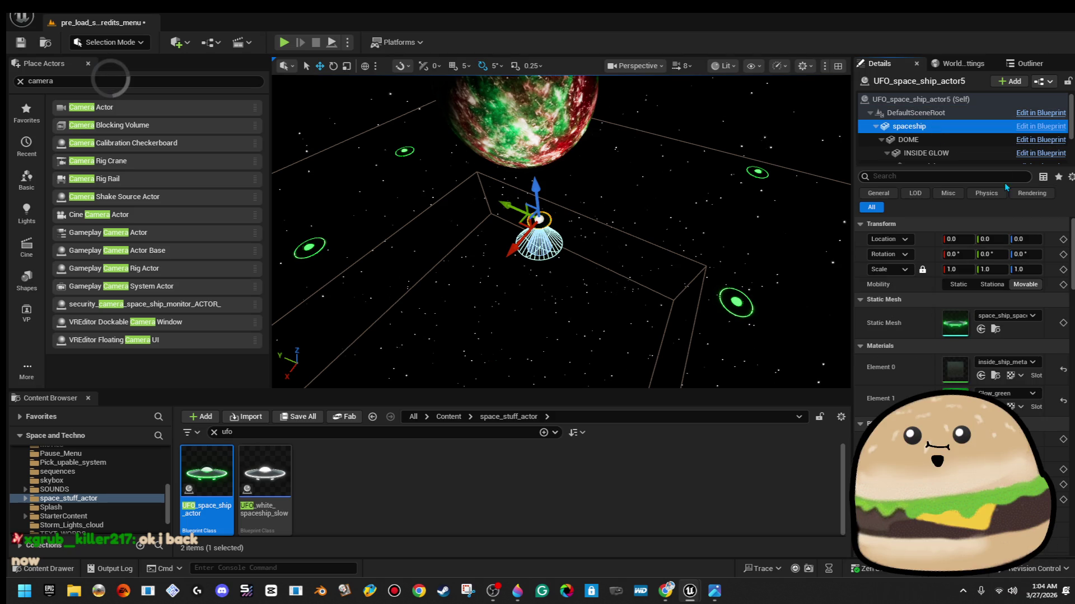
Move the view closer, select another UFO copy and open its DOME component
mouse_move(658, 233)
mouse_down()
mouse_move(481, 235)
mouse_move(467, 190)
mouse_move(448, 191)
mouse_move(604, 213)
mouse_up()
click(503, 277)
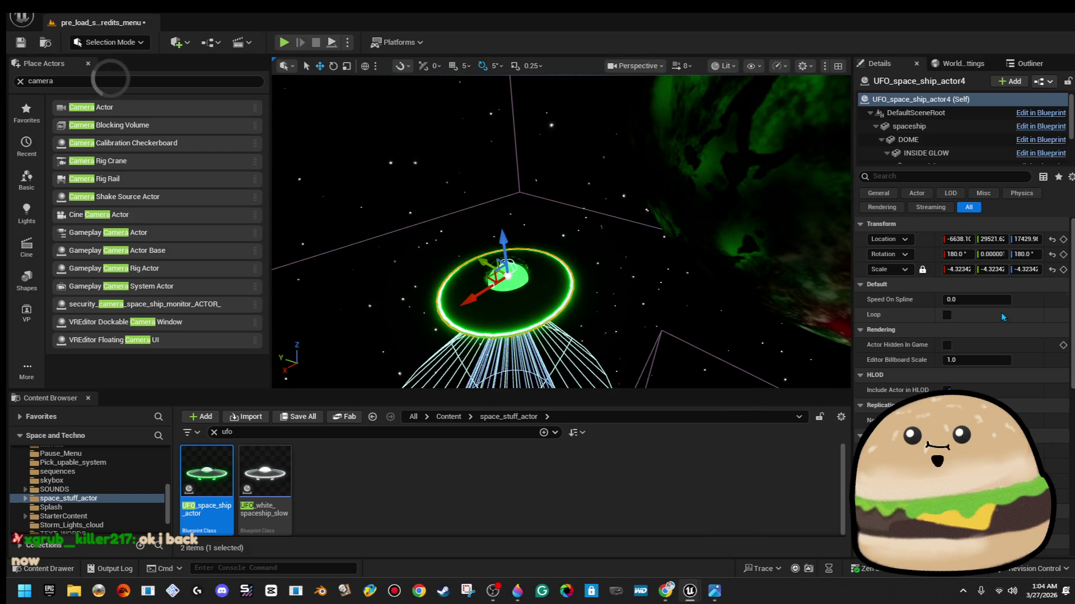
click(992, 142)
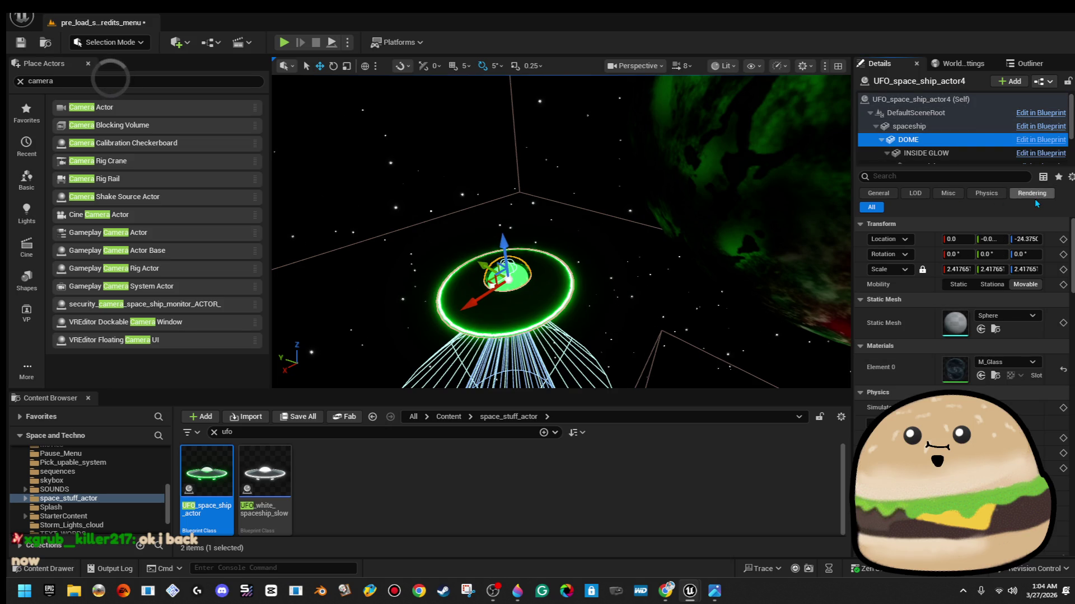
Set the selected UFO's INSIDE GLOW material to Glow_voilet_dim
key(Down)
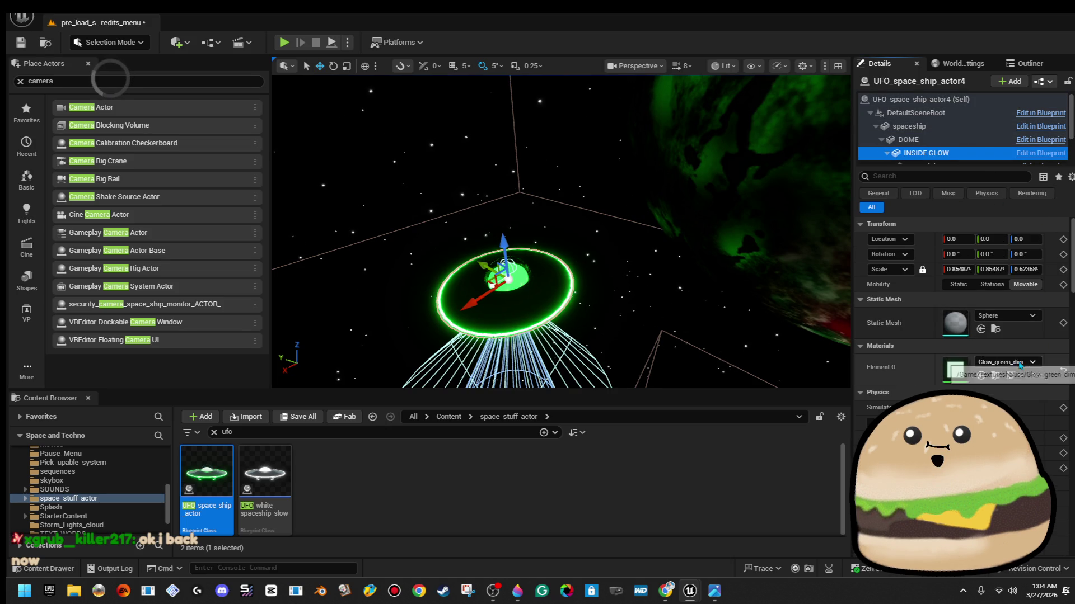
click(1014, 364)
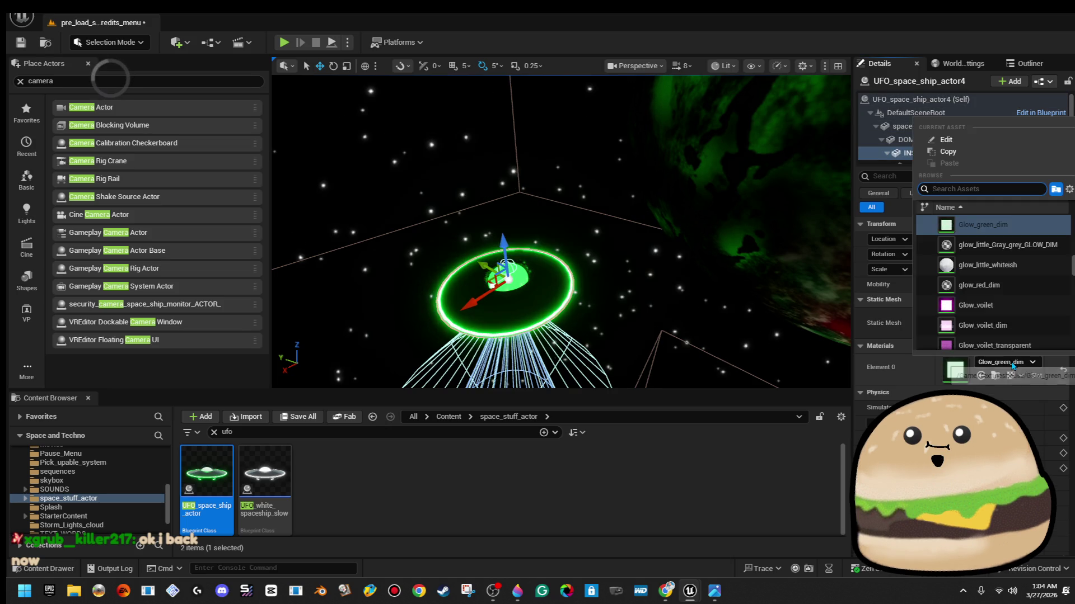
click(1010, 312)
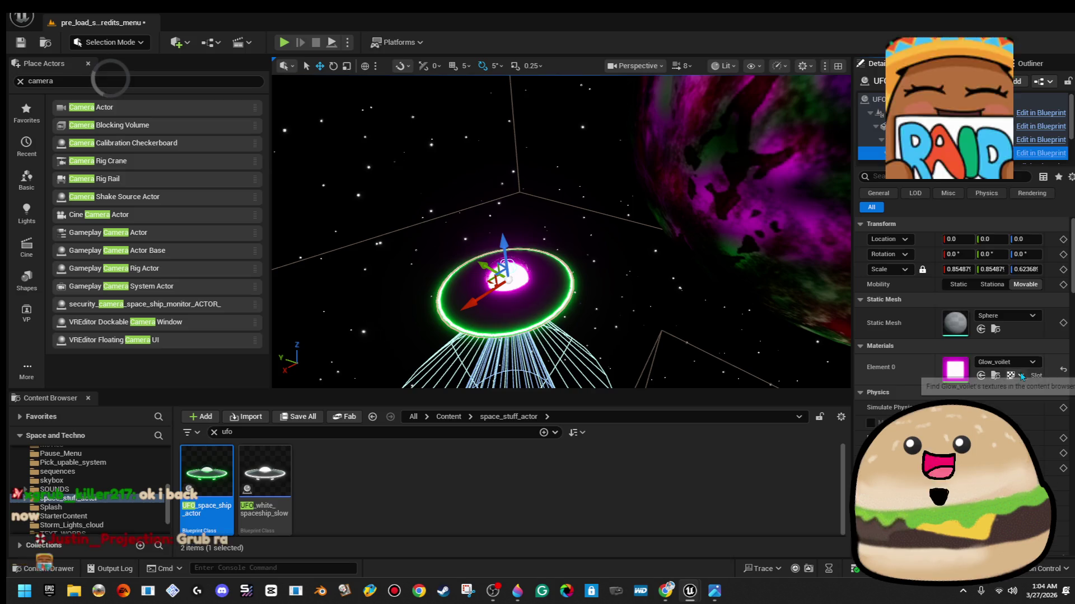
click(1019, 366)
click(996, 247)
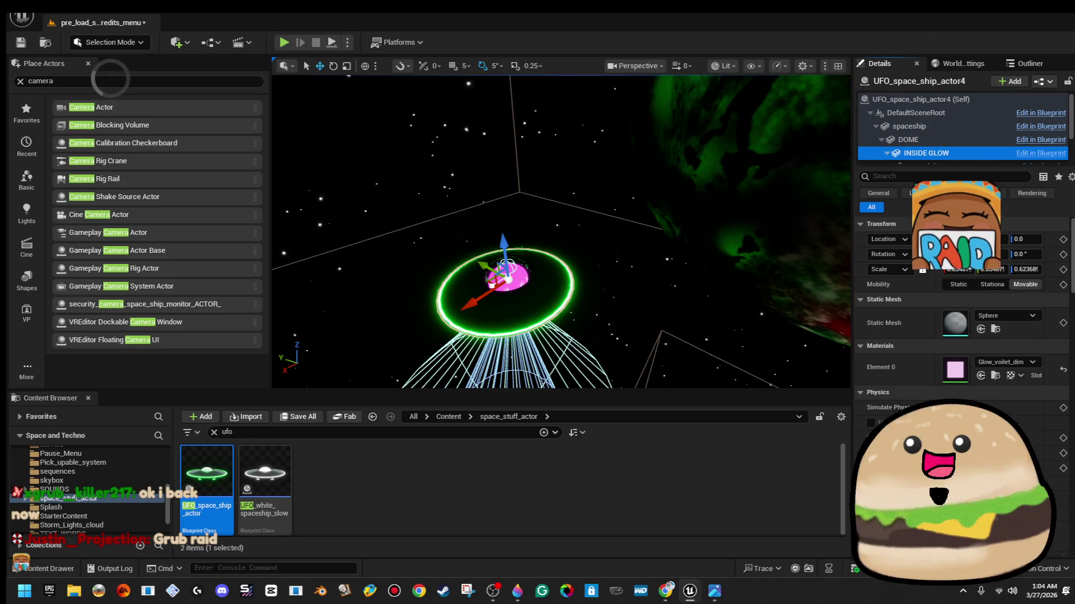
Set the spaceship mesh's second material slot (the ring) to Glow_voilet
key(Up)
key(Up)
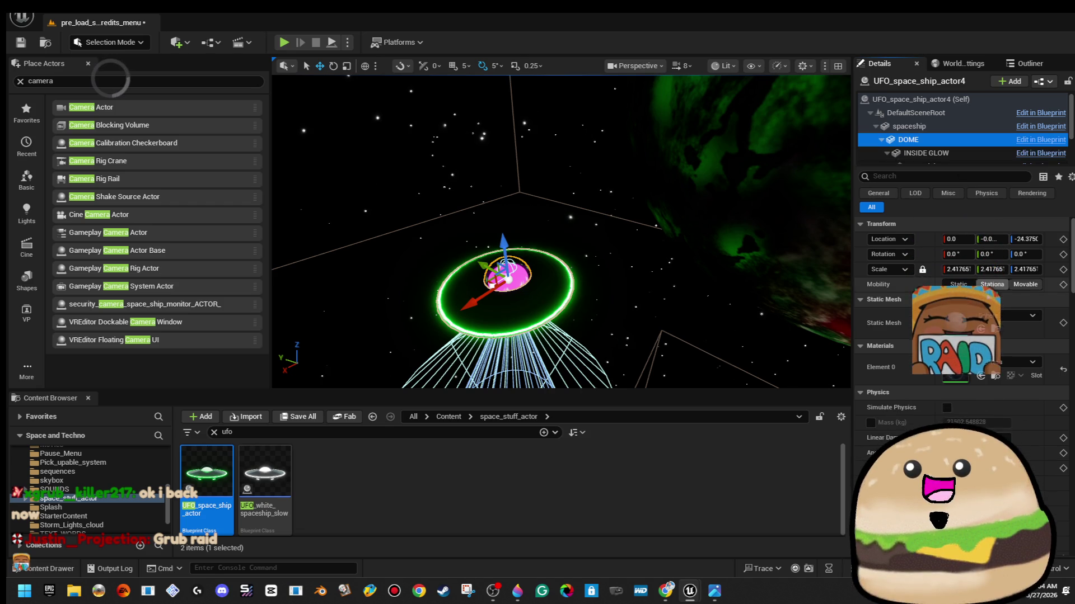
click(1027, 393)
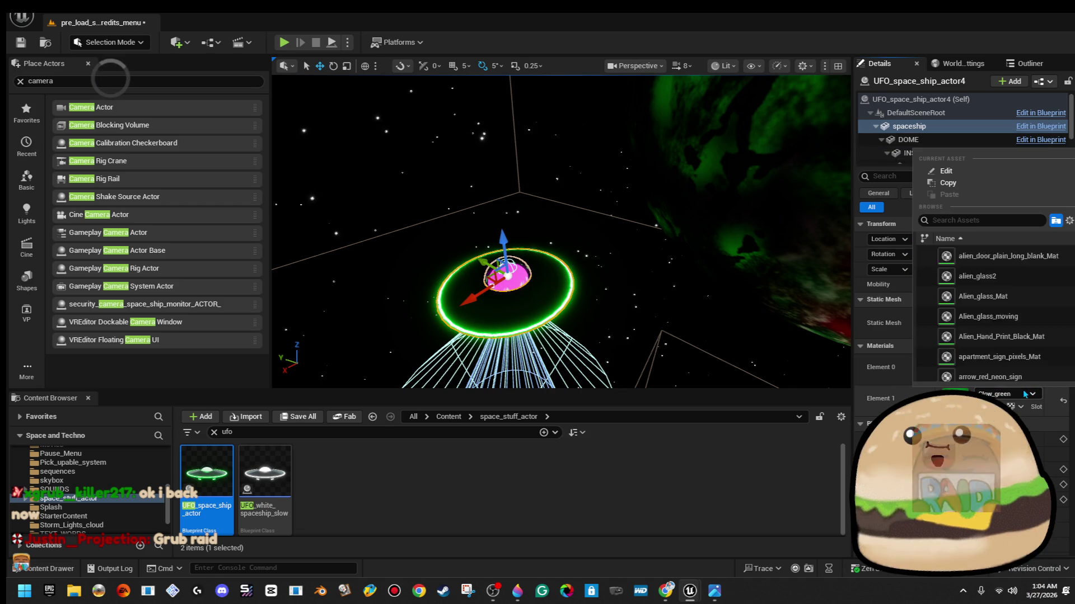
click(1008, 376)
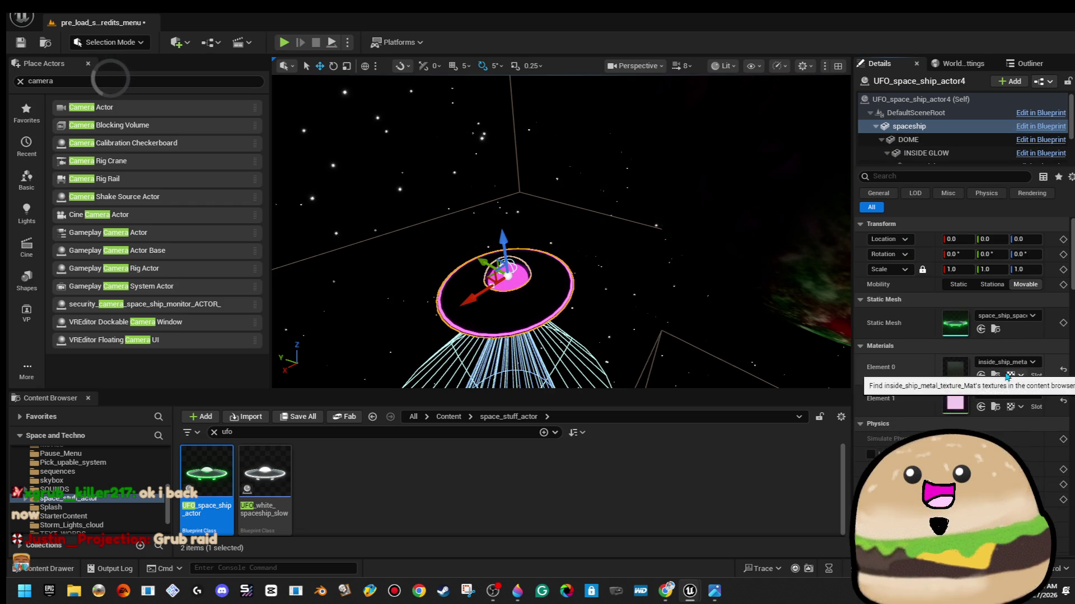
click(1024, 393)
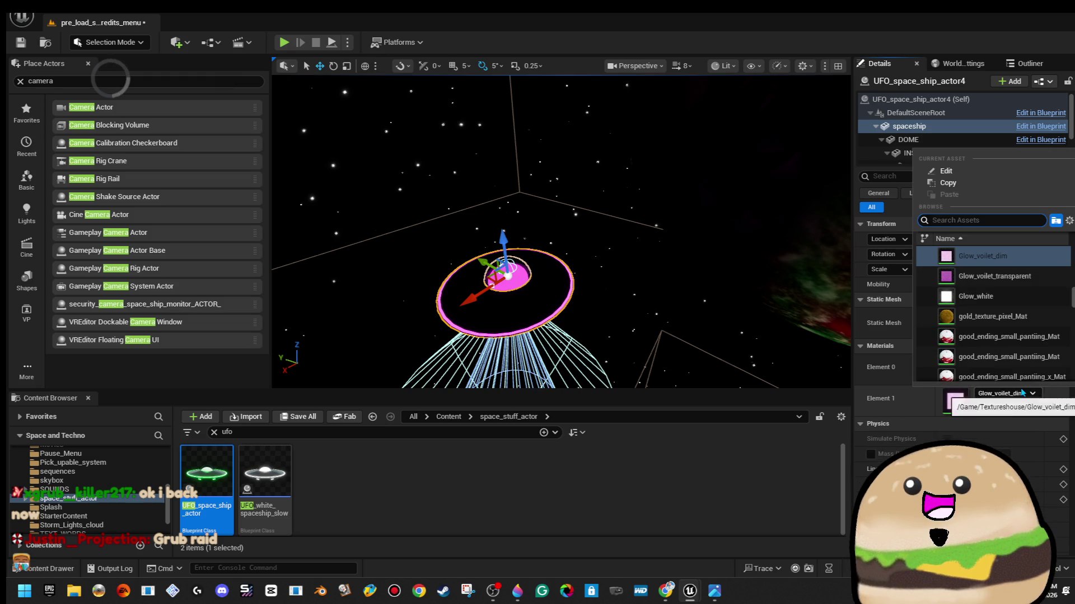
scroll(993, 261, up, 1)
click(989, 255)
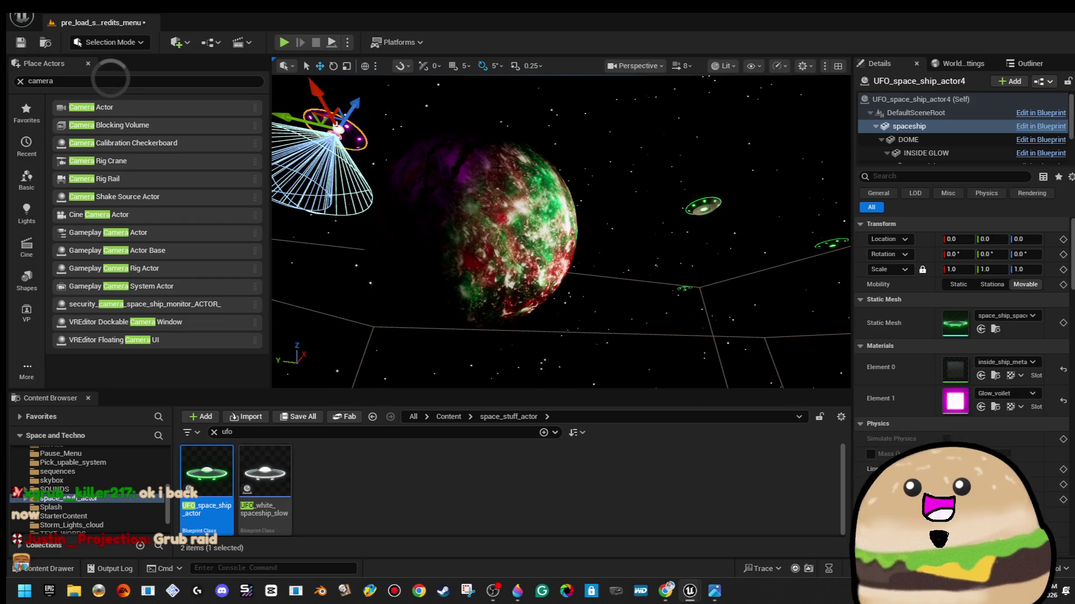
Select and frame UFO_space_ship_actor5, then set its ring material to redglow
drag(500, 168, 554, 206)
click(595, 235)
key(f)
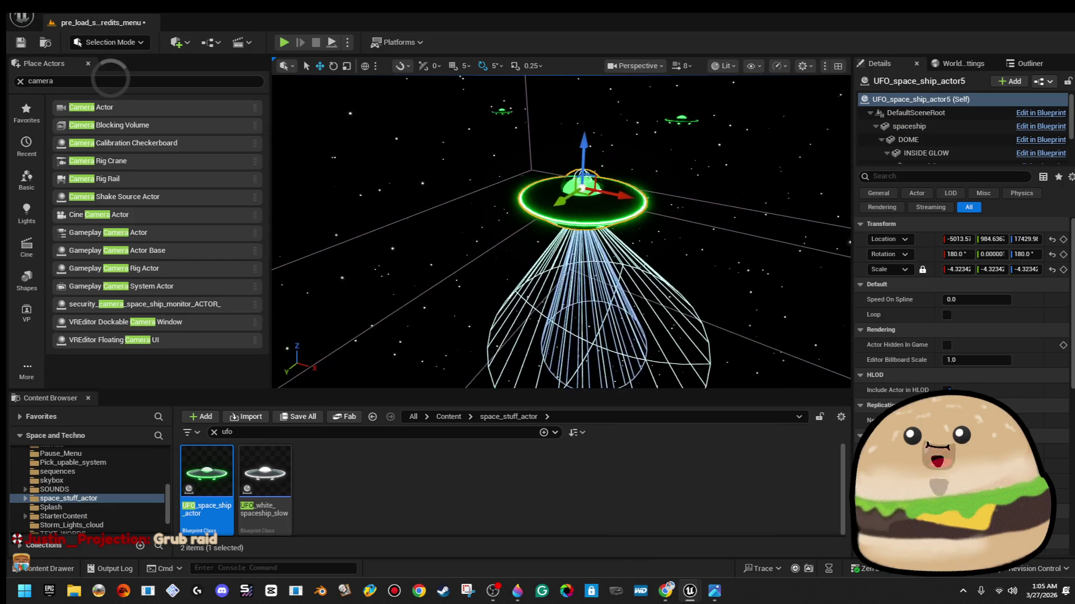
drag(592, 270, 593, 269)
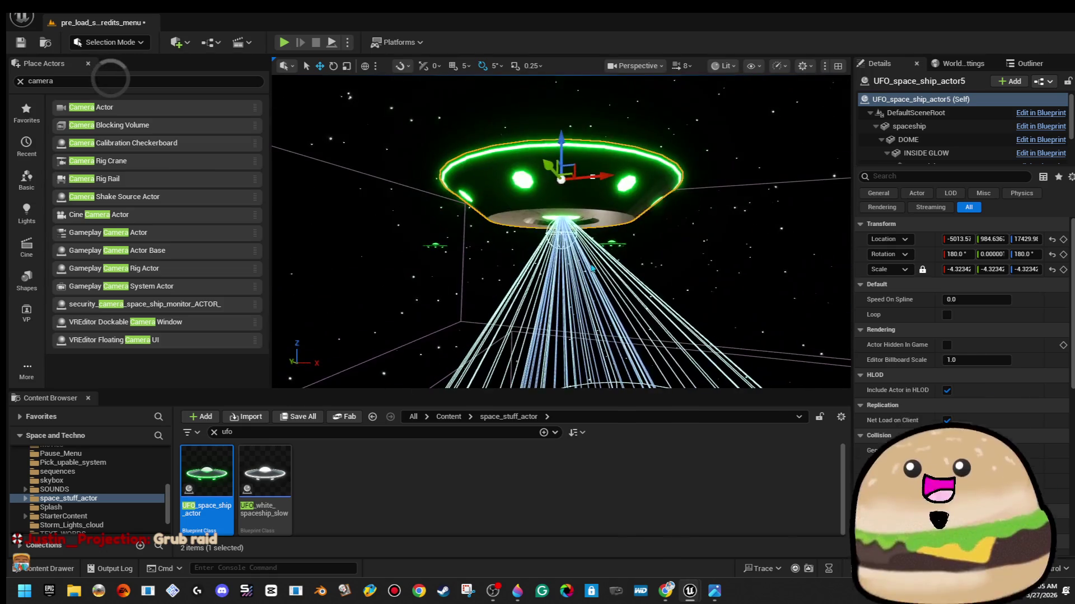
click(999, 124)
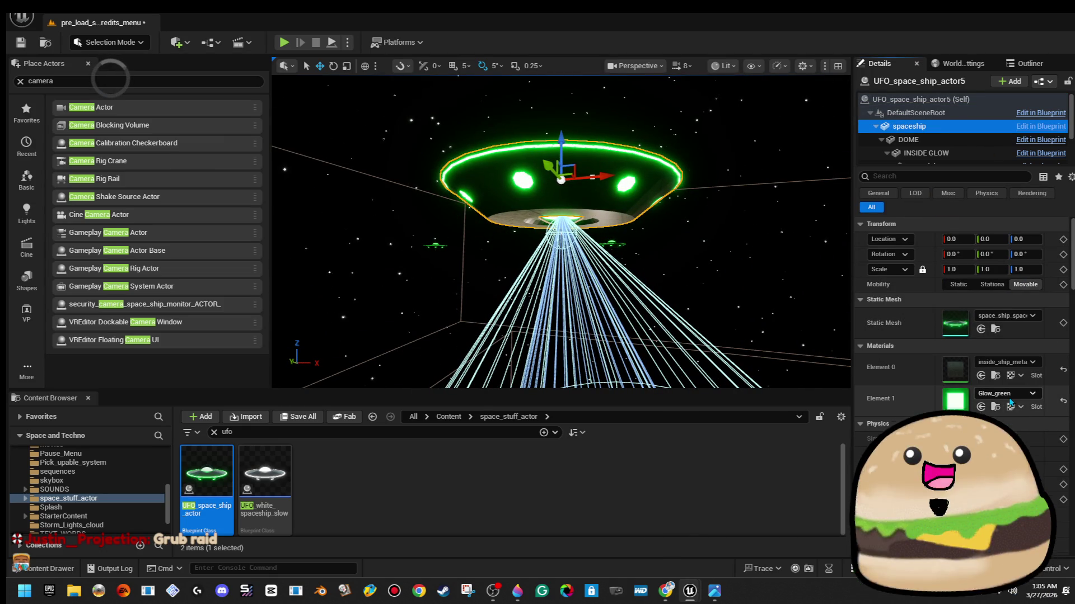
click(1008, 394)
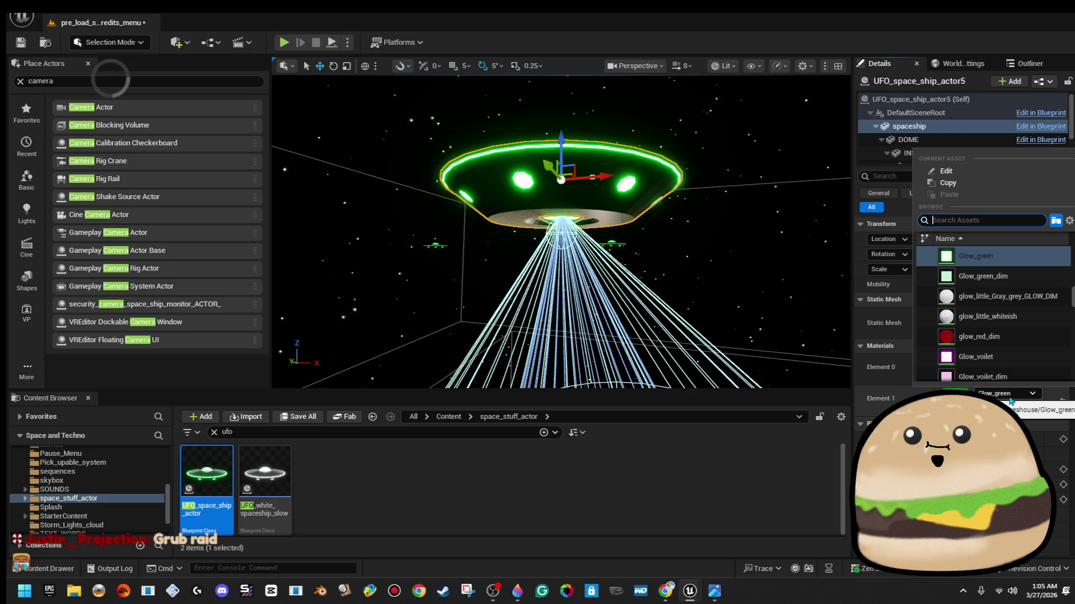
text(glowred)
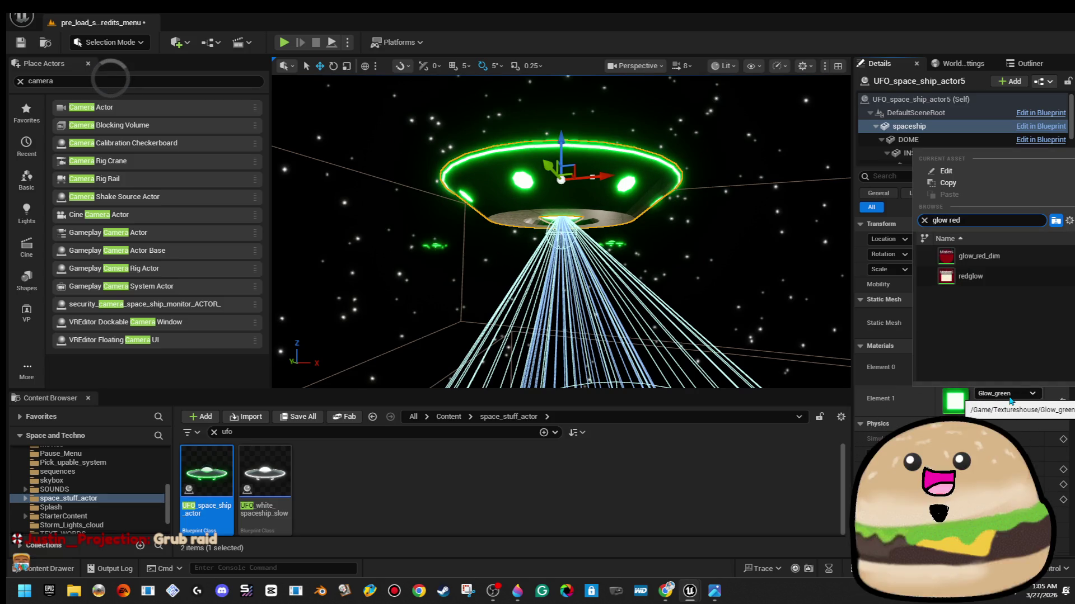
key(Return)
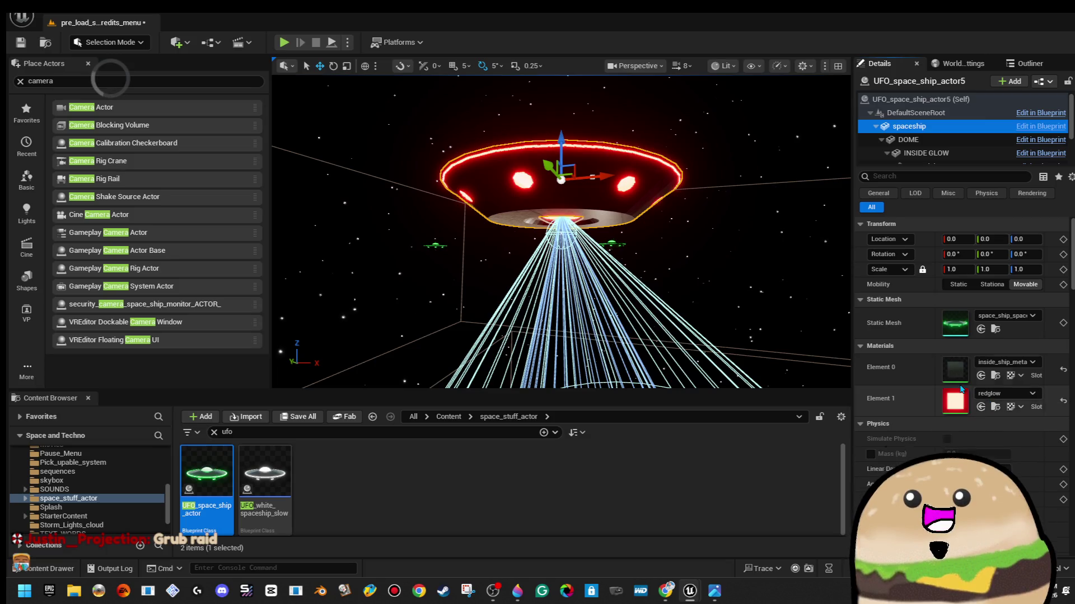
Set UFO_space_ship_actor5's INSIDE GLOW Element 0 material to redglow
click(979, 140)
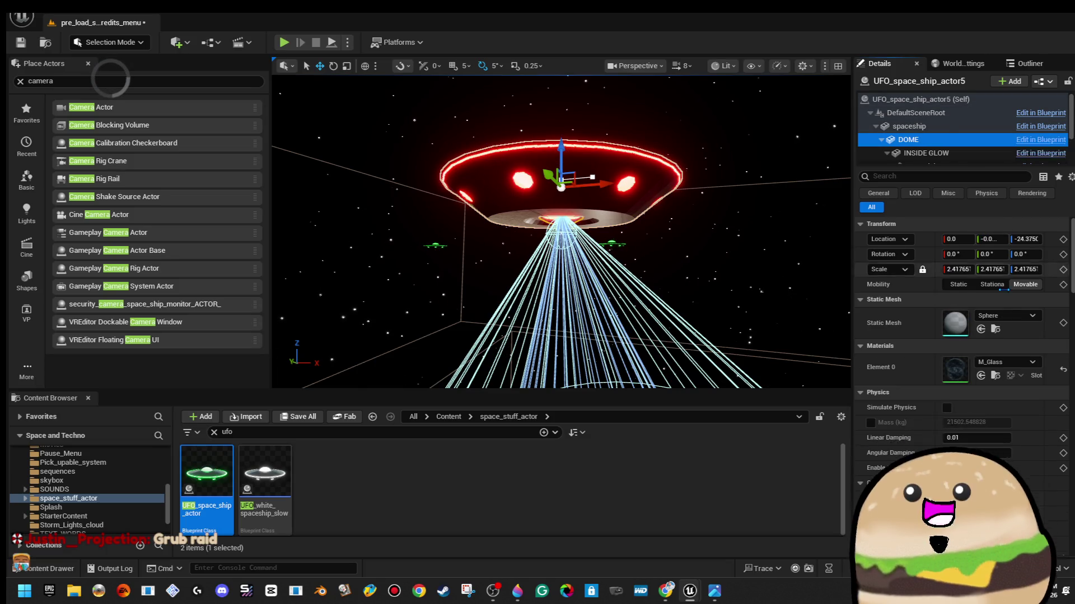
key(Down)
click(1010, 362)
text(g)
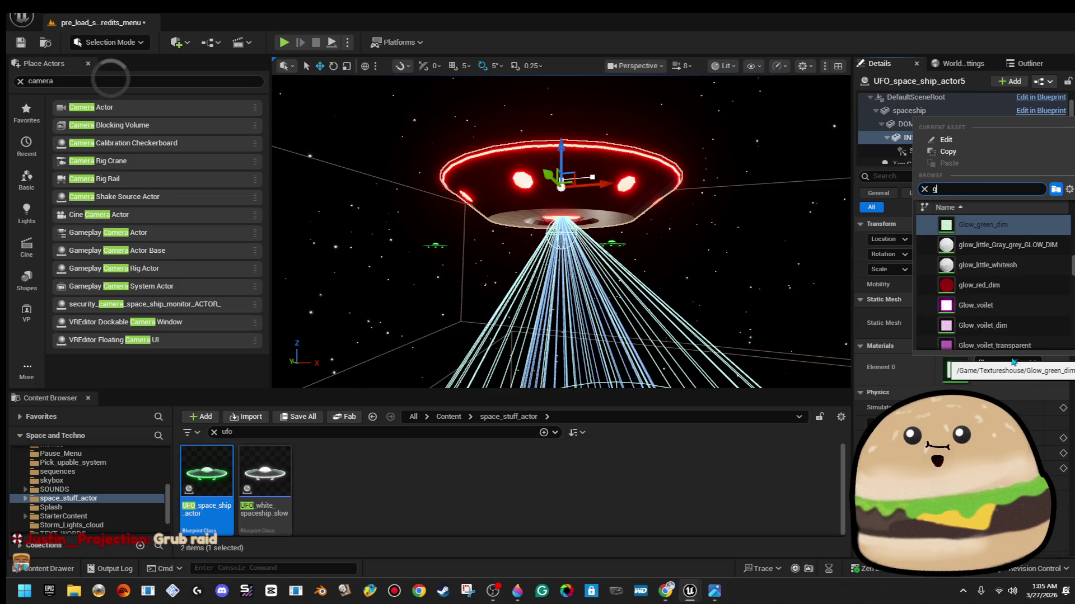
text(low red)
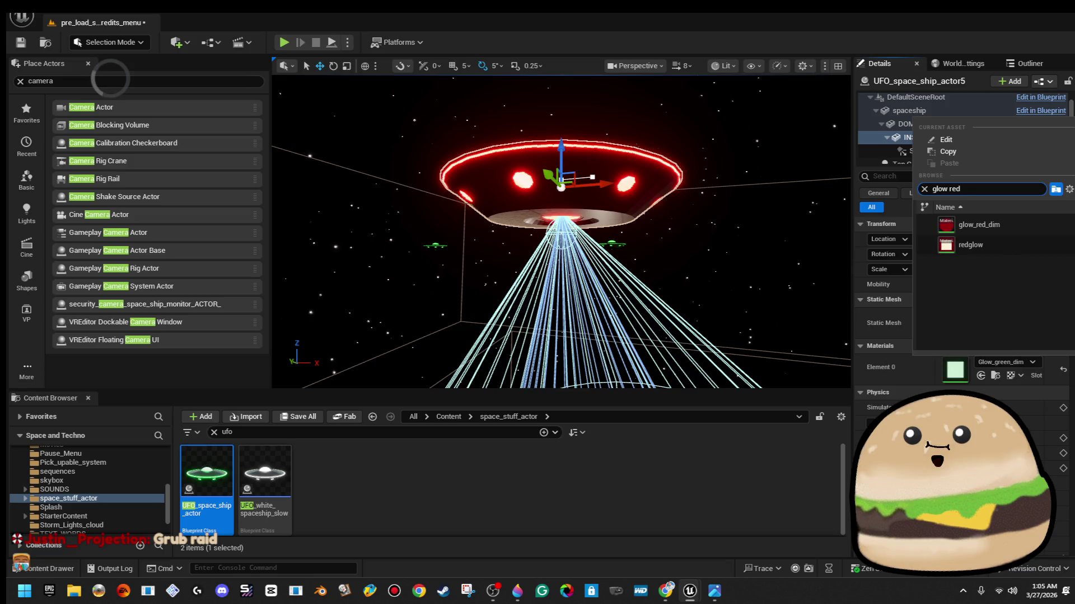
click(1005, 247)
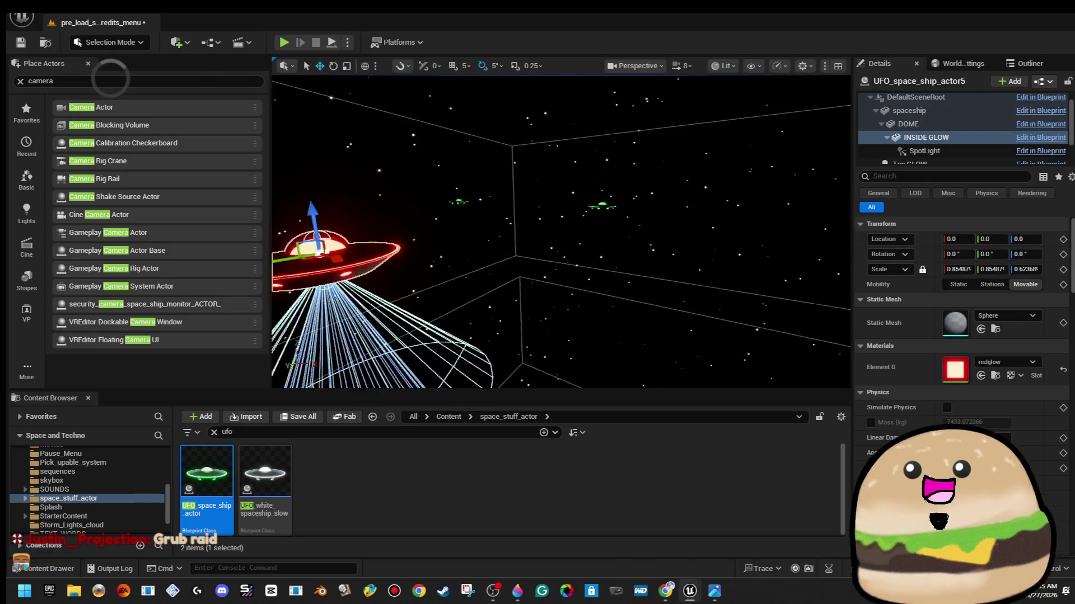
Select UFO_space_ship_actor2 and set its INSIDE GLOW material to glow-orange
click(531, 212)
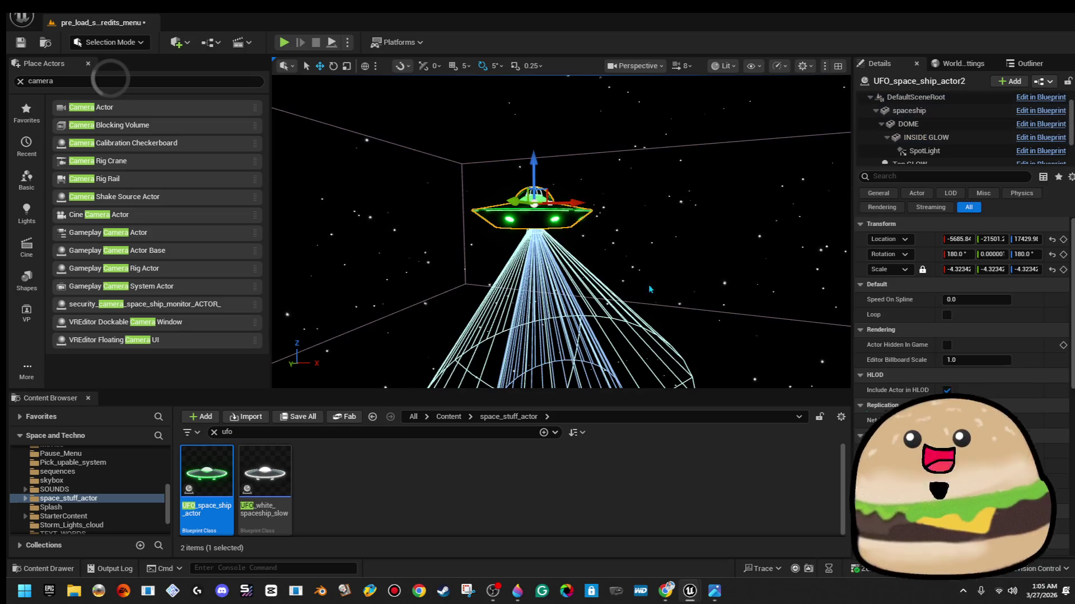
click(945, 137)
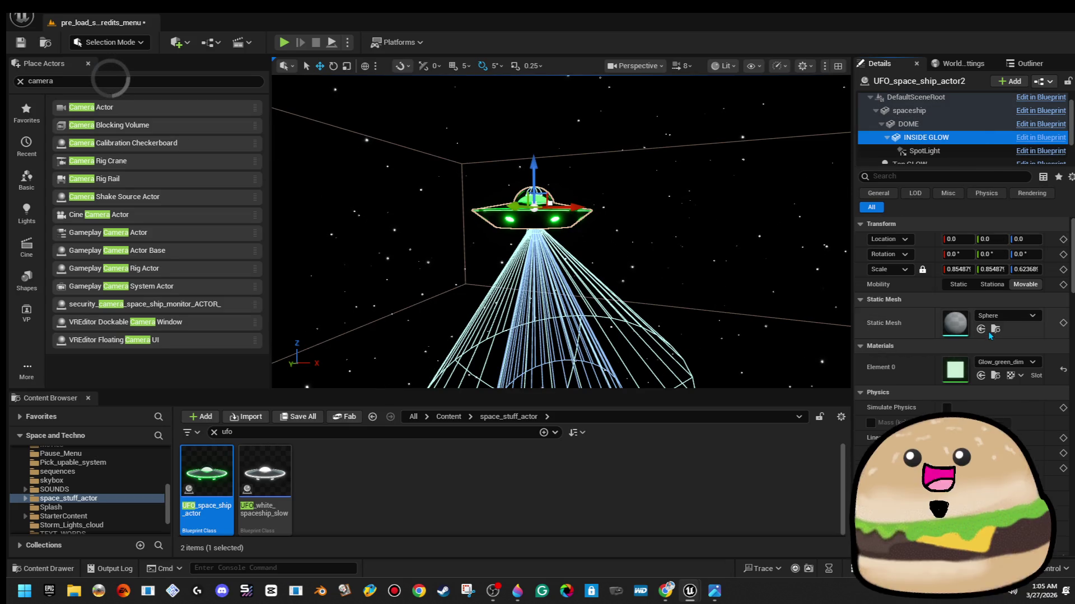
click(1012, 363)
text(gl)
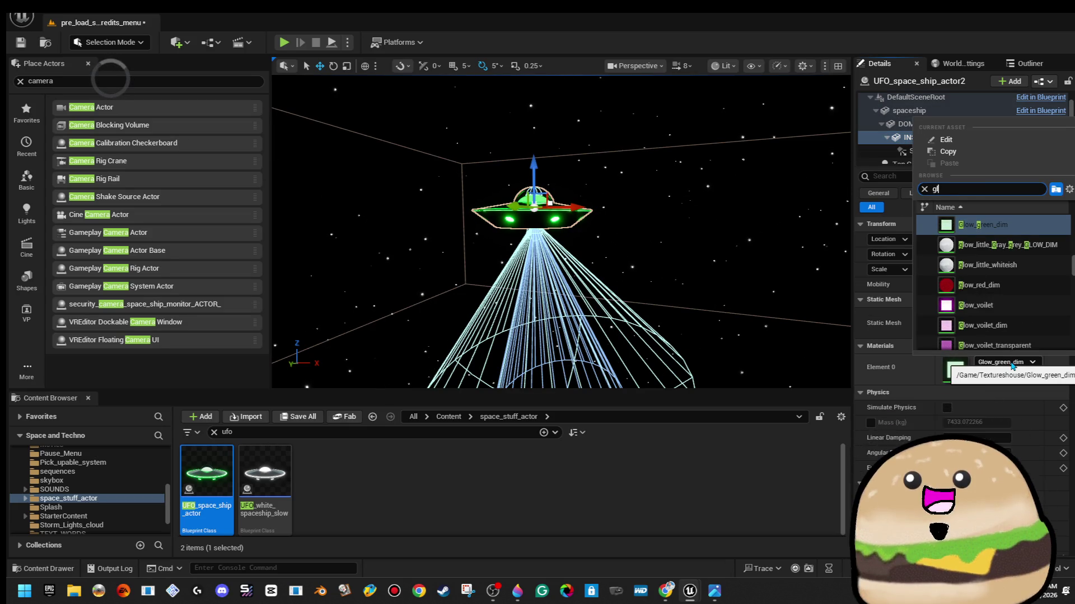
text(ow y)
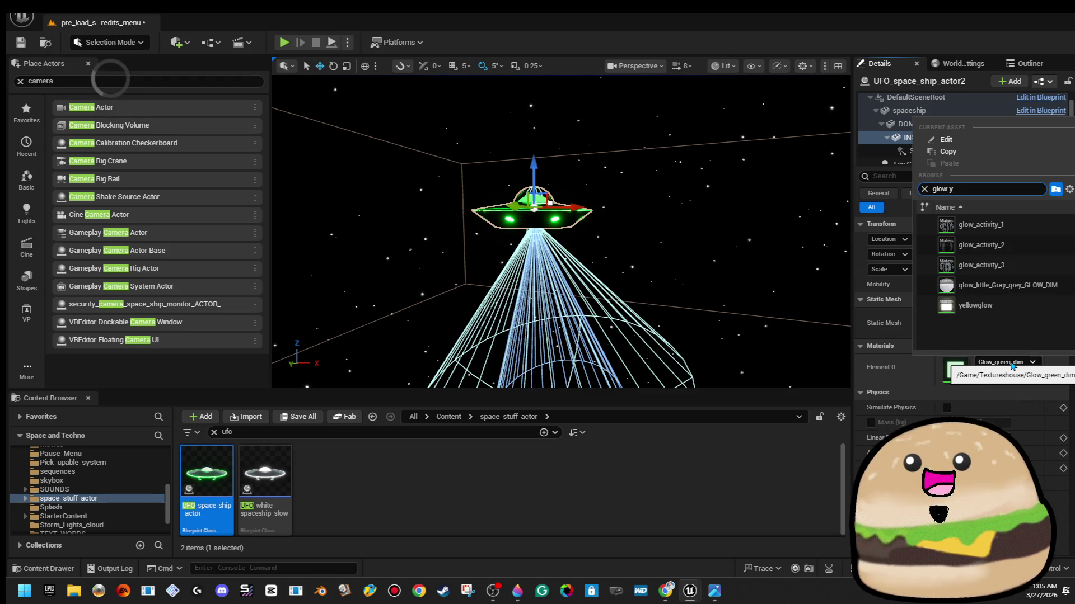
key(BackSpace)
text(oran)
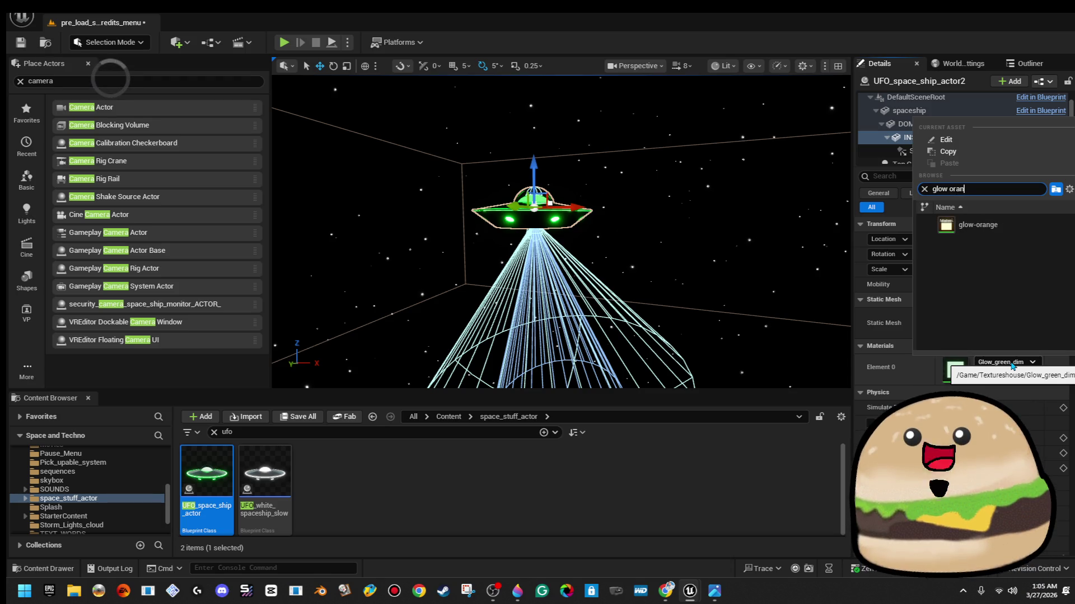
key(Return)
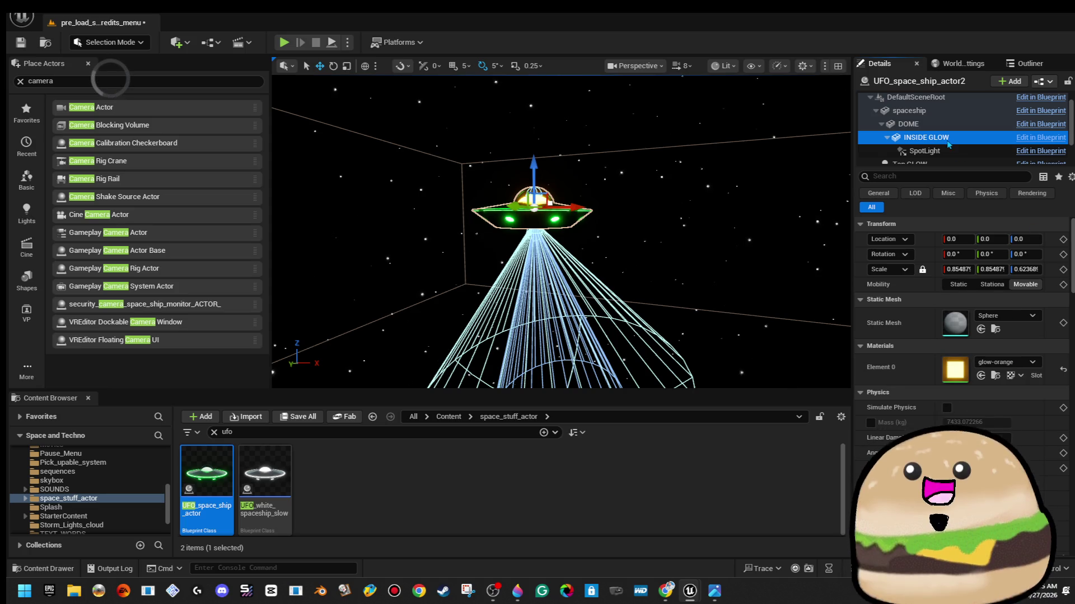
Set the spaceship component's Element 1 light material to glow-orange
click(923, 151)
click(926, 137)
click(908, 123)
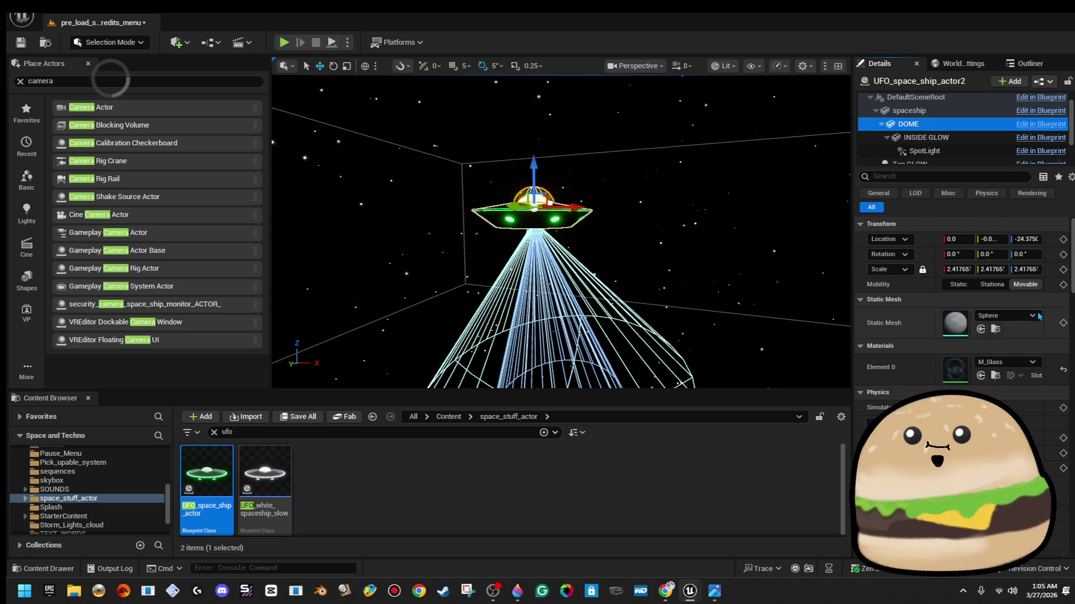
key(Up)
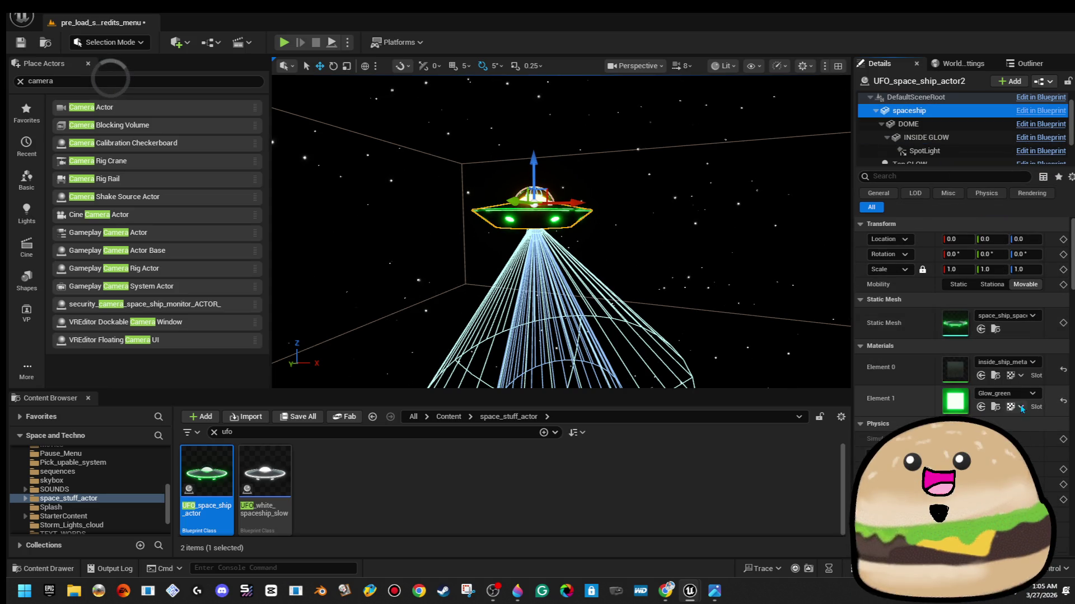
click(1023, 397)
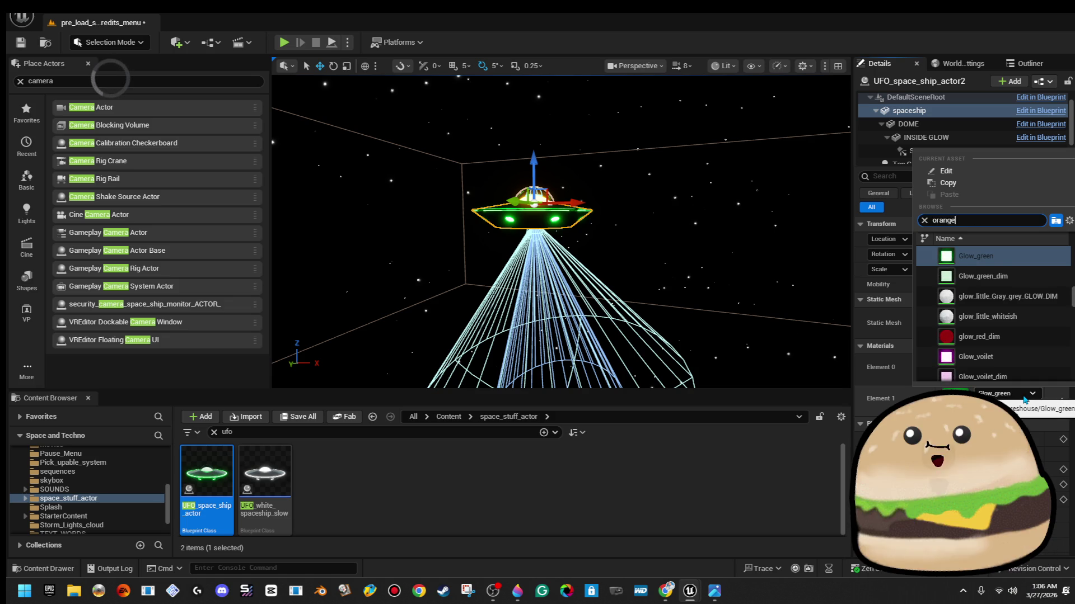
key(Down)
key(Return)
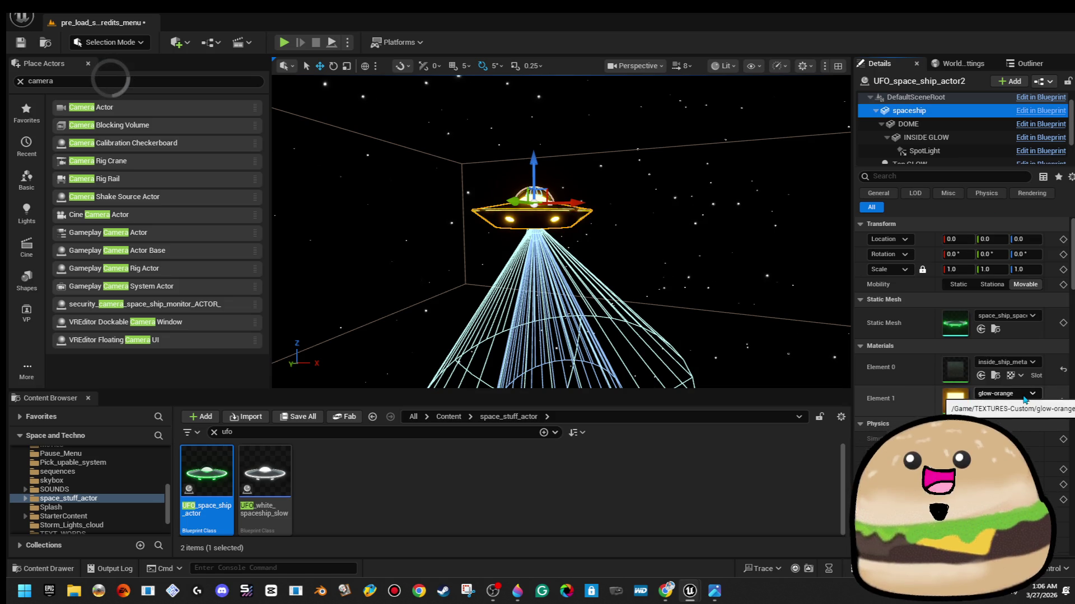
mouse_move(560, 279)
mouse_down()
mouse_move(560, 218)
mouse_move(583, 259)
mouse_up()
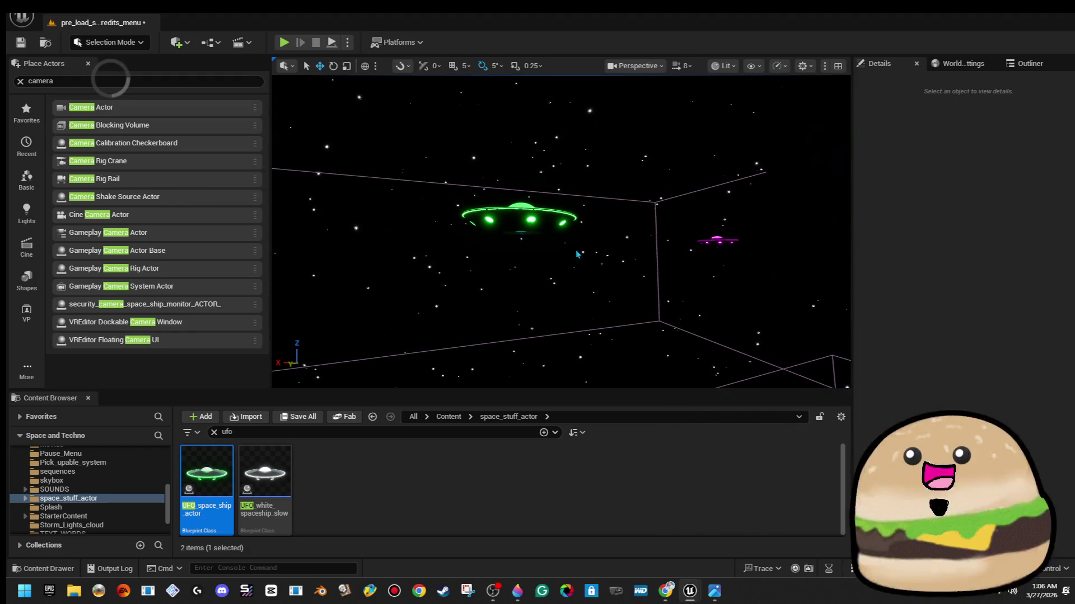
Apply Glow_blue to UFO_space_ship_actor3's spaceship Element 1 and INSIDE GLOW Element 0
click(554, 218)
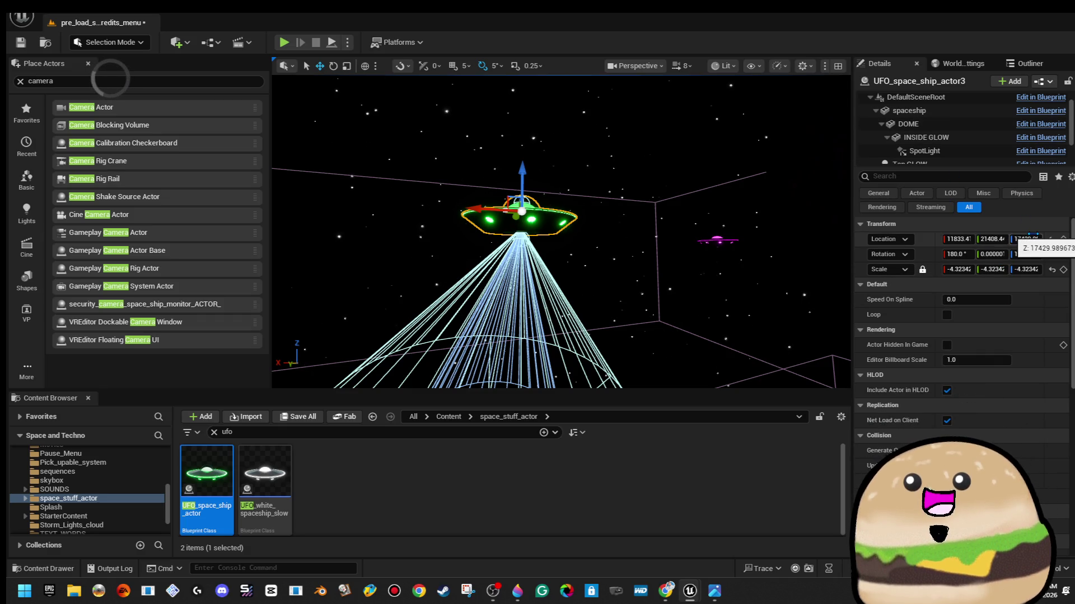
click(951, 111)
click(1022, 401)
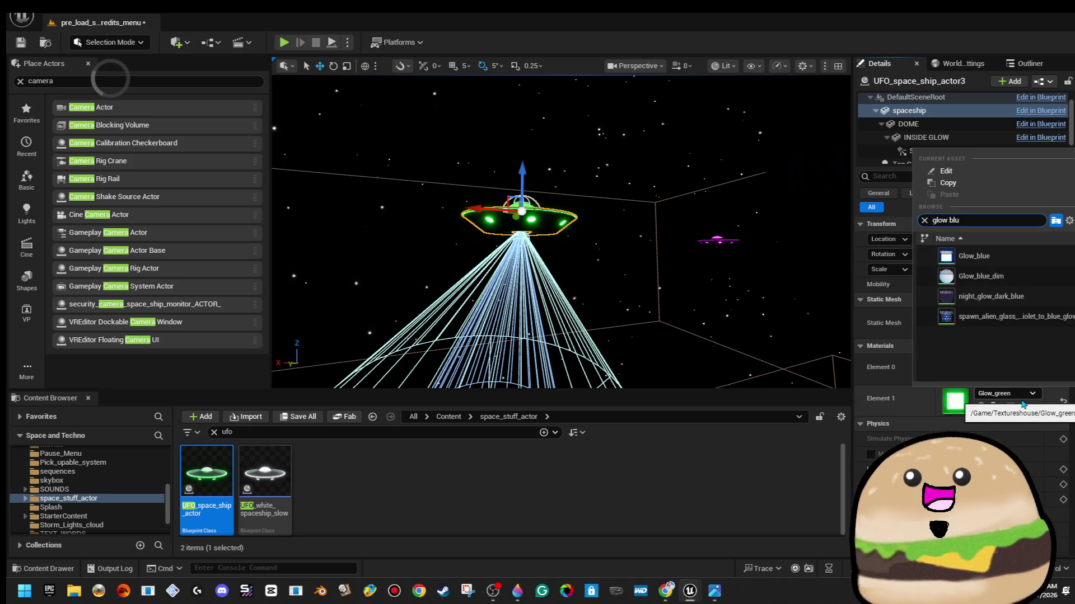
click(977, 256)
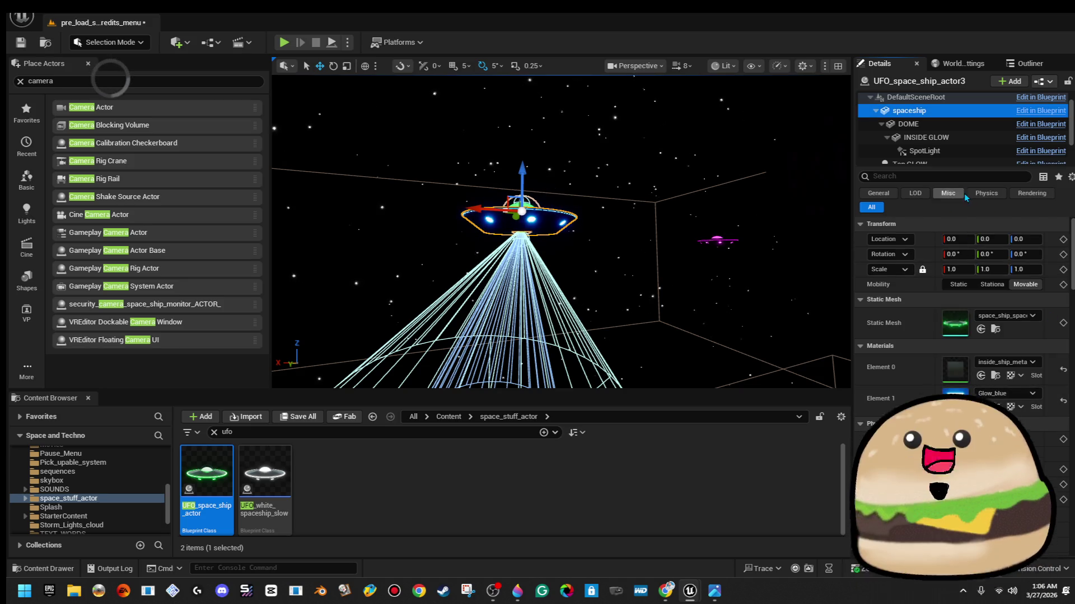
click(951, 138)
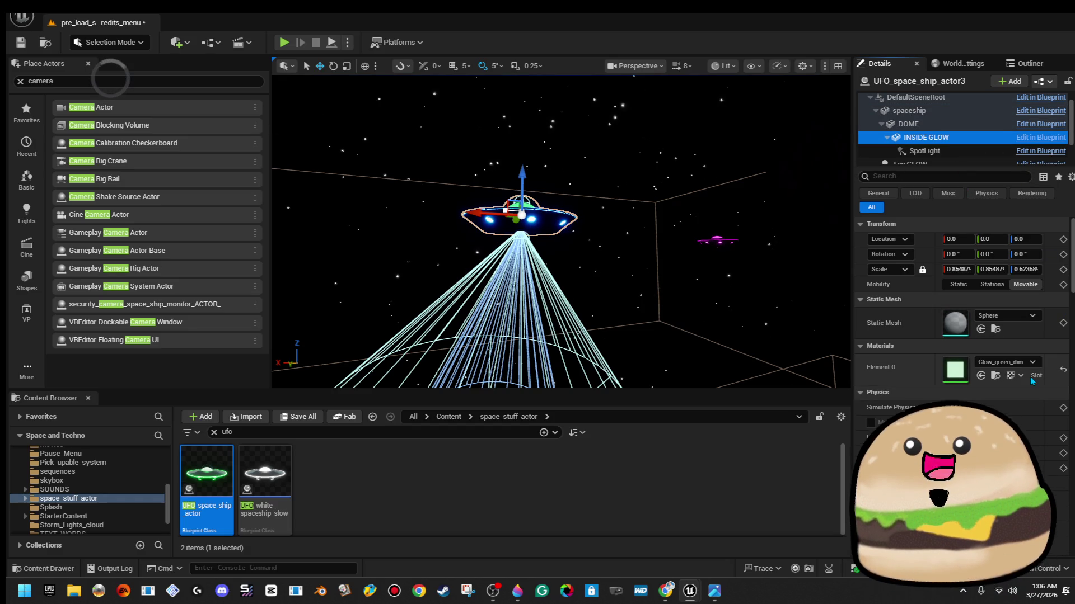
click(1026, 362)
text(glow bl)
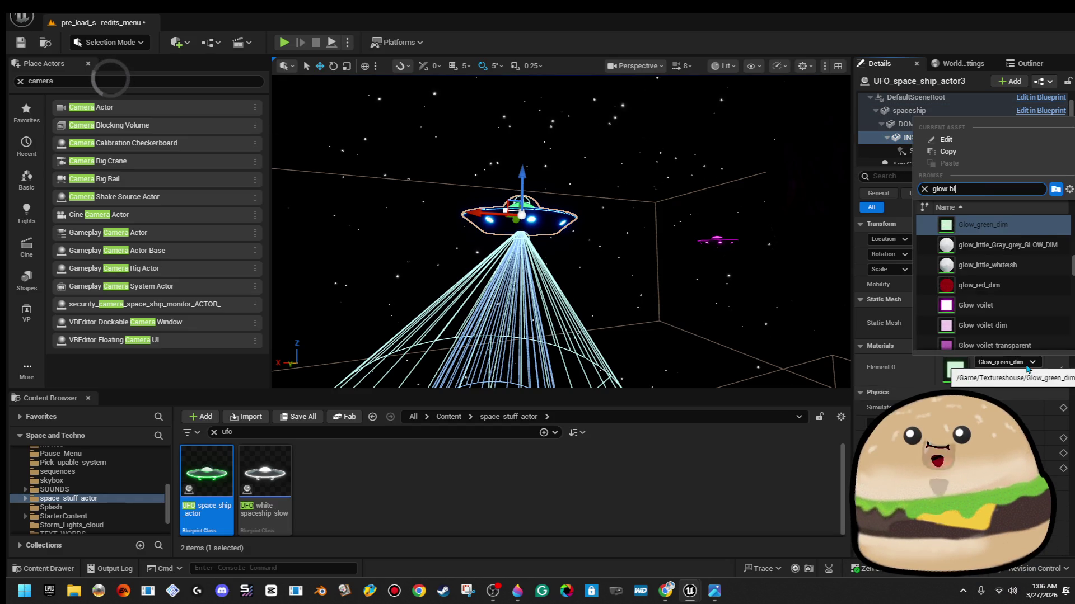
key(Return)
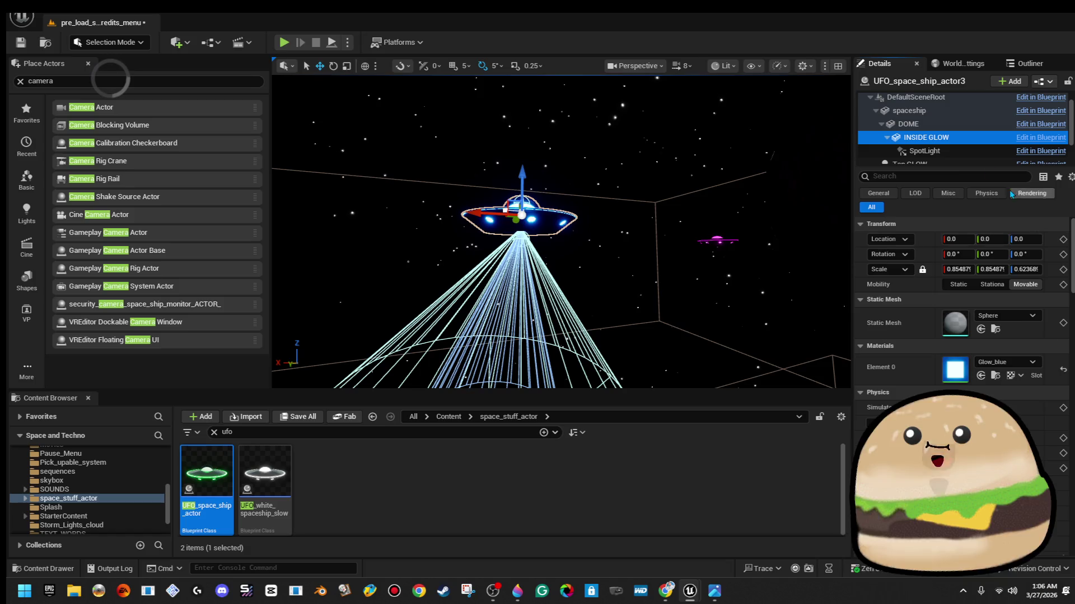
click(923, 161)
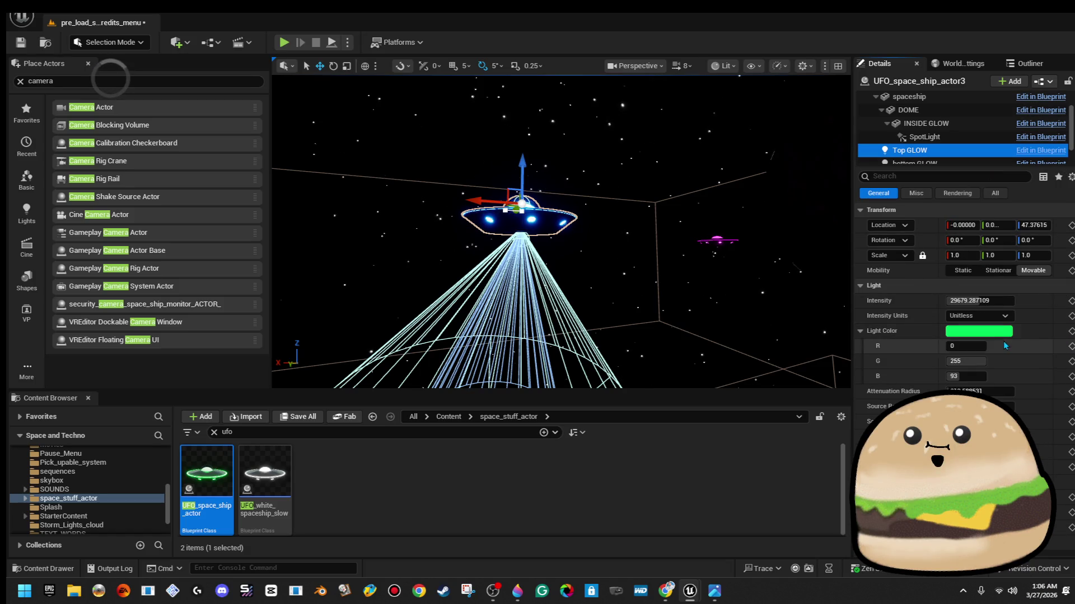
Change the Top GLOW light colour to blue
click(1005, 333)
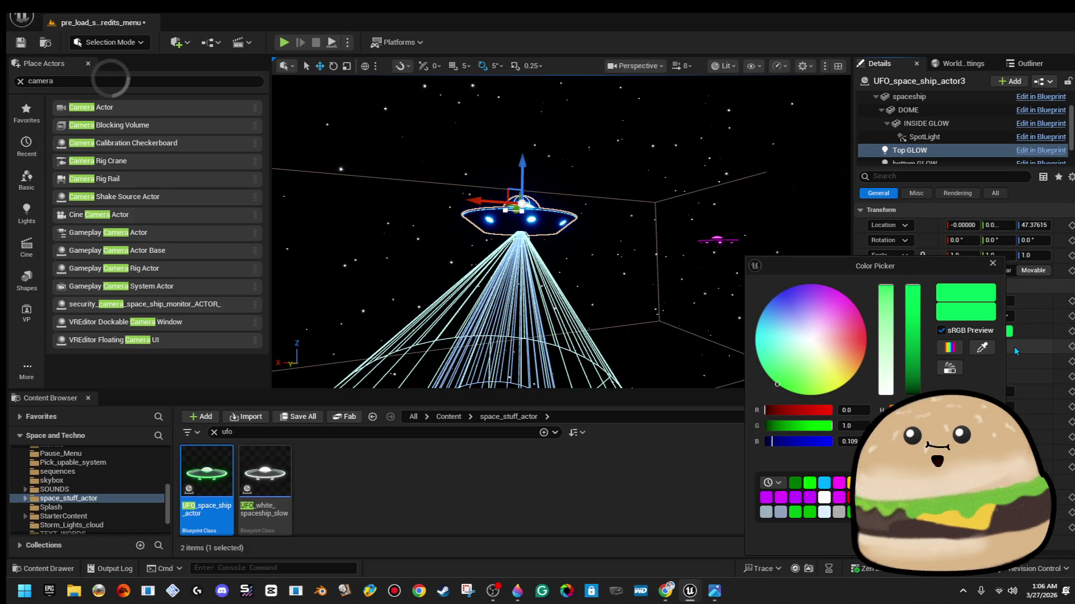
mouse_move(819, 345)
mouse_down()
mouse_move(775, 297)
mouse_move(792, 339)
mouse_move(768, 303)
mouse_up()
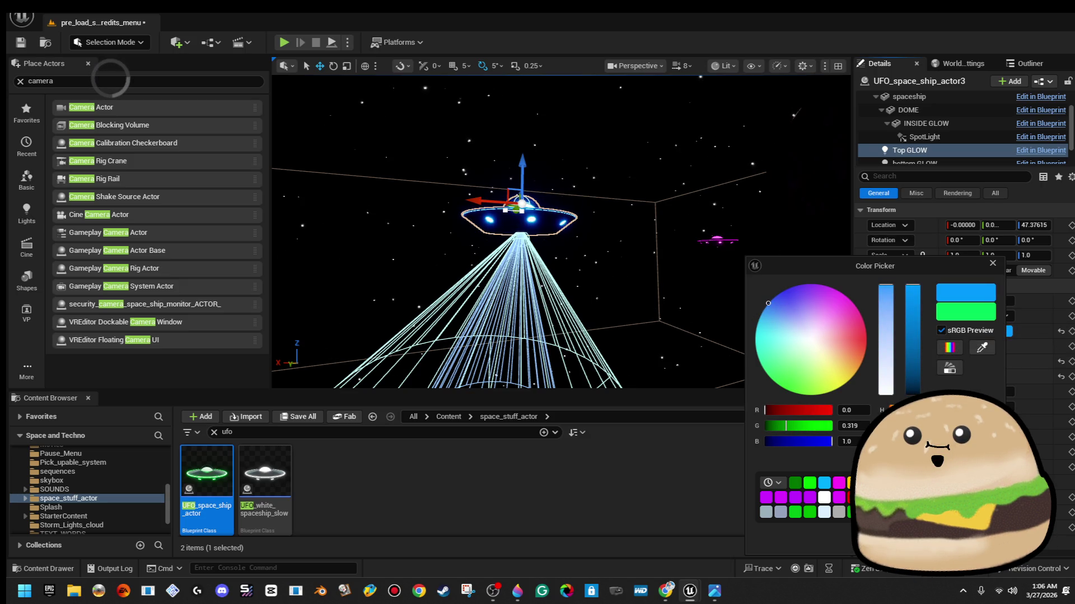
click(788, 95)
Set the bottom GLOW light colour to light blue (0, 169, 255)
key(Down)
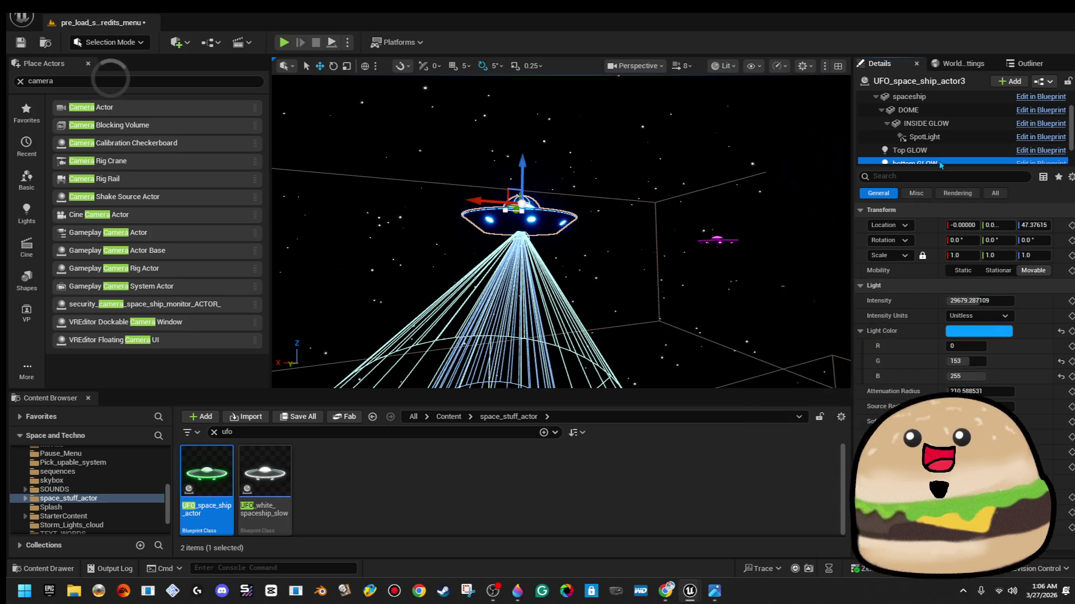
click(994, 335)
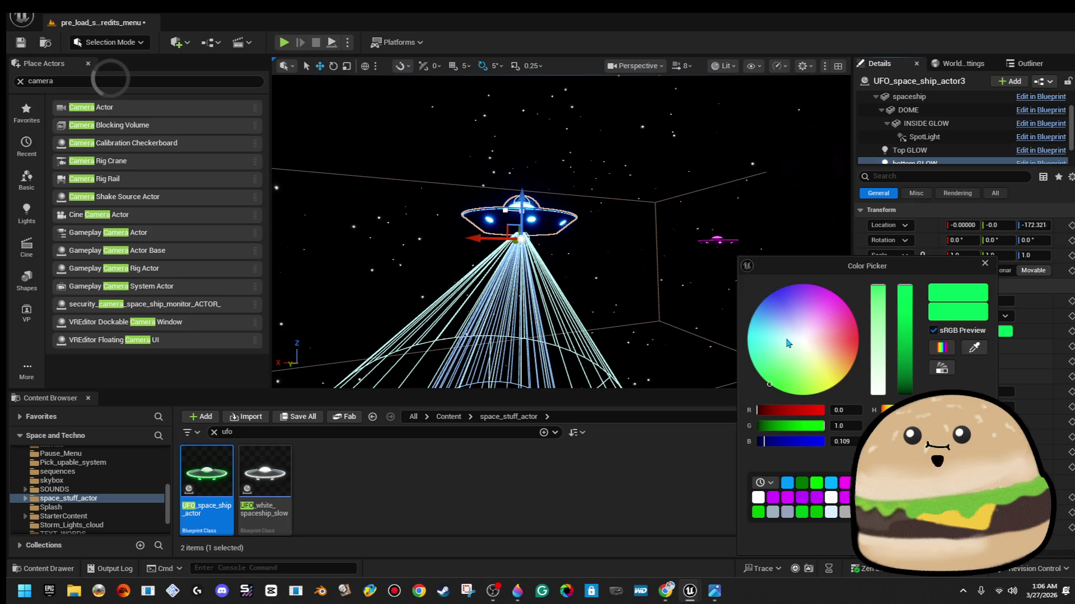
key(Escape)
click(563, 220)
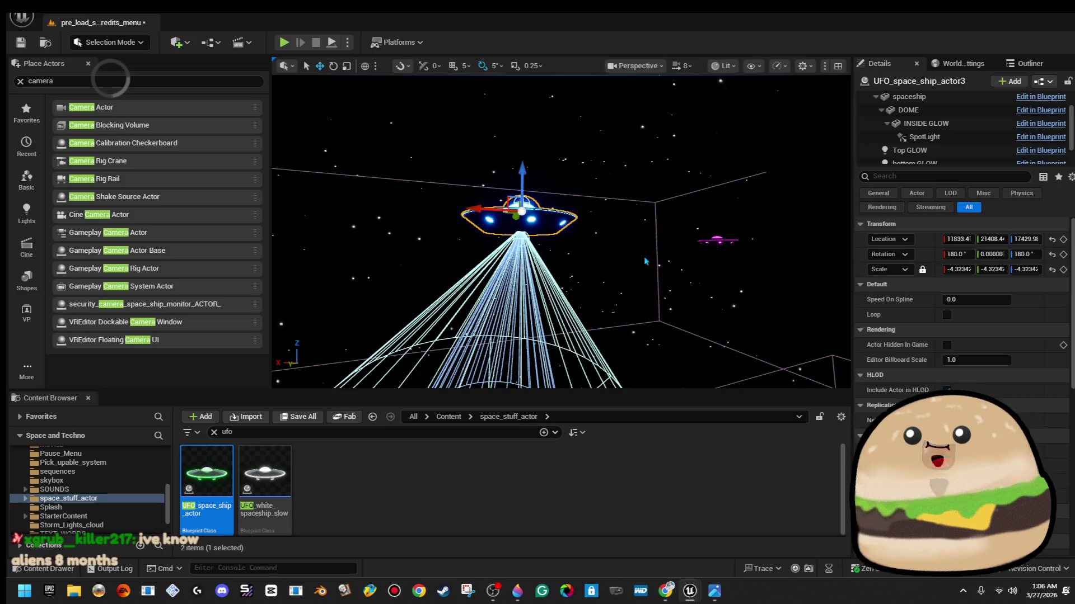
click(984, 163)
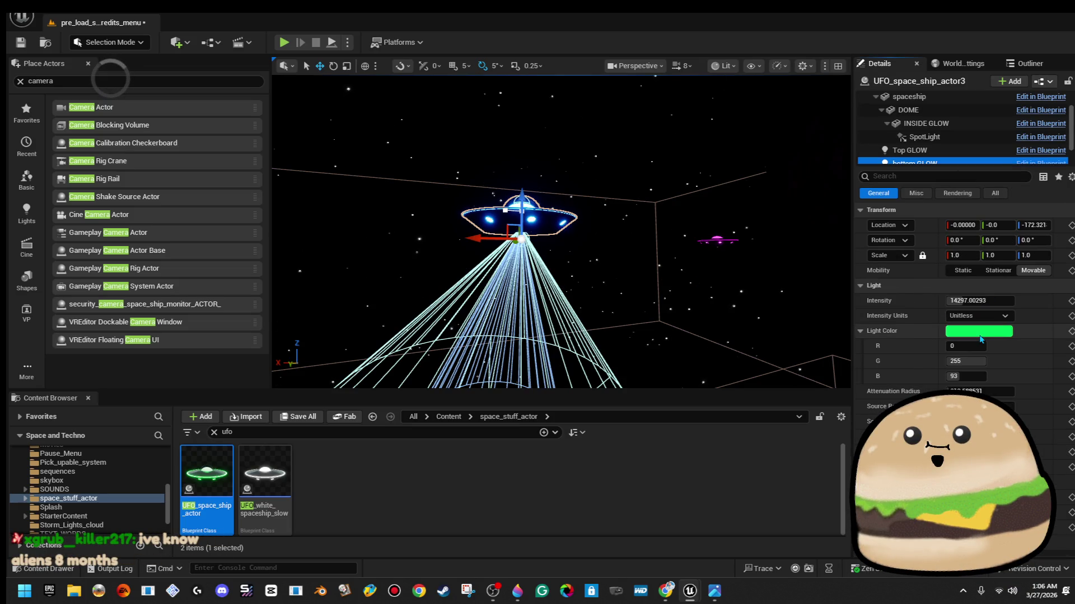
click(996, 331)
drag(820, 365, 742, 307)
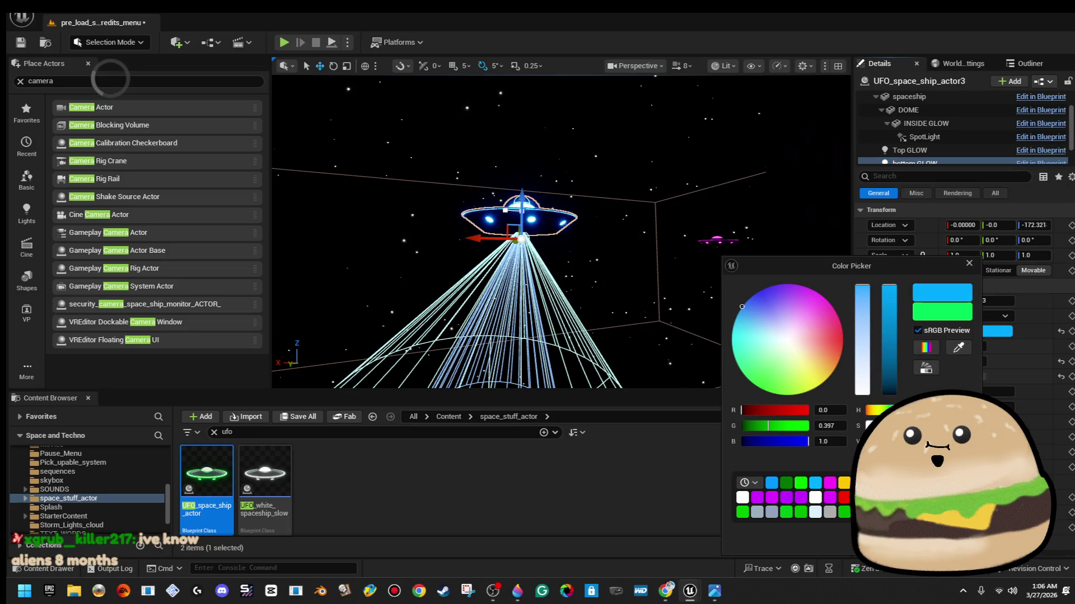
key(Return)
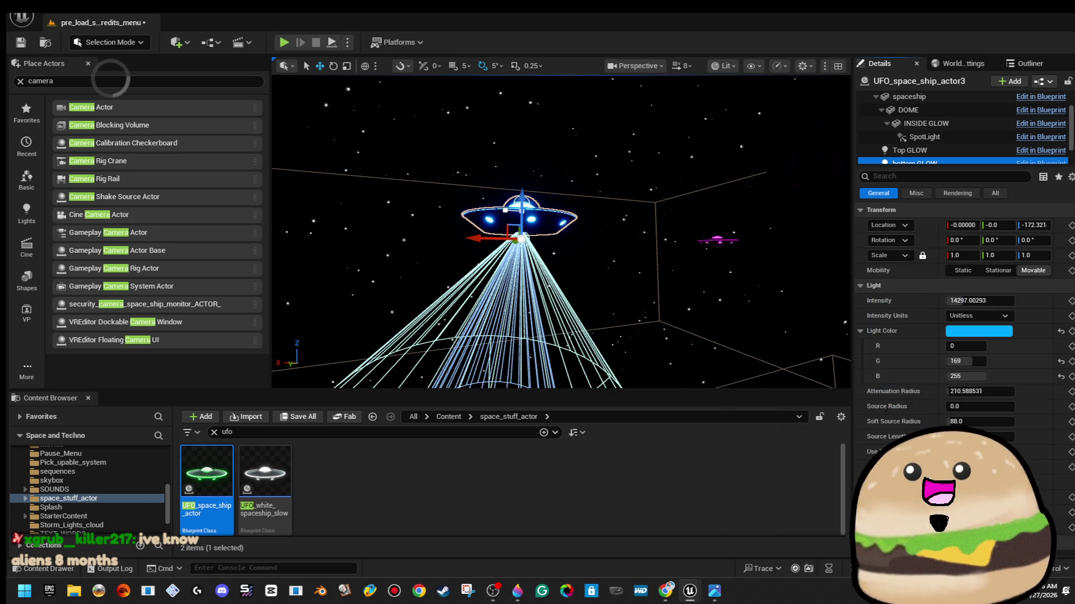
mouse_move(574, 283)
mouse_down()
mouse_move(649, 277)
mouse_move(635, 261)
mouse_move(607, 259)
mouse_move(601, 240)
mouse_move(599, 268)
mouse_move(659, 332)
mouse_up()
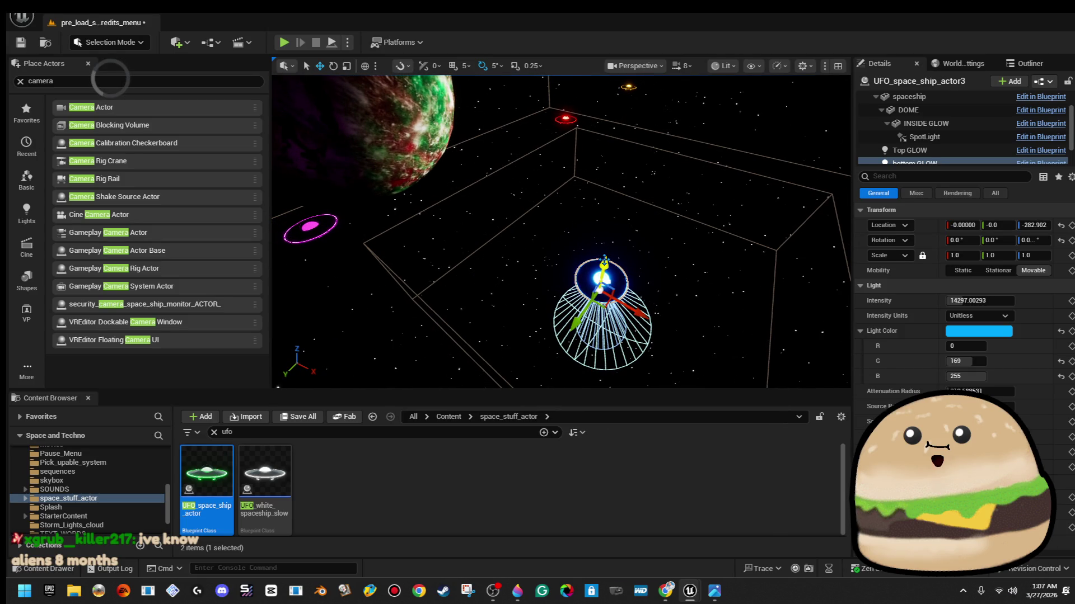
Scale down the pink-ring UFO on the left with the scale tool
click(700, 347)
click(602, 280)
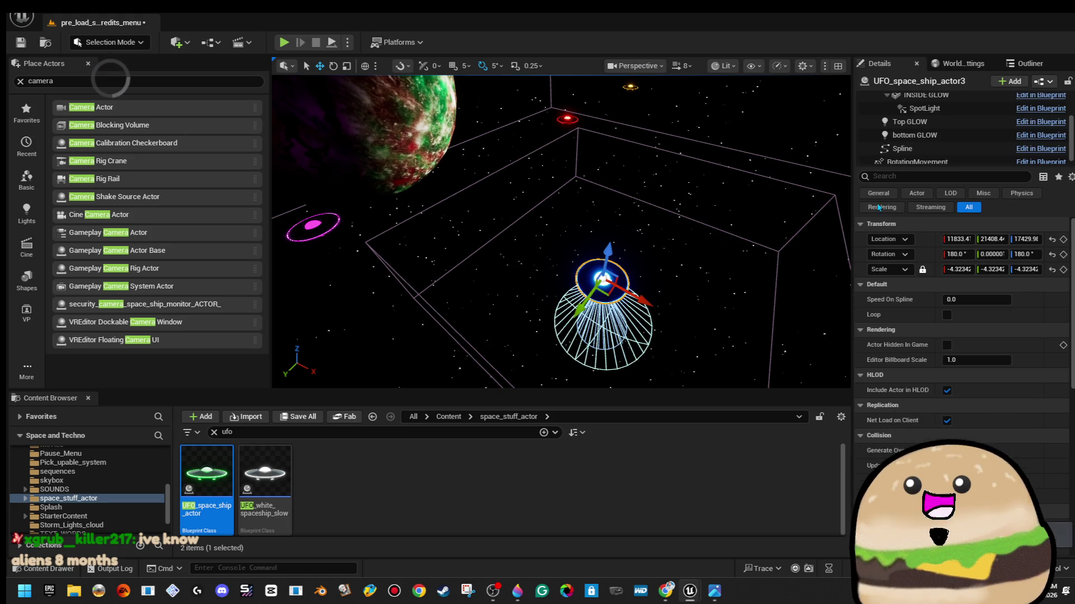
scroll(951, 129, up, 3)
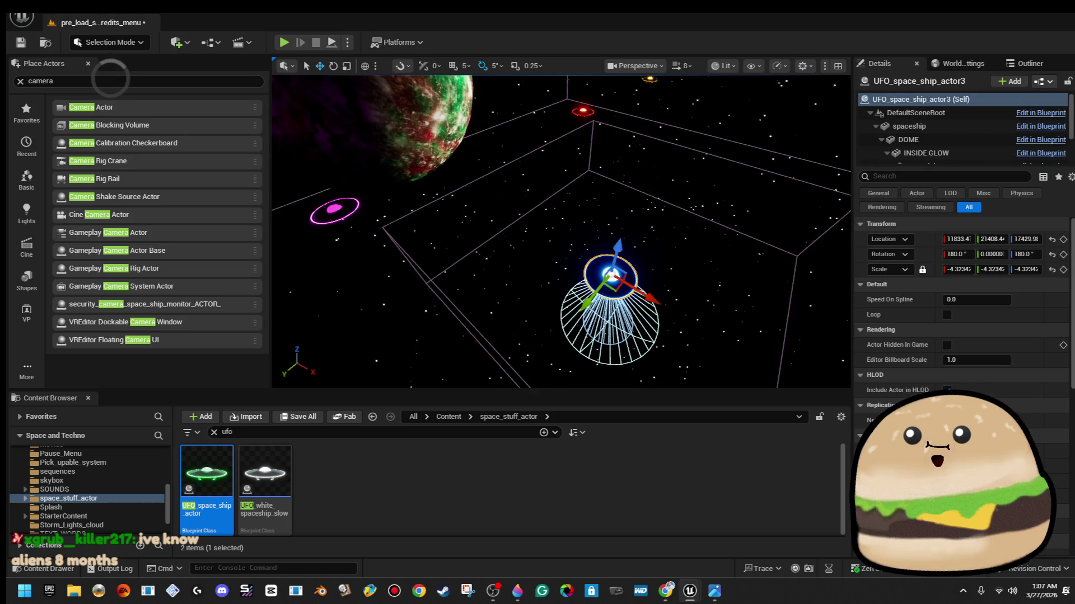
key(r)
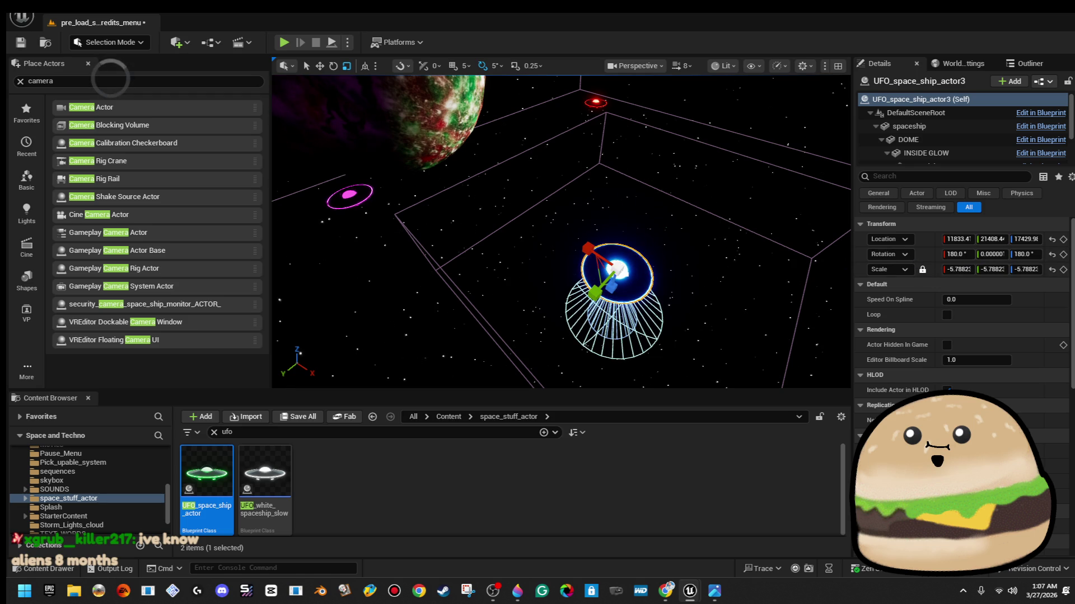
click(349, 195)
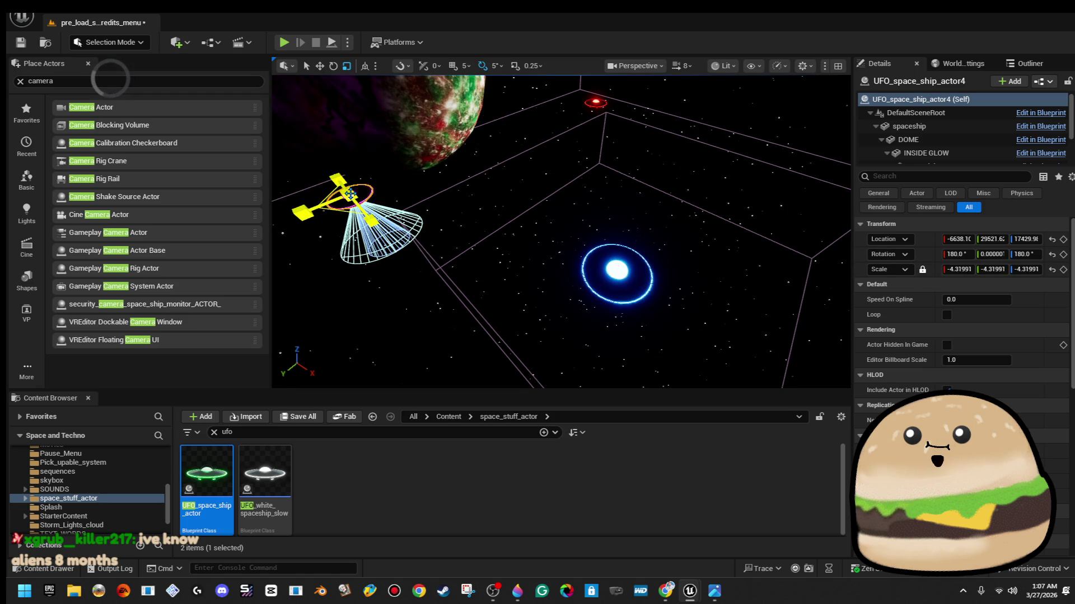
mouse_move(349, 195)
mouse_down()
mouse_move(338, 205)
mouse_move(384, 233)
mouse_move(392, 185)
mouse_move(360, 233)
mouse_move(333, 225)
mouse_up()
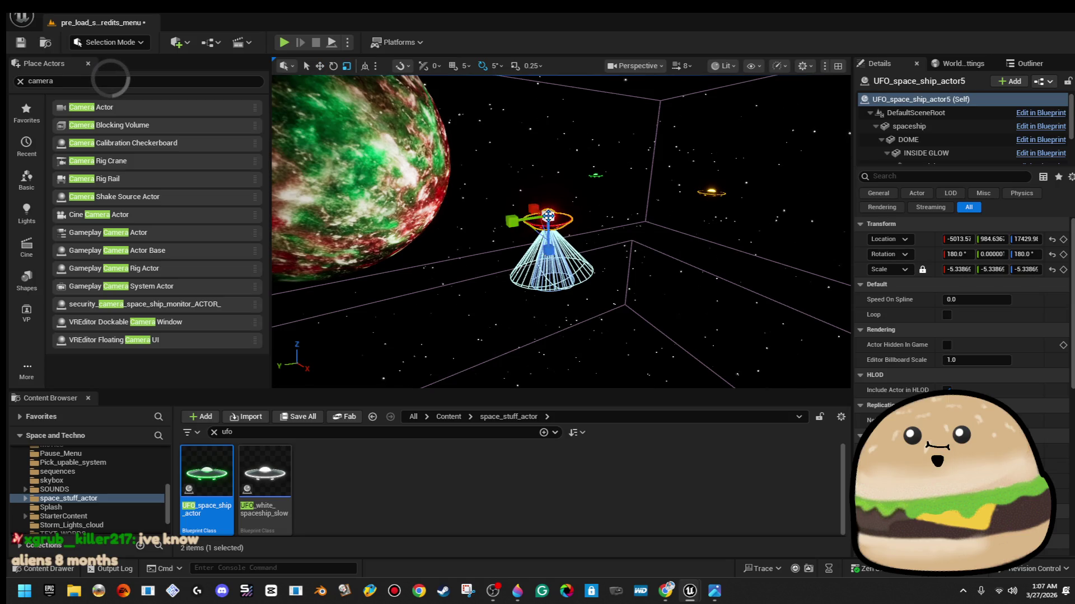
Scale down the UFO near the planet, then select a point on the purple UFO's spline
drag(333, 225, 305, 221)
click(649, 215)
key(r)
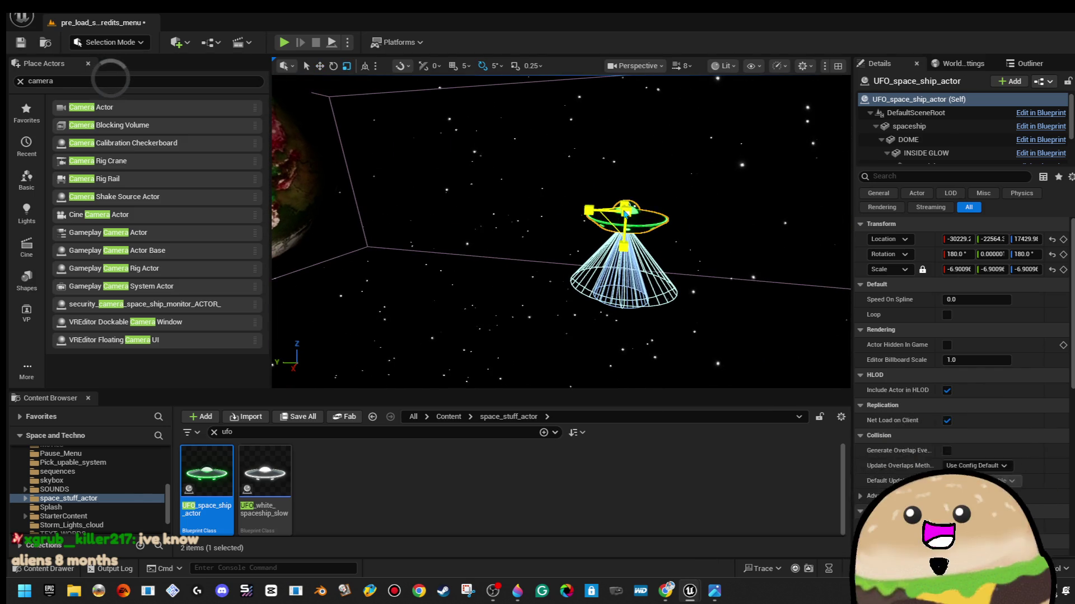
drag(609, 242, 604, 244)
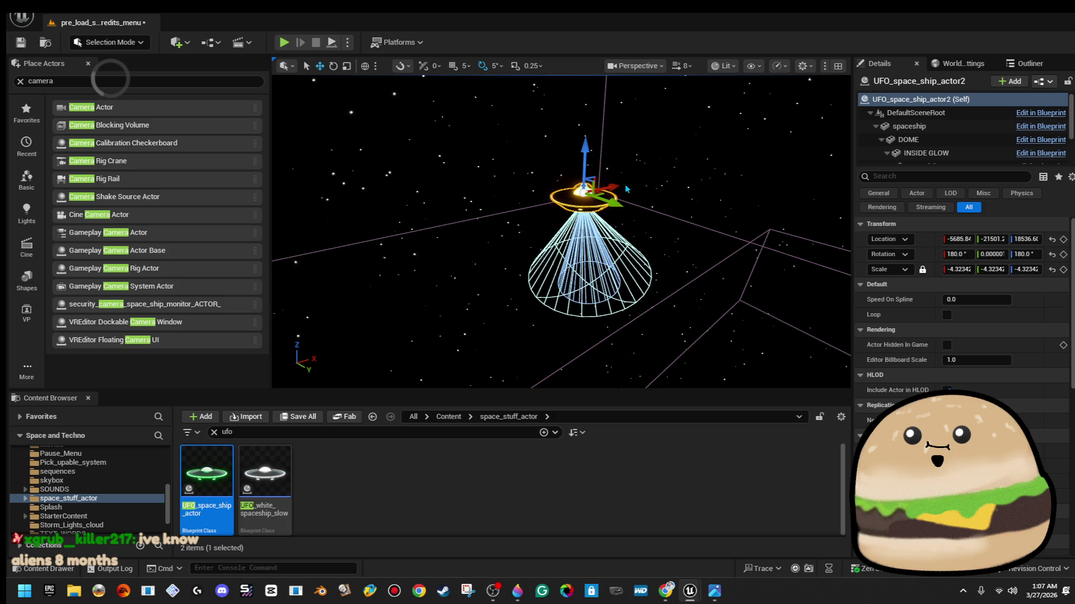
key(r)
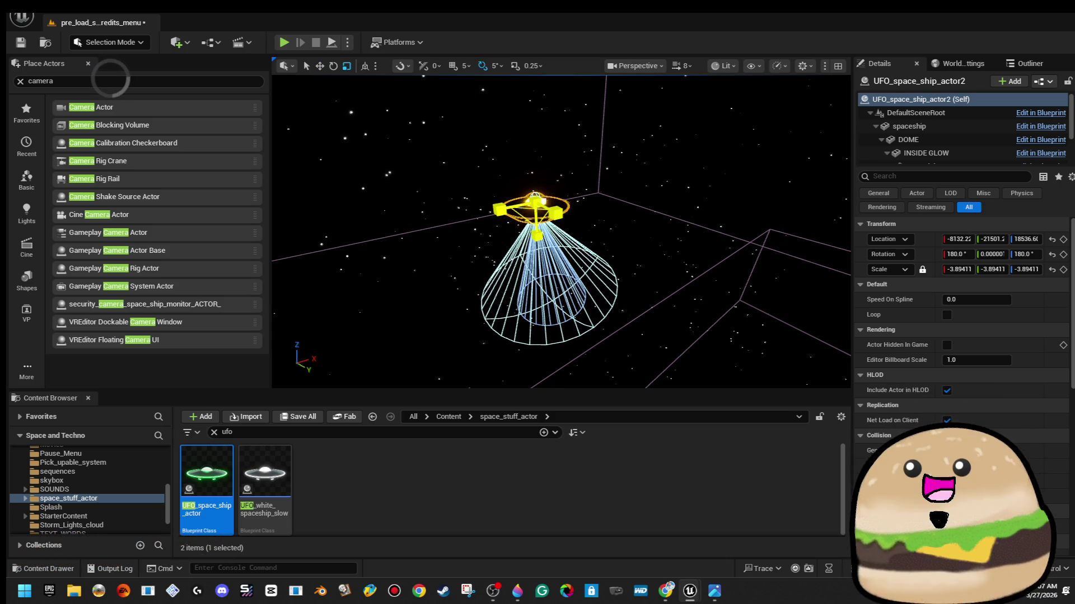
click(609, 242)
drag(609, 242, 609, 243)
click(426, 298)
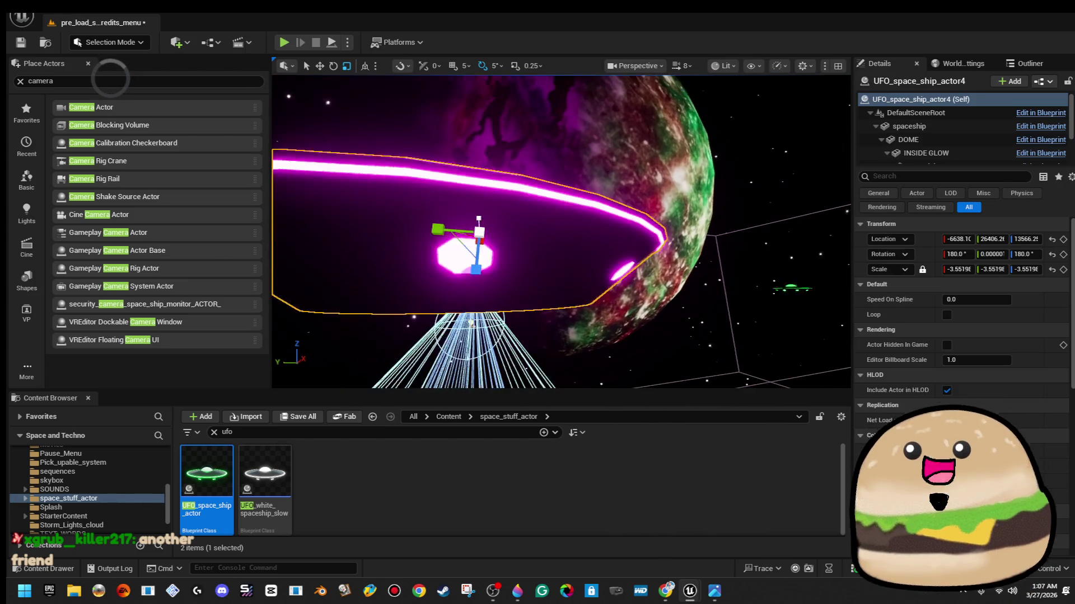
click(474, 222)
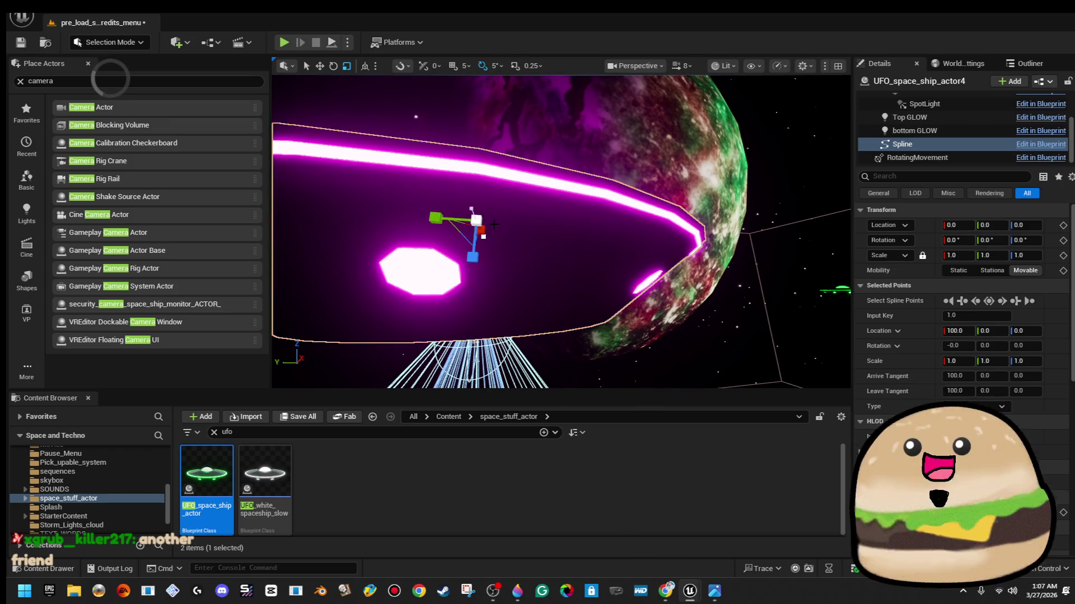
Move the existing spline point up, sideways and down-right to reshape the path
key(f)
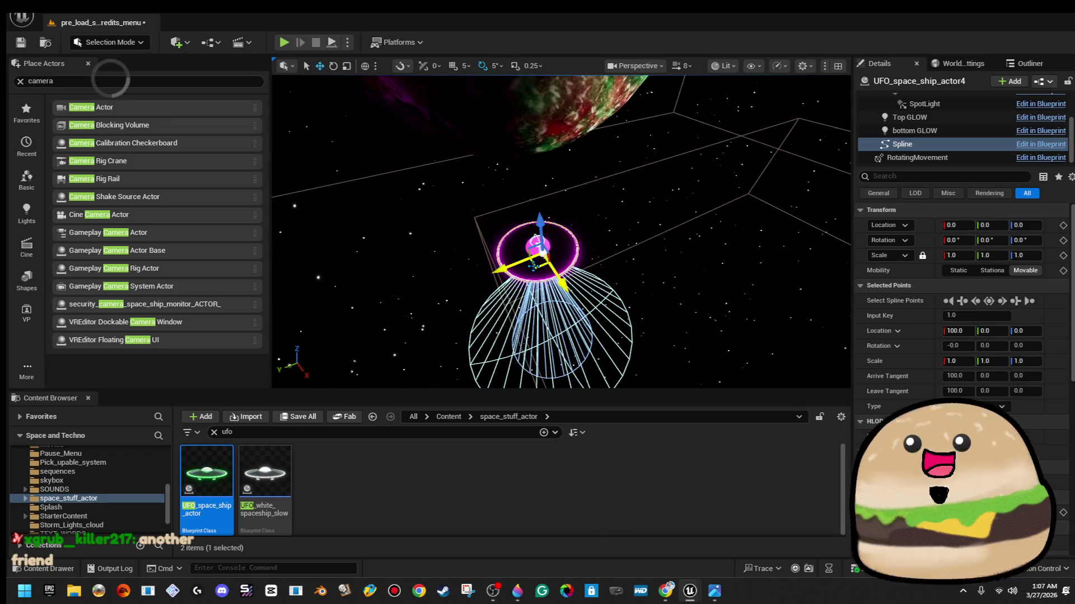
click(536, 268)
click(628, 215)
mouse_move(577, 277)
mouse_down()
mouse_move(616, 291)
mouse_move(577, 277)
mouse_move(762, 213)
mouse_move(757, 233)
mouse_move(756, 218)
mouse_move(644, 277)
mouse_move(750, 206)
mouse_move(627, 236)
mouse_move(697, 229)
mouse_up()
drag(478, 185, 476, 90)
mouse_move(559, 224)
mouse_down()
mouse_move(621, 217)
mouse_move(597, 235)
mouse_up()
key(ctrl+z)
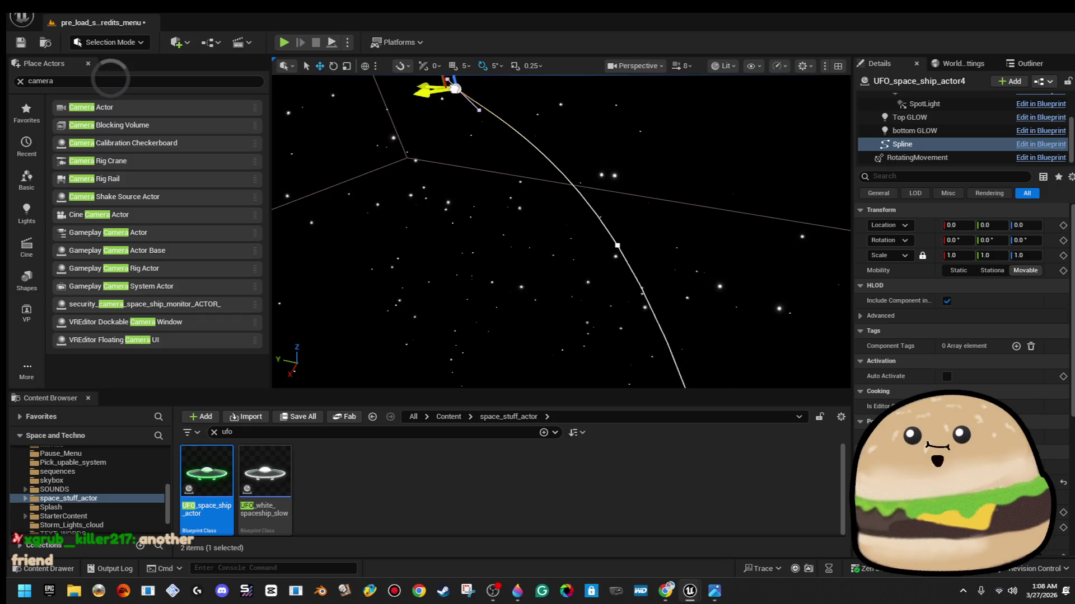
key(ctrl+y)
key(f)
drag(557, 135, 558, 136)
key(f)
mouse_move(656, 195)
mouse_down()
mouse_move(403, 185)
mouse_move(717, 229)
mouse_move(557, 230)
mouse_move(512, 205)
mouse_move(501, 235)
mouse_move(557, 252)
mouse_move(554, 280)
mouse_up()
mouse_move(474, 171)
mouse_down()
mouse_move(649, 273)
mouse_move(632, 275)
mouse_up()
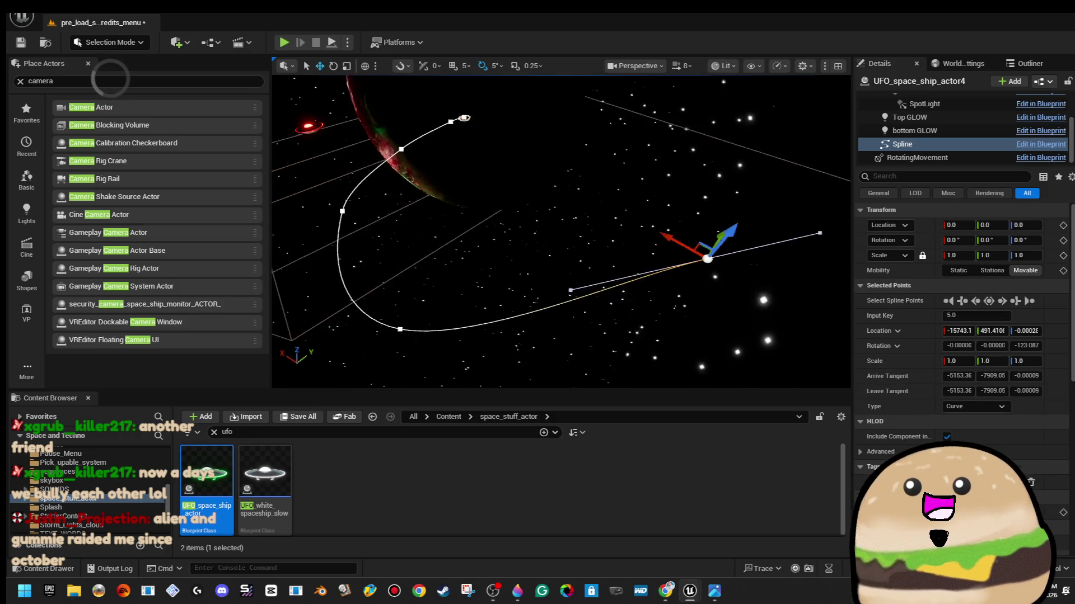
Alt-drag out two new spline points to curve the path into a loop
drag(664, 332, 839, 335)
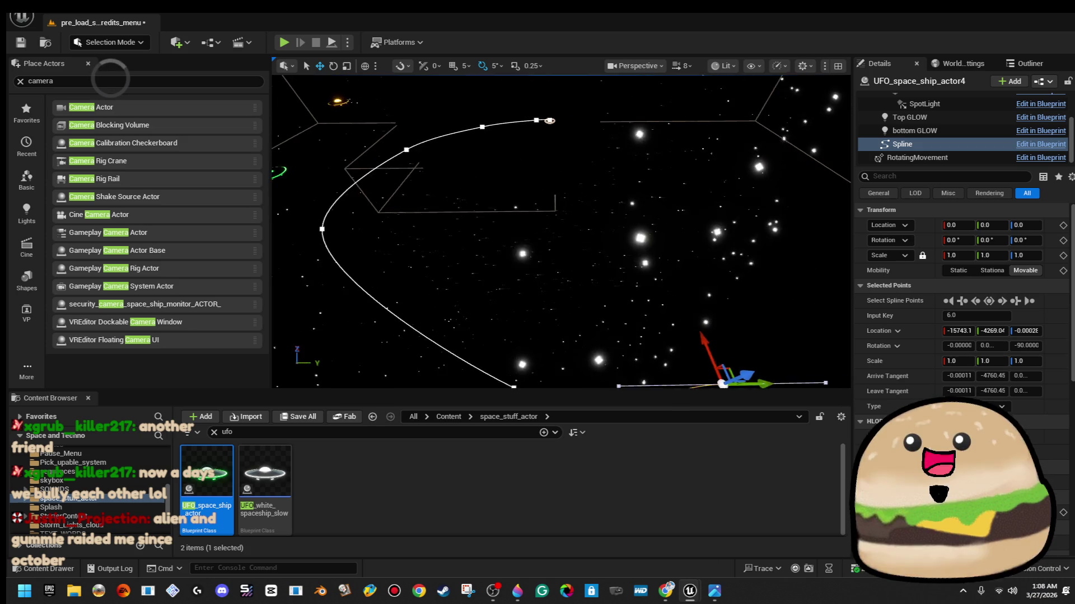
mouse_move(555, 358)
mouse_down()
mouse_move(764, 254)
mouse_move(755, 235)
mouse_up()
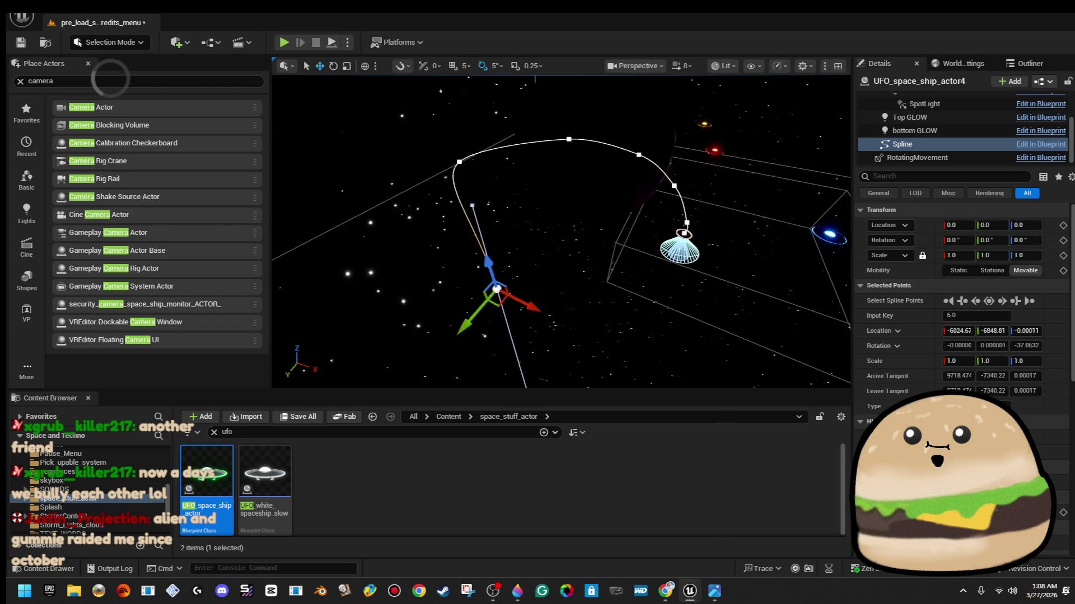
mouse_move(467, 284)
mouse_down()
mouse_move(552, 350)
mouse_move(568, 347)
mouse_move(576, 378)
mouse_move(594, 377)
mouse_up()
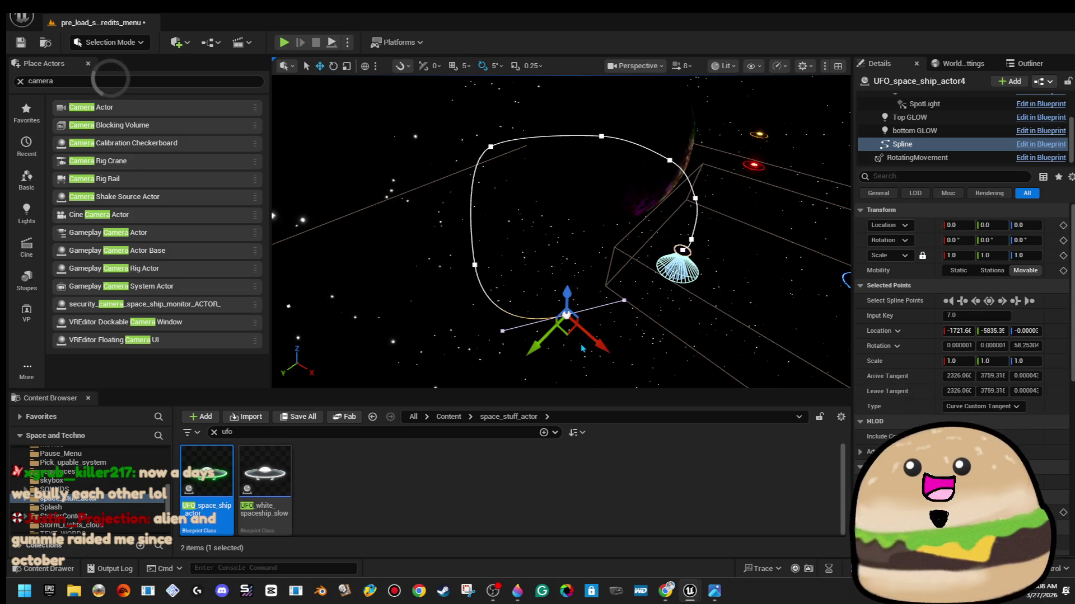
drag(566, 334, 639, 327)
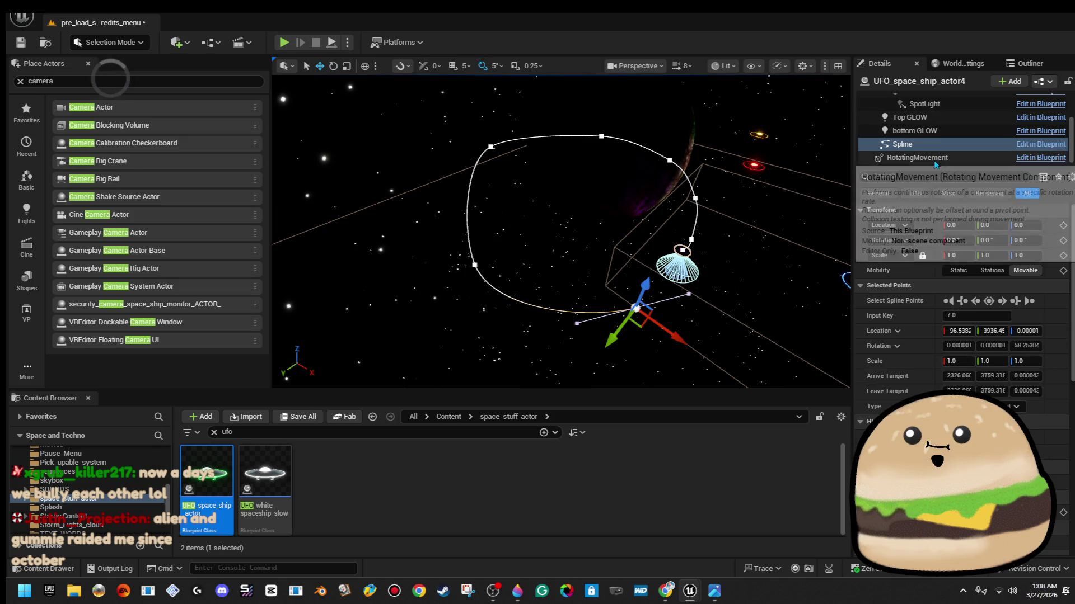
scroll(989, 276, down, 5)
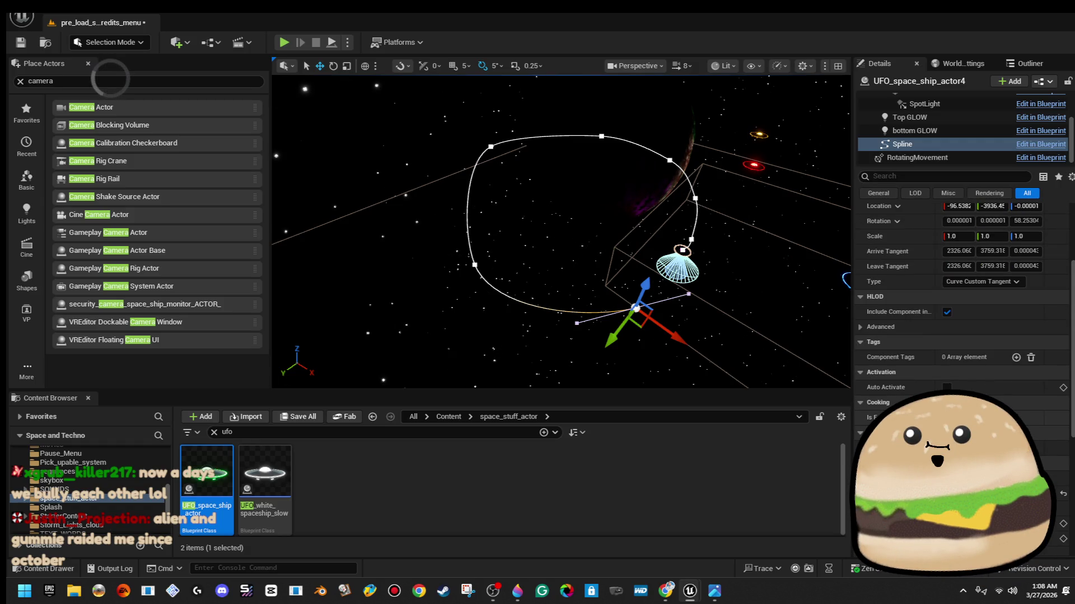
scroll(989, 276, down, 4)
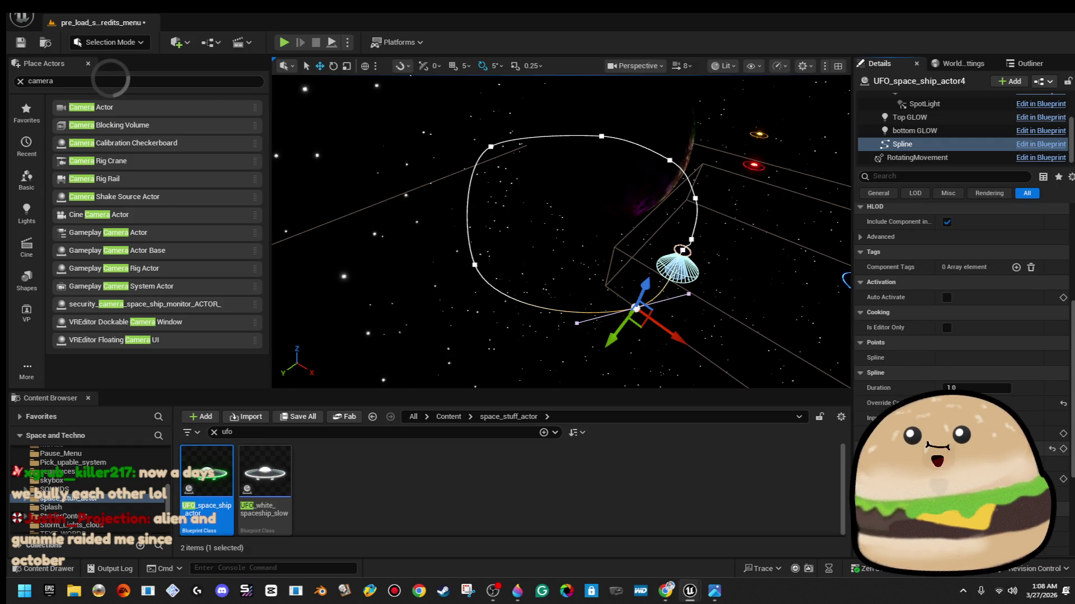
mouse_move(607, 316)
mouse_down()
mouse_move(543, 263)
mouse_move(613, 218)
mouse_move(600, 210)
mouse_up()
click(591, 244)
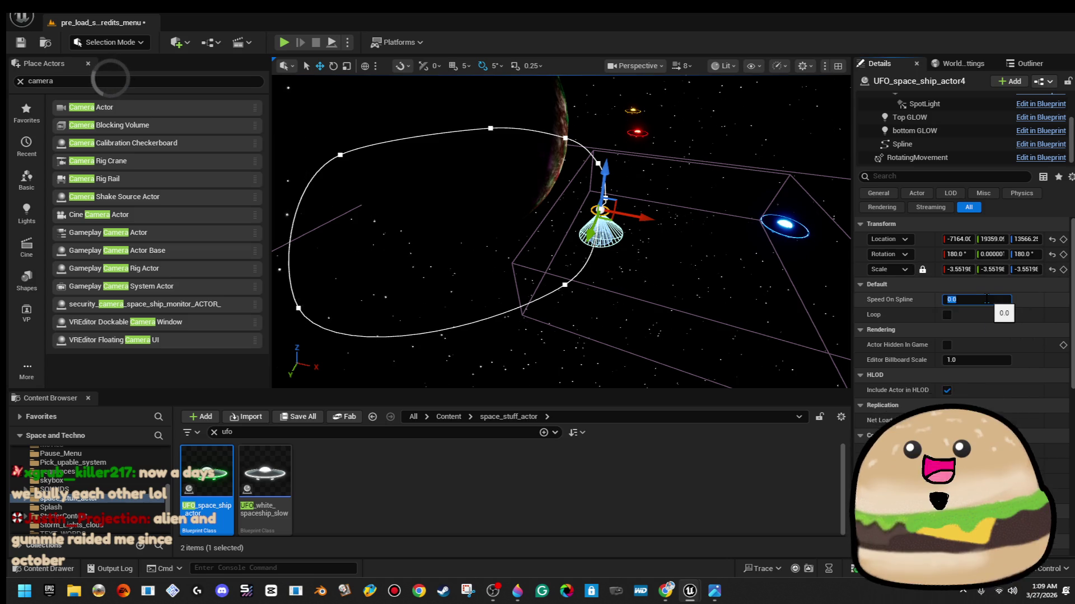
Bring the view closer to the planet and UFO, then open the Level Blueprint
mouse_move(491, 106)
mouse_down()
mouse_move(504, 112)
mouse_move(491, 106)
mouse_up()
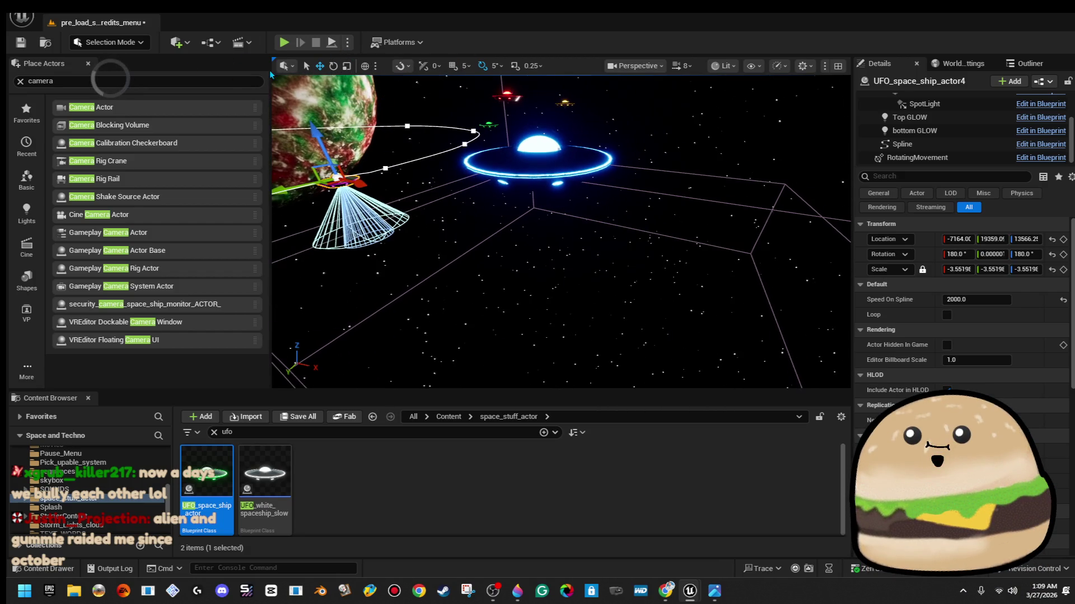
click(202, 43)
click(254, 127)
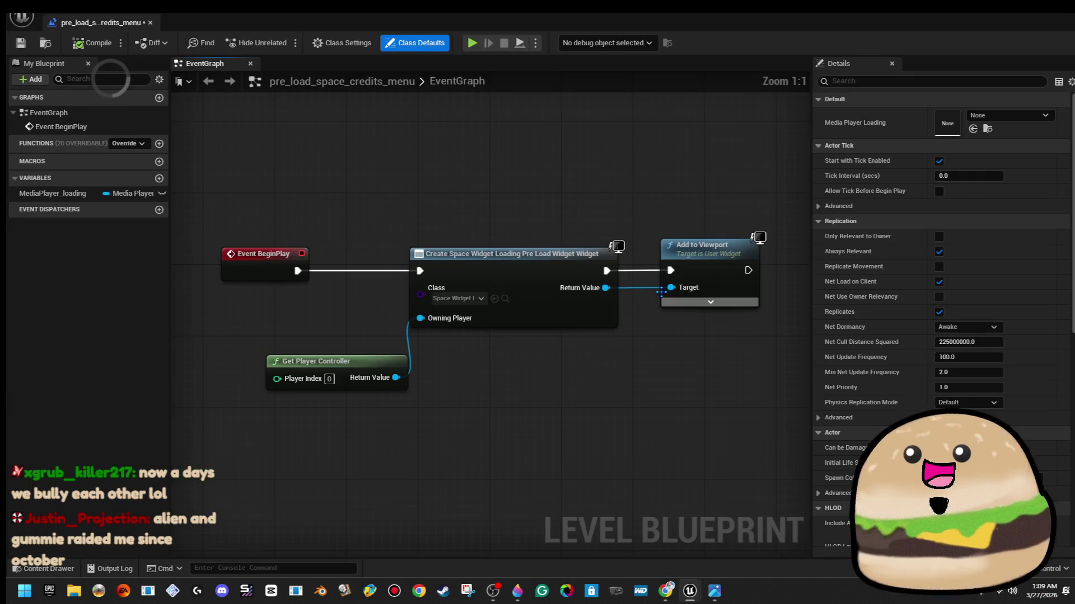
Move the widget nodes aside, insert a Sequence node after Event BeginPlay, and free its Then 0 pin
click(481, 298)
key(Escape)
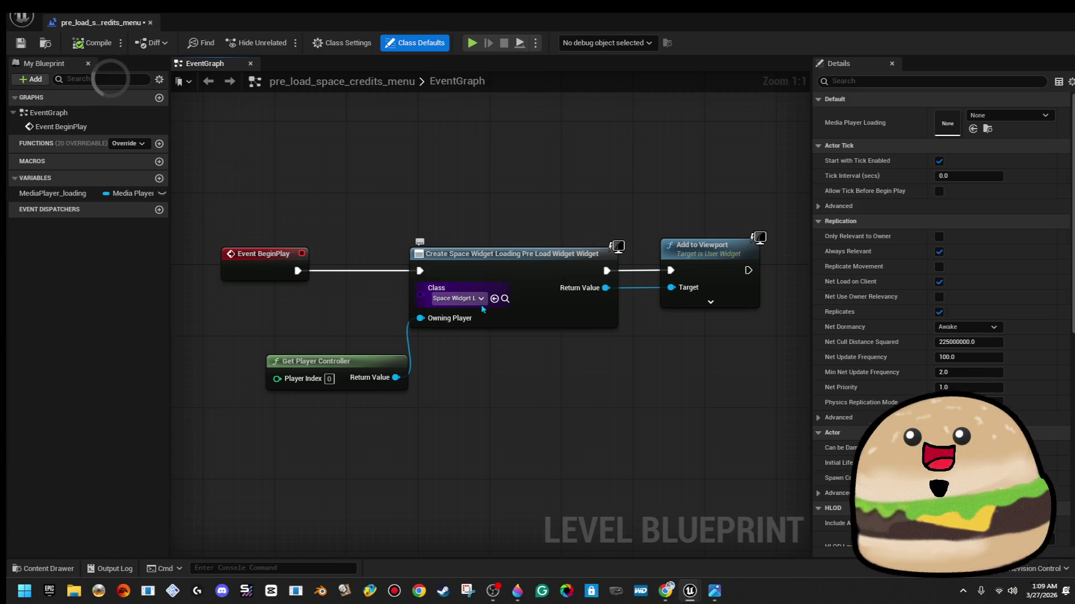
scroll(400, 233, down, 3)
mouse_move(367, 203)
mouse_down()
mouse_move(559, 364)
mouse_move(593, 364)
mouse_up()
drag(459, 249, 494, 290)
mouse_move(339, 258)
mouse_down()
mouse_move(387, 257)
mouse_move(504, 335)
mouse_up()
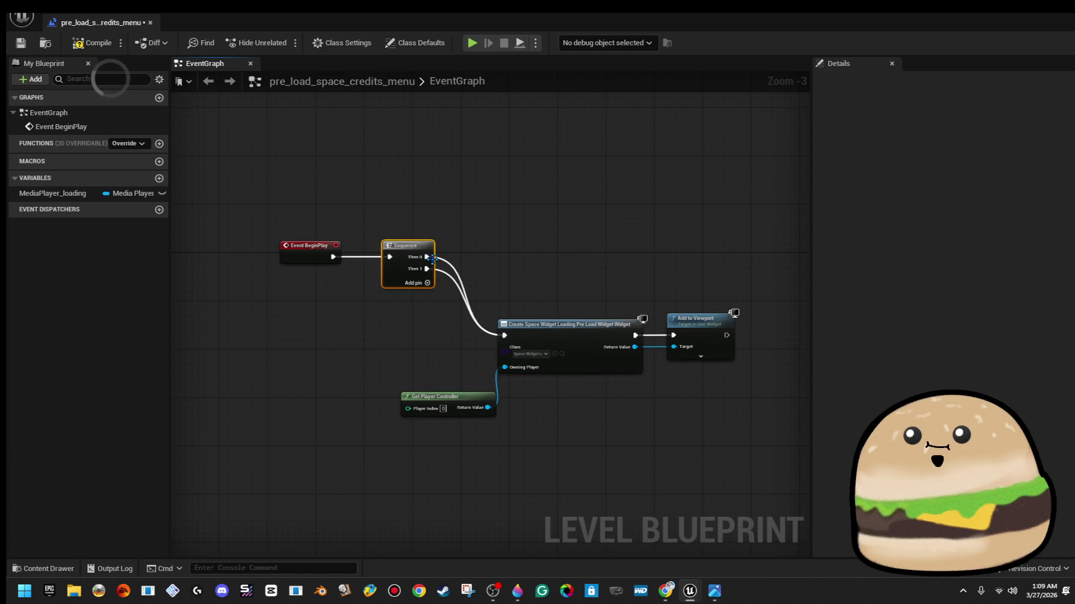
right_click(433, 259)
click(476, 292)
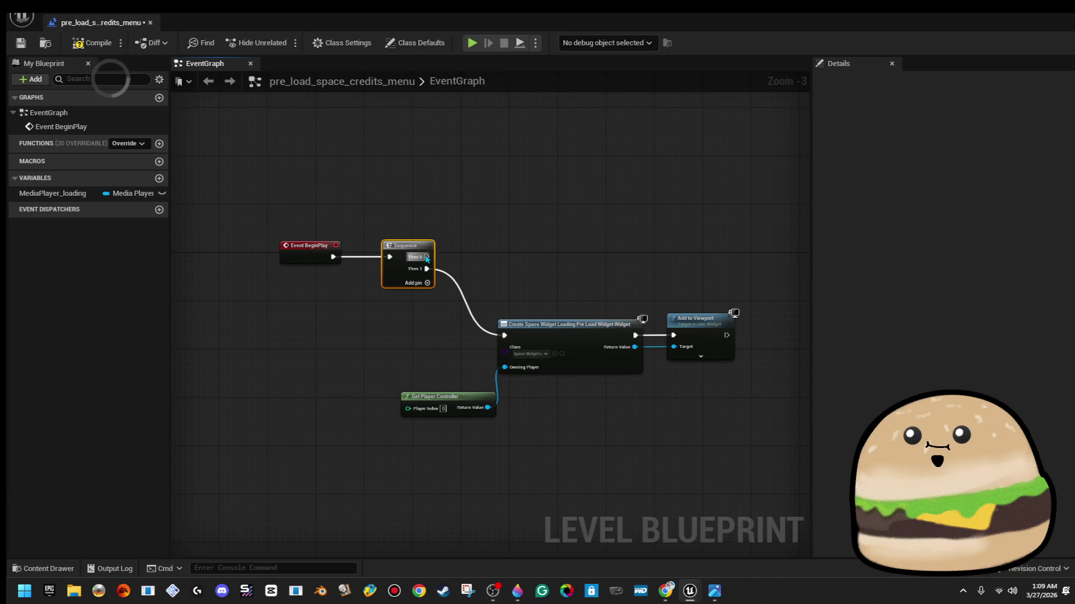
Add a Create Level Sequence Player node on Then 0 using space_main_menu_seq_camera
drag(427, 258, 533, 240)
text(crea)
text( player)
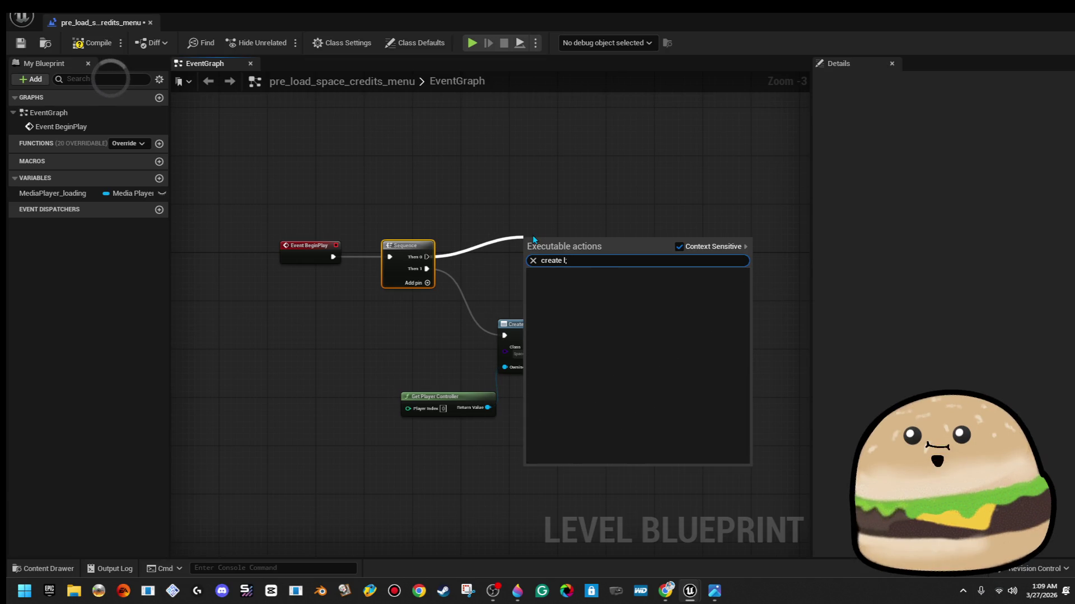
key(Return)
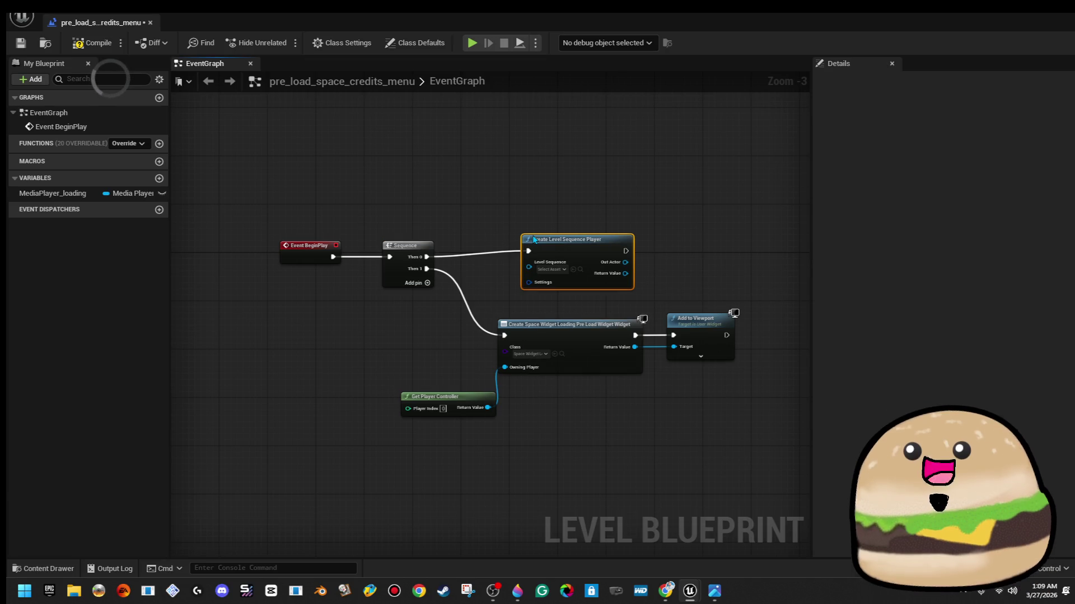
scroll(557, 240, up, 3)
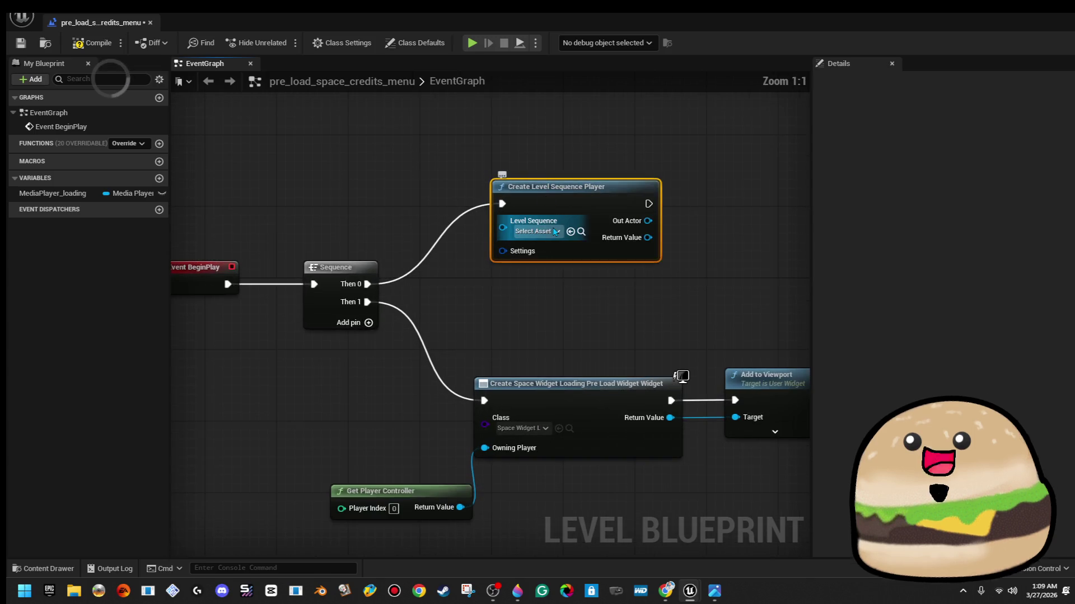
click(554, 232)
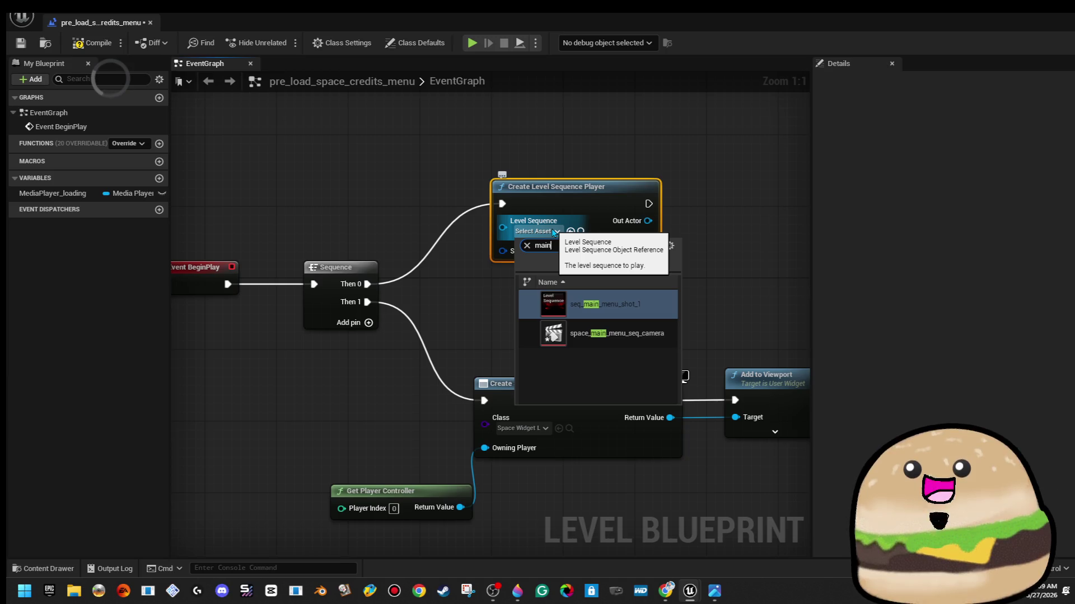
click(616, 333)
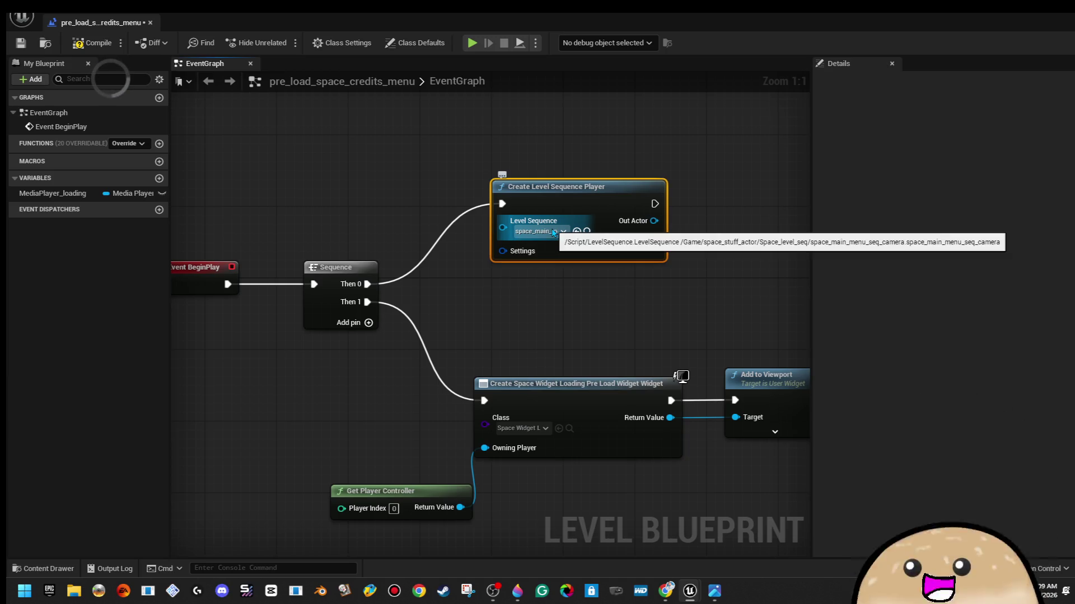
drag(607, 158, 421, 153)
Try adding an Add to Viewport node from the sequence player's Return Value, then cancel it
drag(465, 232, 532, 224)
text(add to vie)
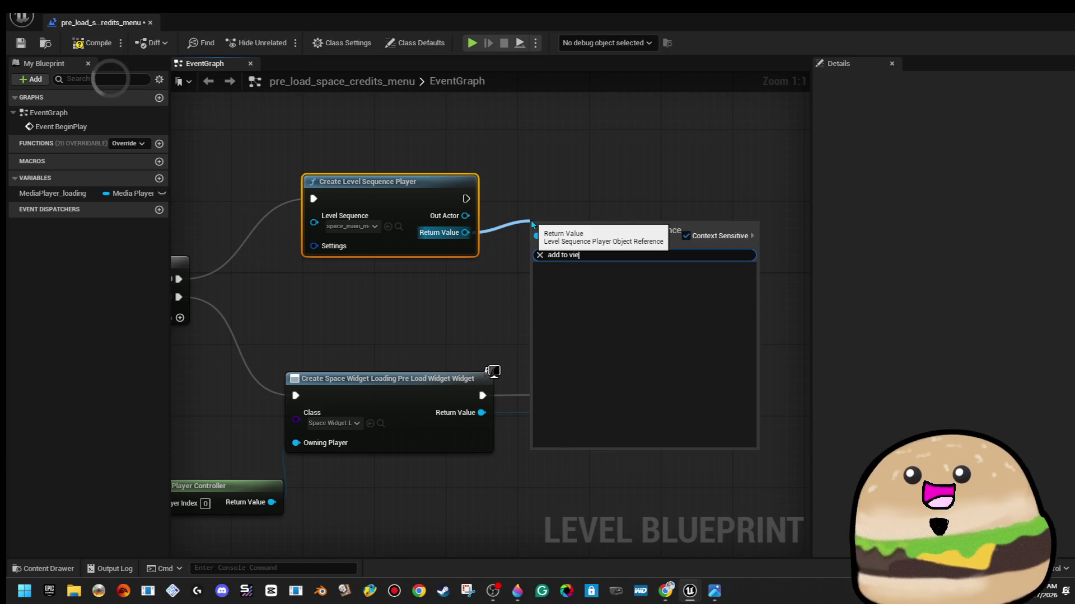
key(BackSpace)
key(BackSpace)
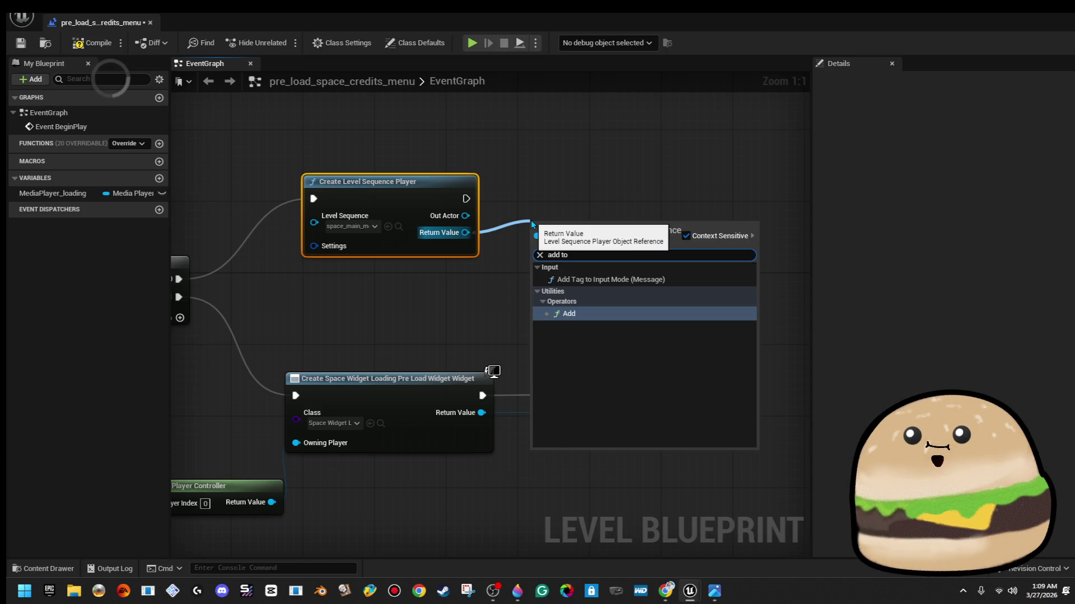
key(BackSpace)
key(BackSpace)
key(BackSpace)
click(519, 205)
drag(467, 232, 536, 200)
text(add)
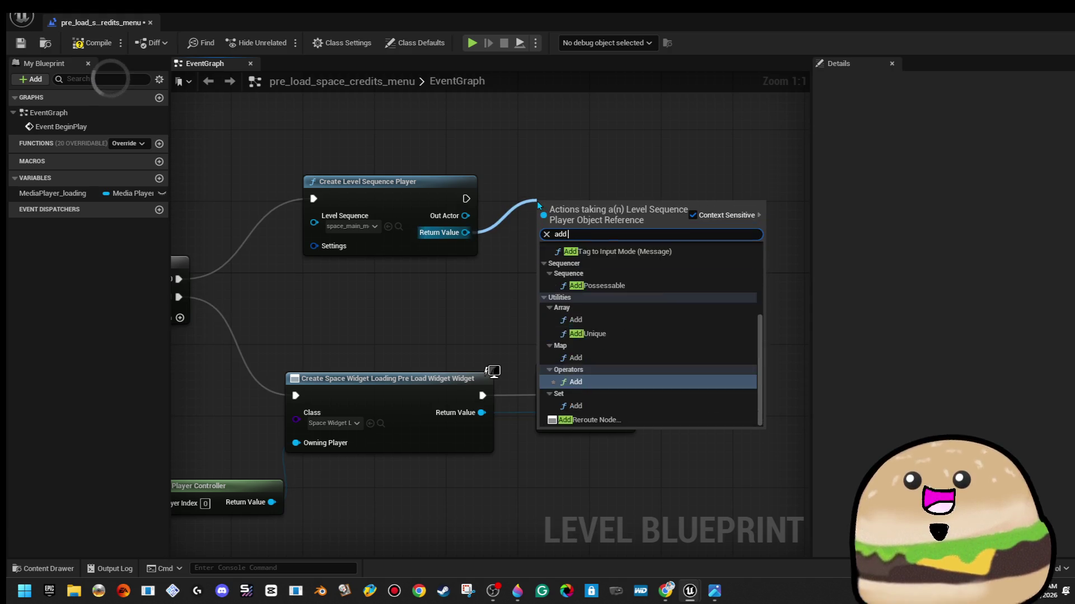
text( to vi)
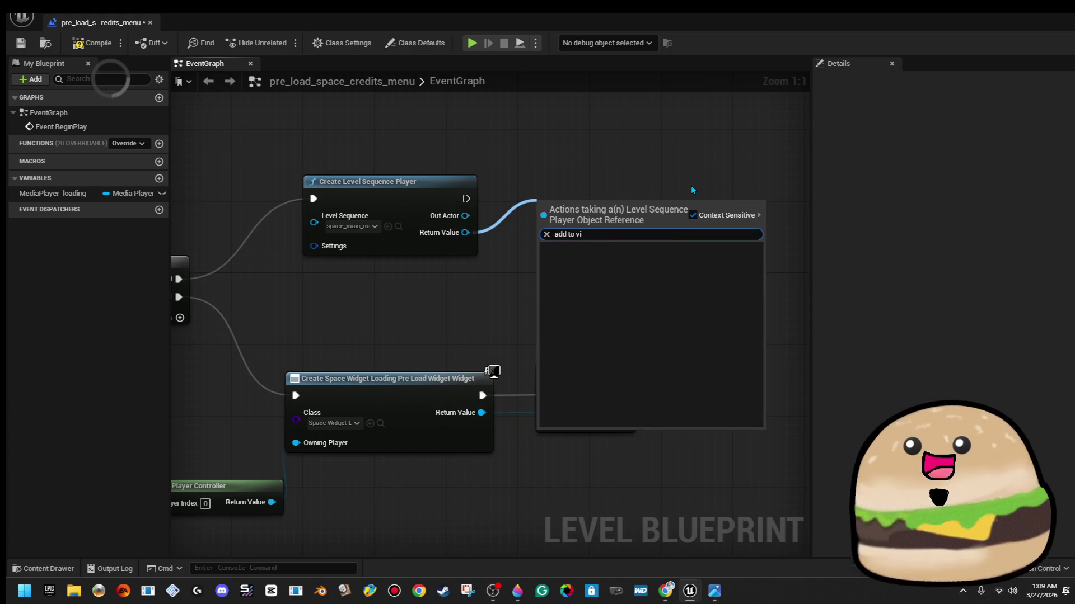
click(691, 183)
mouse_move(465, 232)
mouse_down()
mouse_move(495, 210)
mouse_move(577, 203)
mouse_up()
click(532, 146)
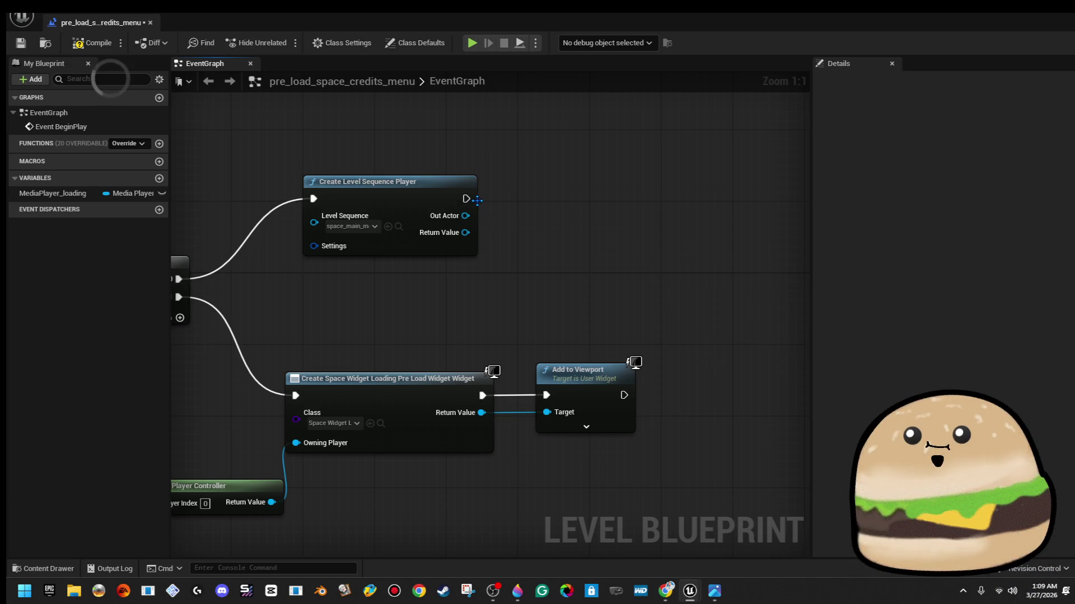
Add a Play (Looping) node with Out Actor as its Sequence Player target, then play the level
drag(477, 200, 560, 197)
text(play lo)
key(Down)
key(Return)
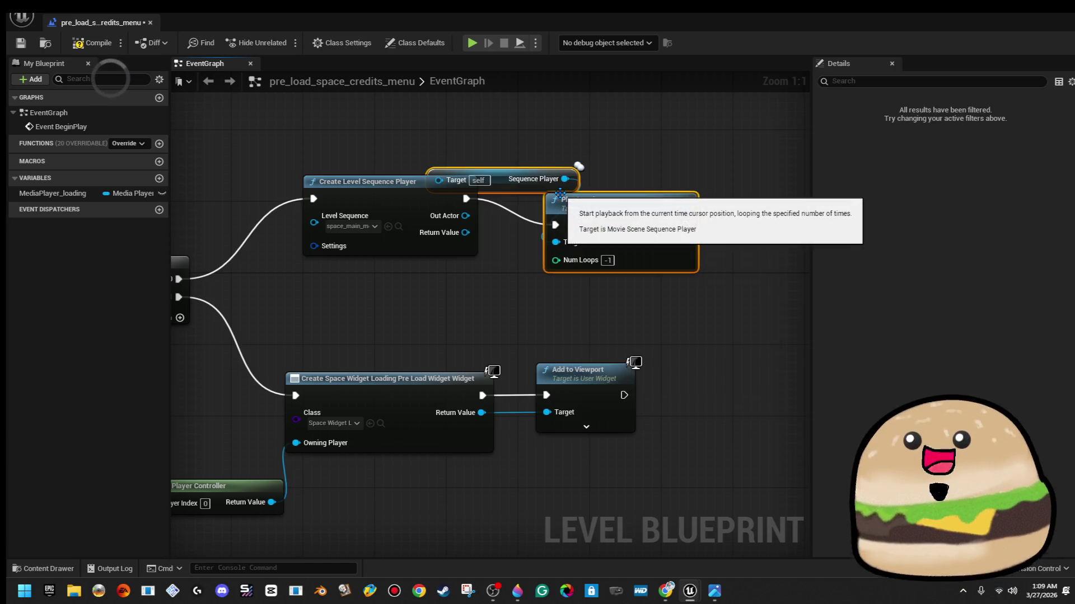
mouse_move(561, 193)
mouse_down()
mouse_move(712, 193)
mouse_move(659, 193)
mouse_up()
click(580, 170)
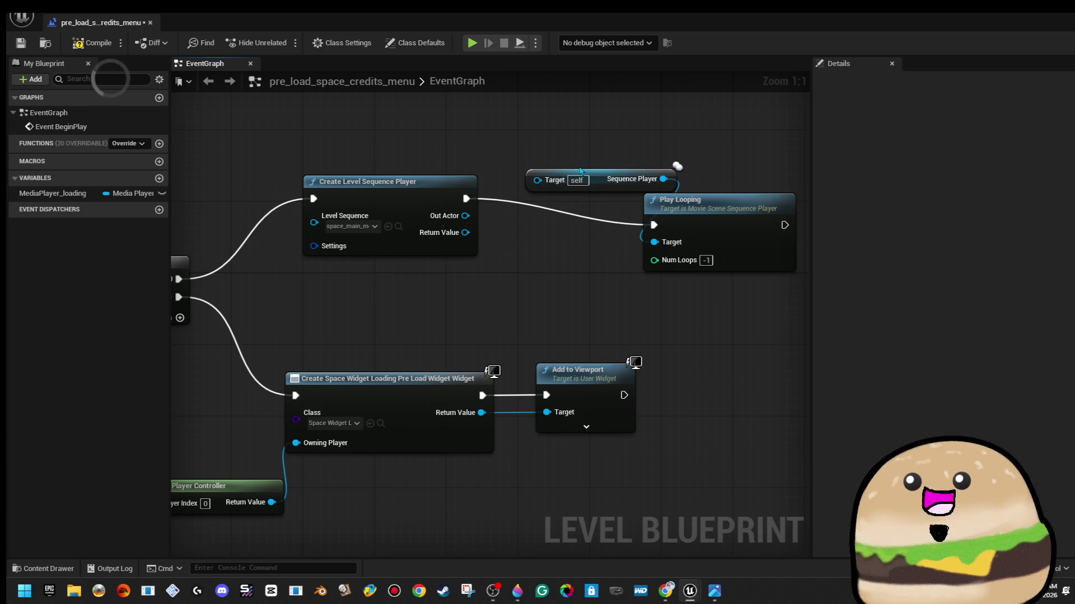
mouse_move(537, 180)
mouse_down()
mouse_move(492, 251)
mouse_move(476, 250)
mouse_move(465, 216)
mouse_up()
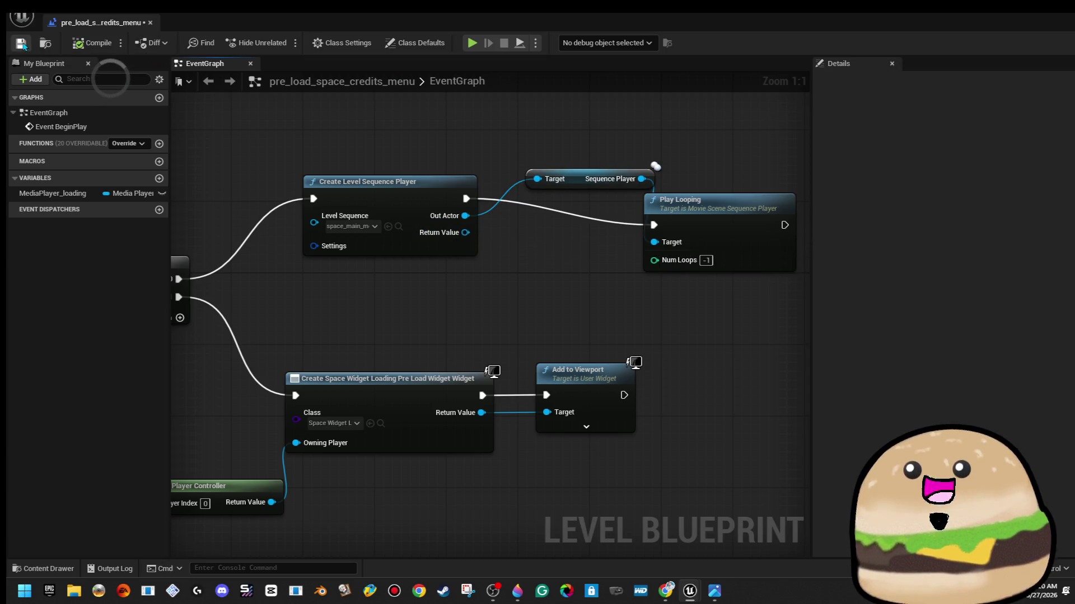
click(1016, 18)
click(285, 43)
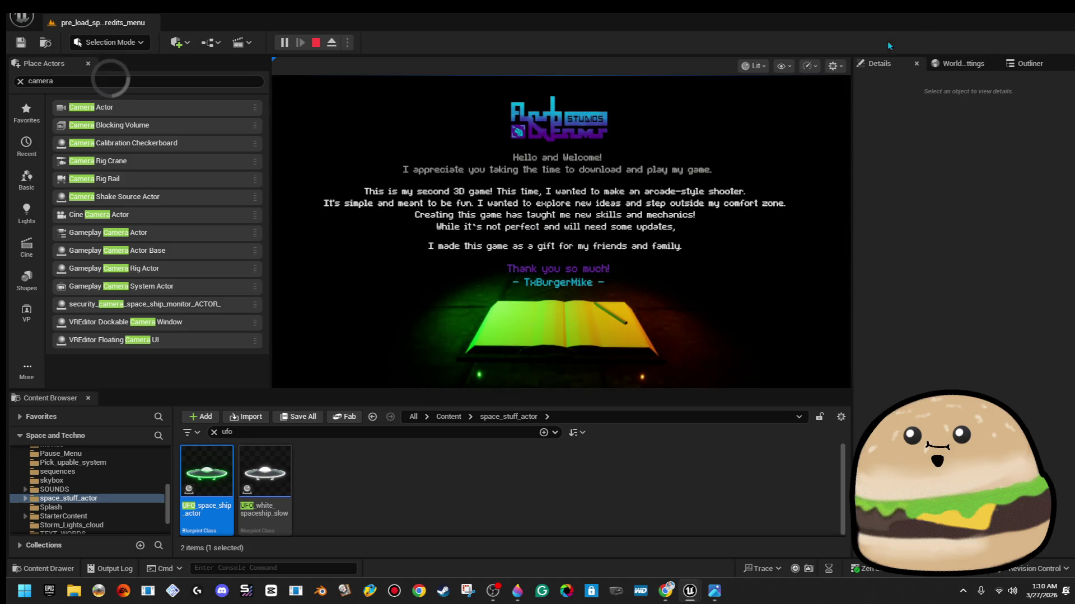
Unlink the widget creation from the Sequence node, save the Level Blueprint, and play fullscreen
key(Escape)
click(208, 43)
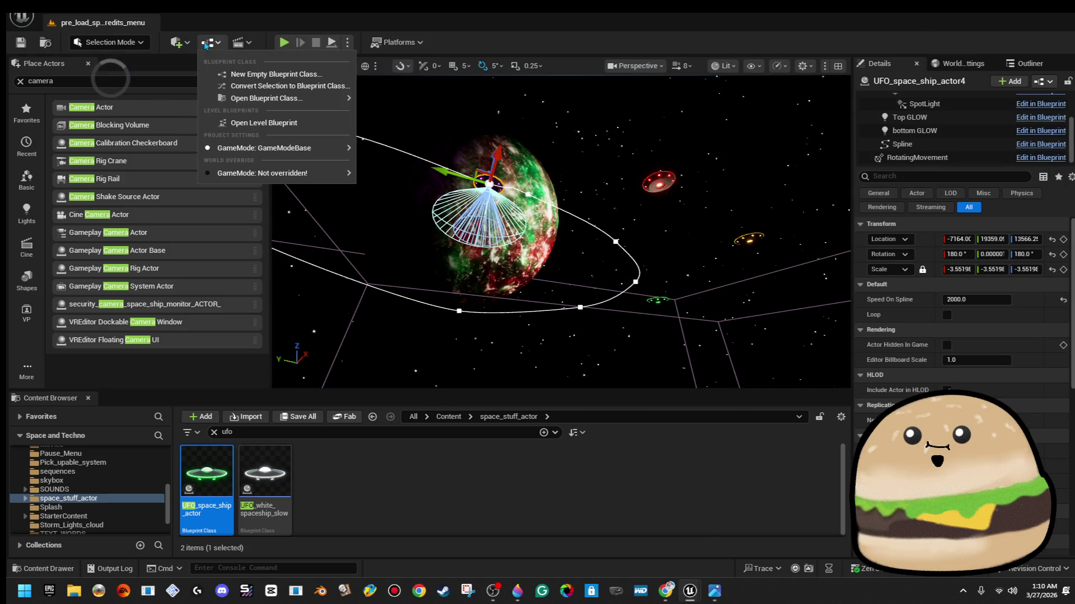
click(286, 127)
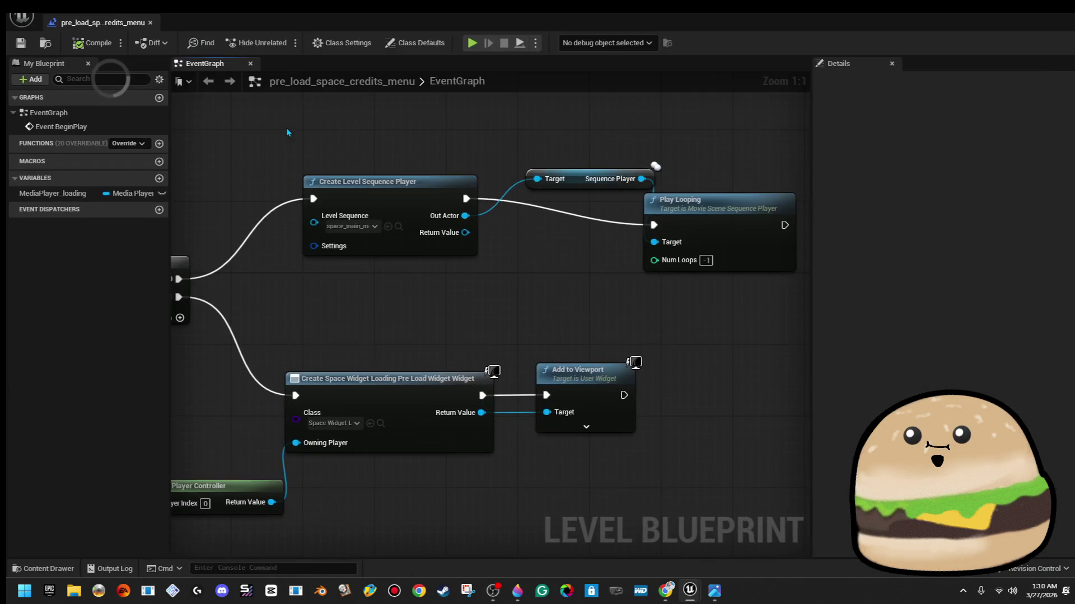
right_click(179, 298)
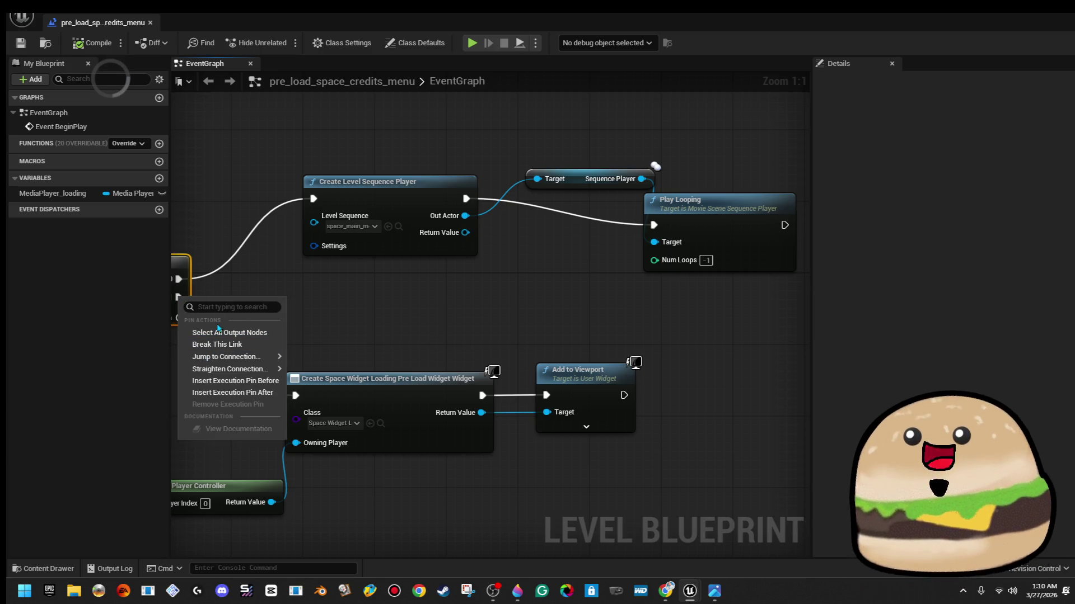
click(217, 344)
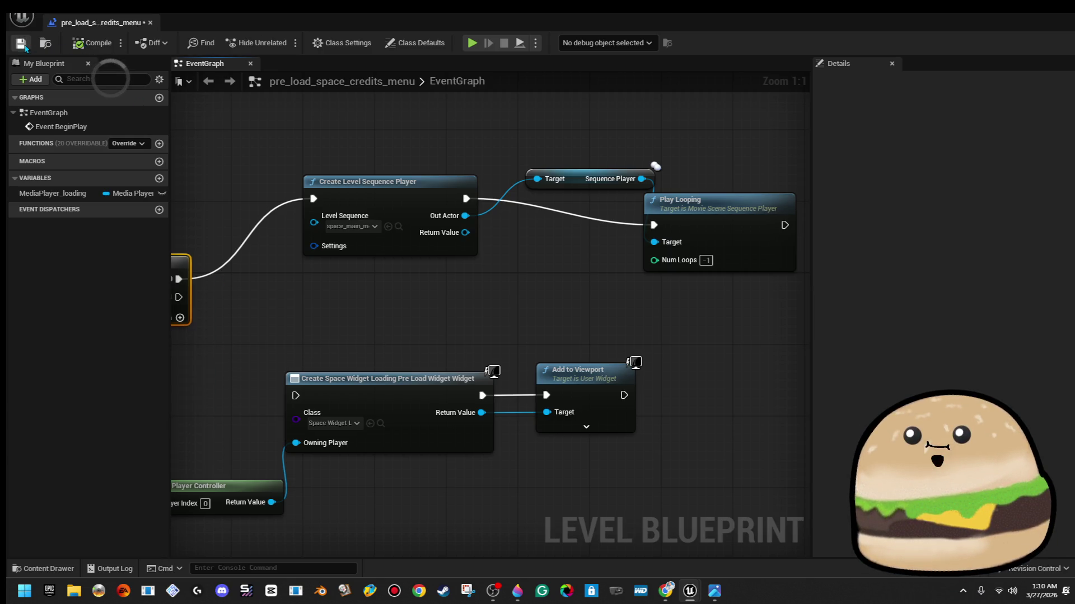
click(21, 43)
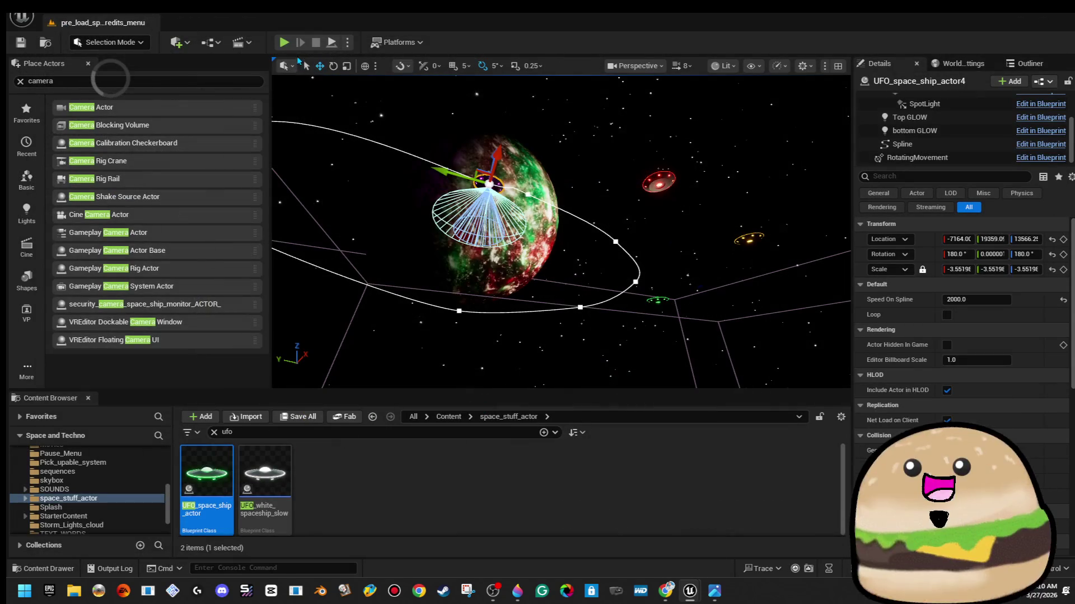
click(284, 43)
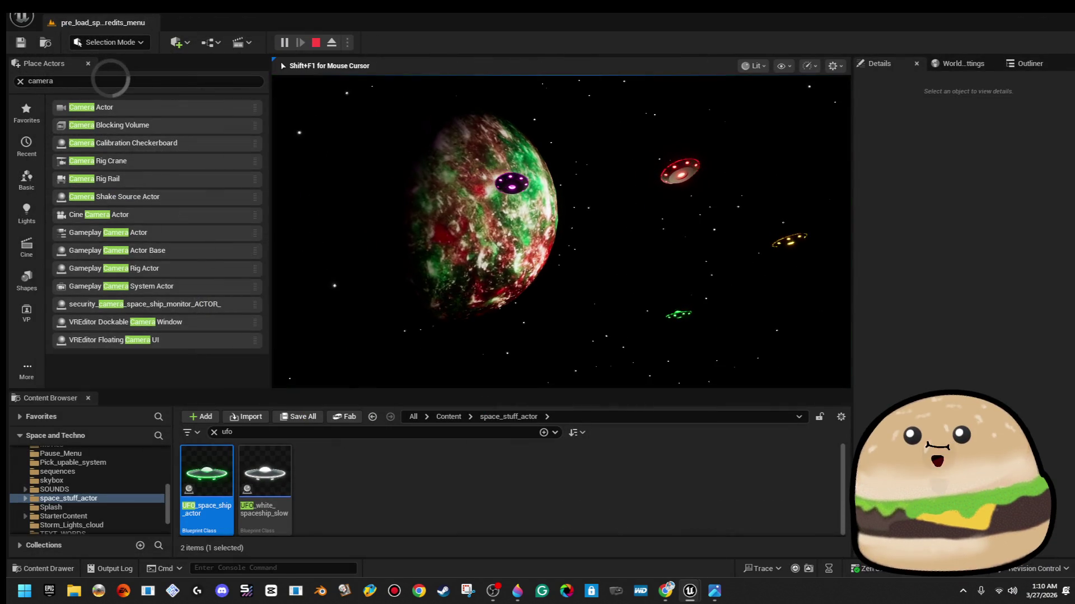
key(F11)
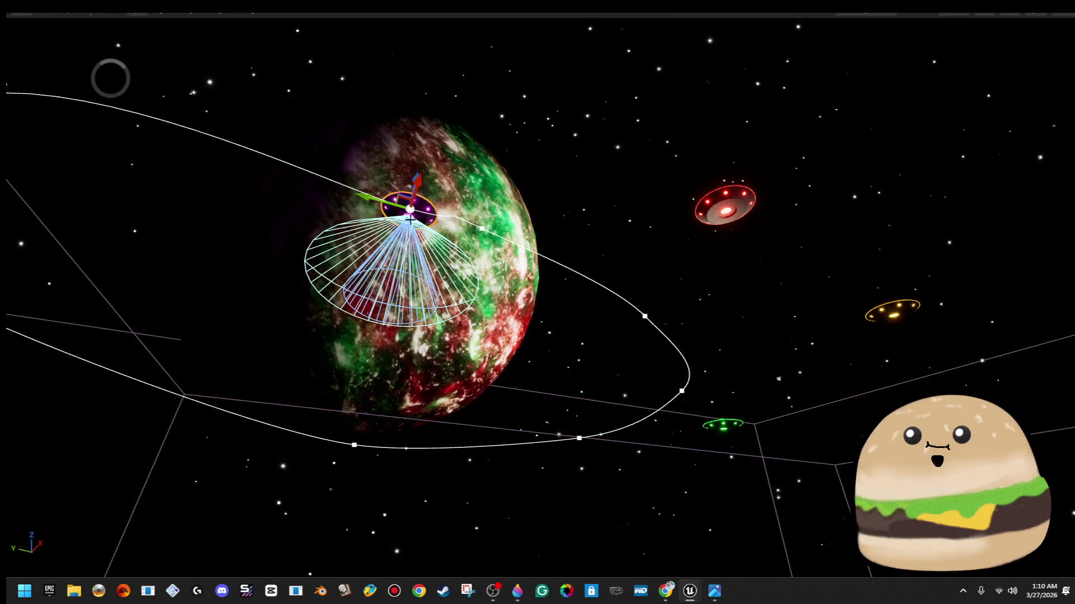
Set UFO_space_ship_actor4's Speed On Spline to 6000 in Details
right_click(410, 220)
click(607, 242)
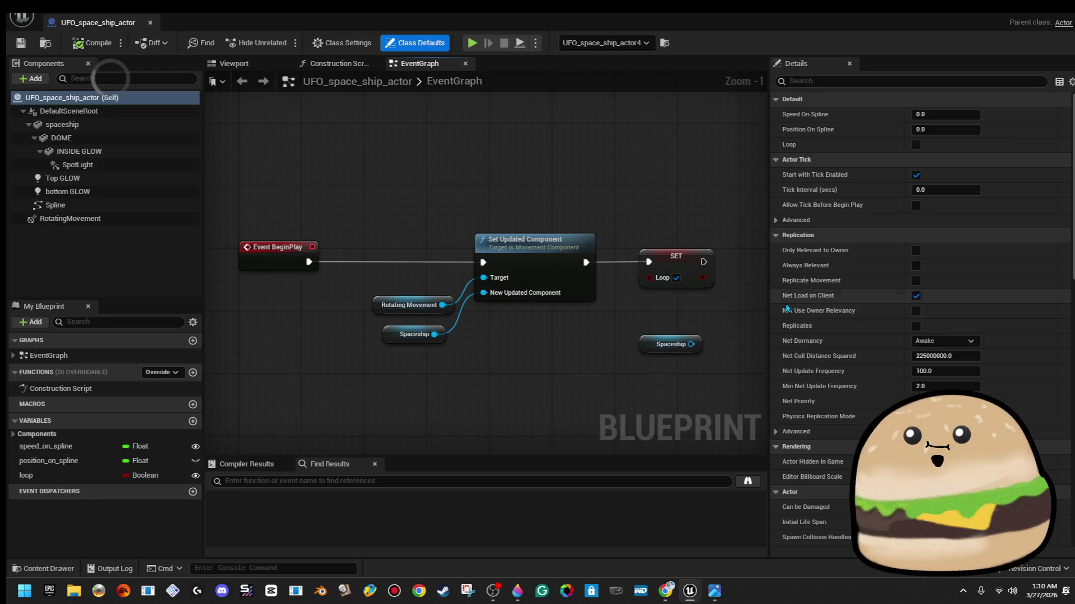
click(150, 23)
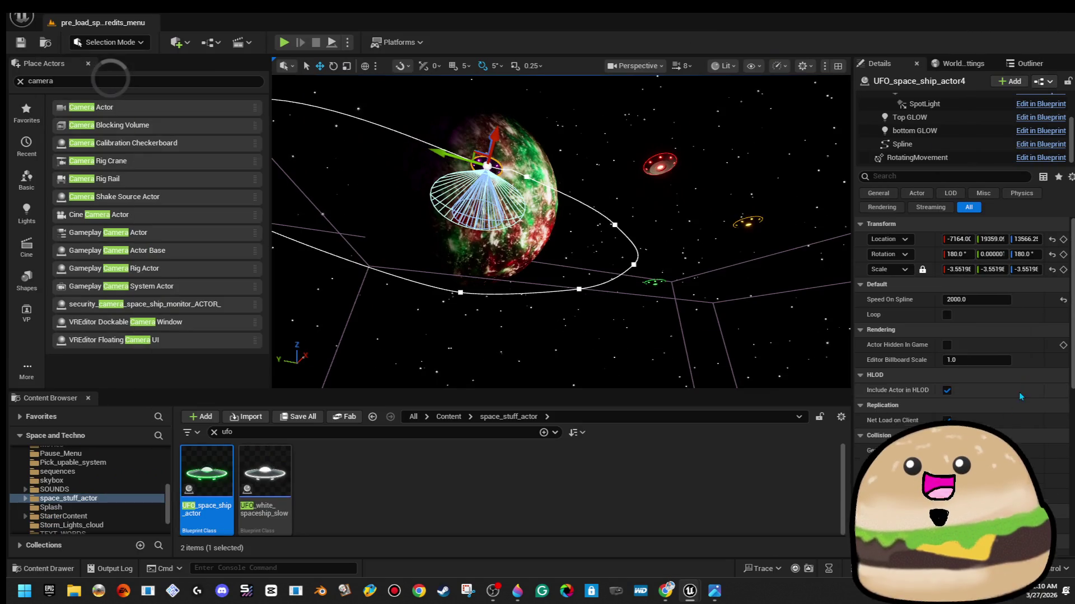
click(986, 298)
text(6000)
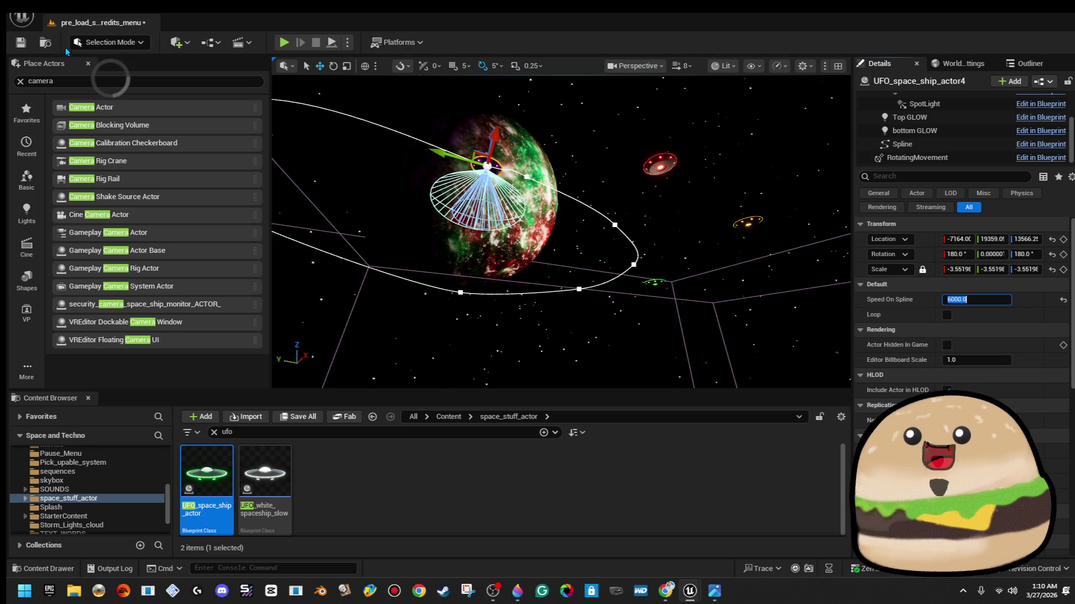
Test-play the level fullscreen to watch the faster UFO, then stop and refocus on it
click(283, 46)
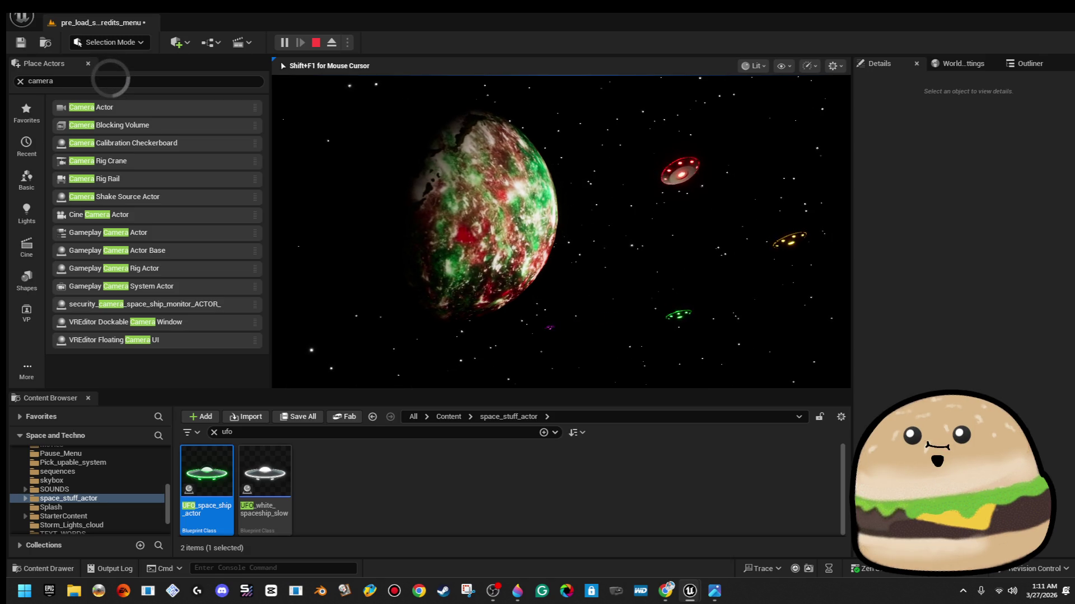
key(F11)
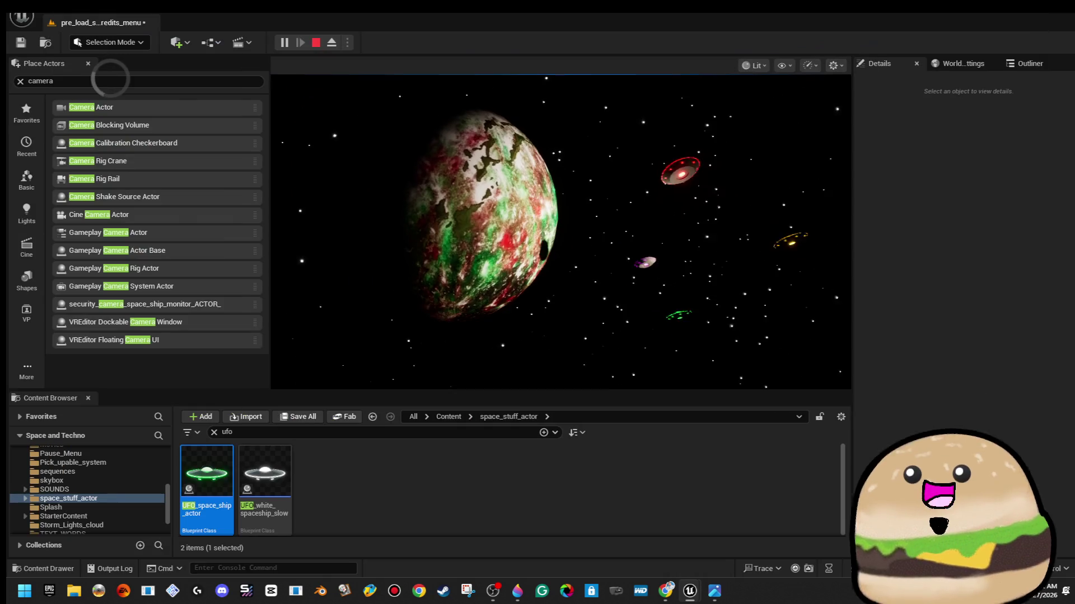
key(F11)
key(Escape)
click(667, 278)
key(f)
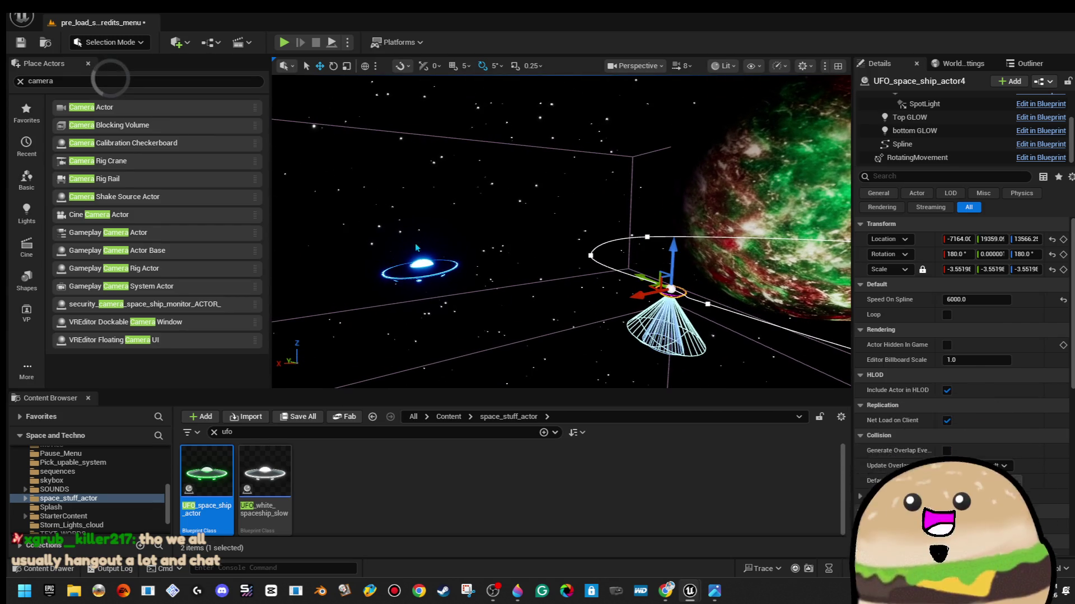
Frame and orbit around the blue UFO, then select its Top GLOW light component
key(f)
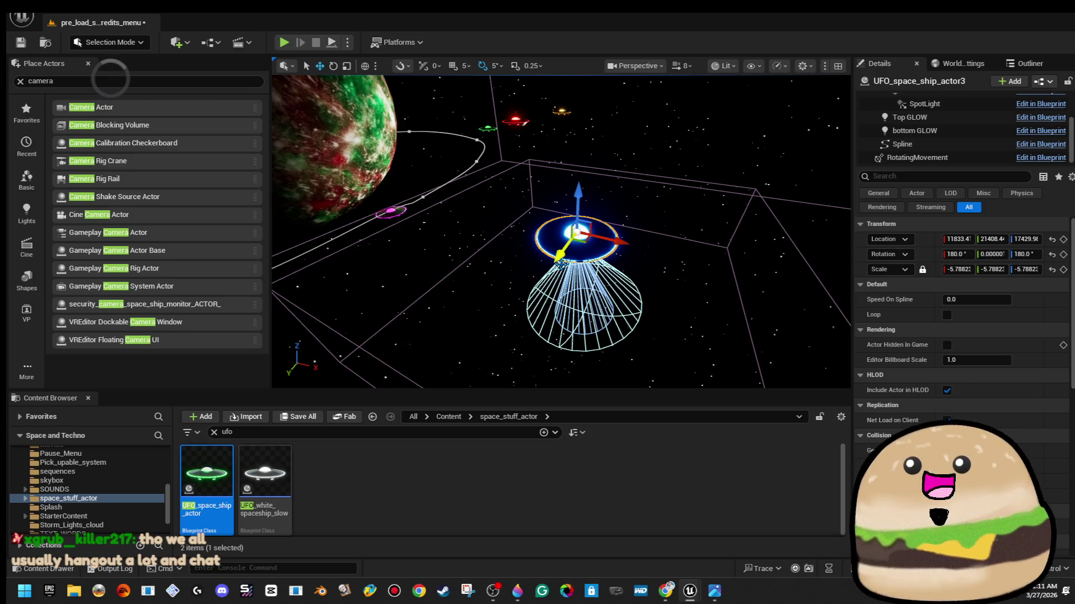
drag(659, 260, 571, 260)
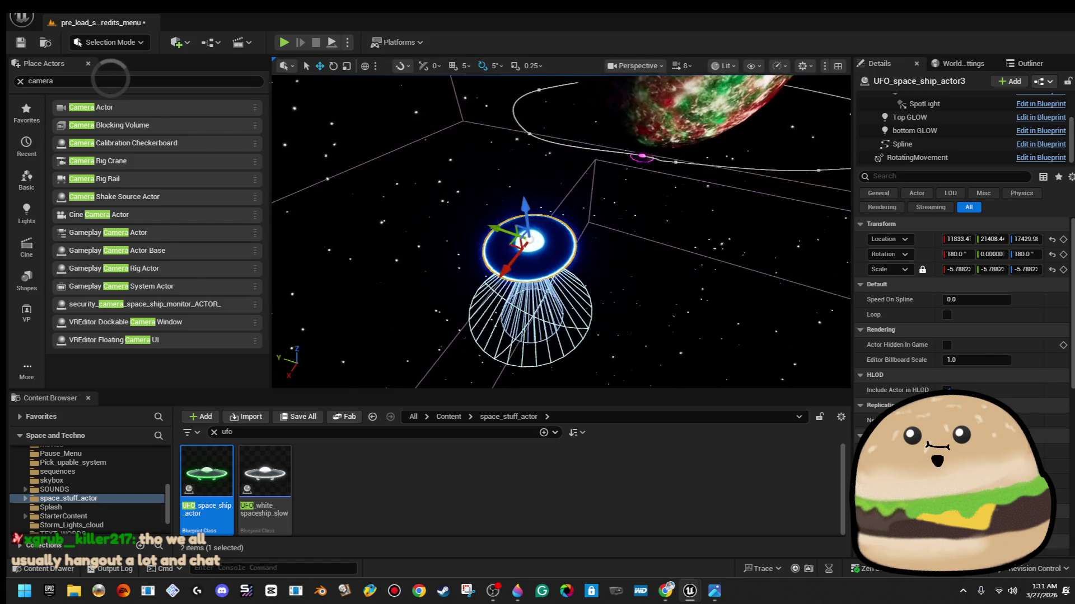
scroll(571, 260, up, 10)
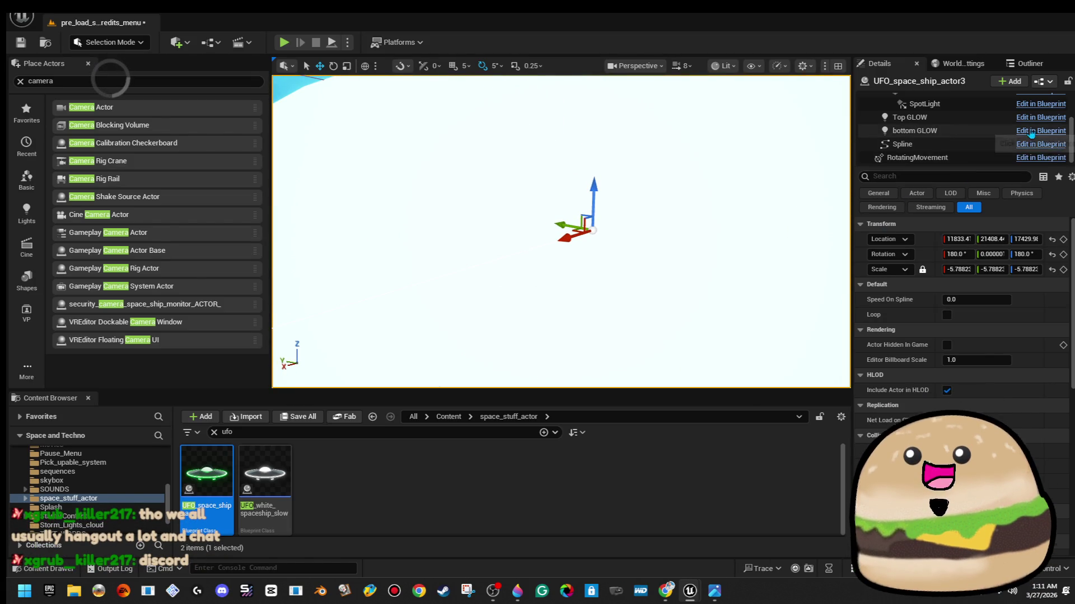
scroll(957, 131, up, 2)
scroll(961, 136, down, 2)
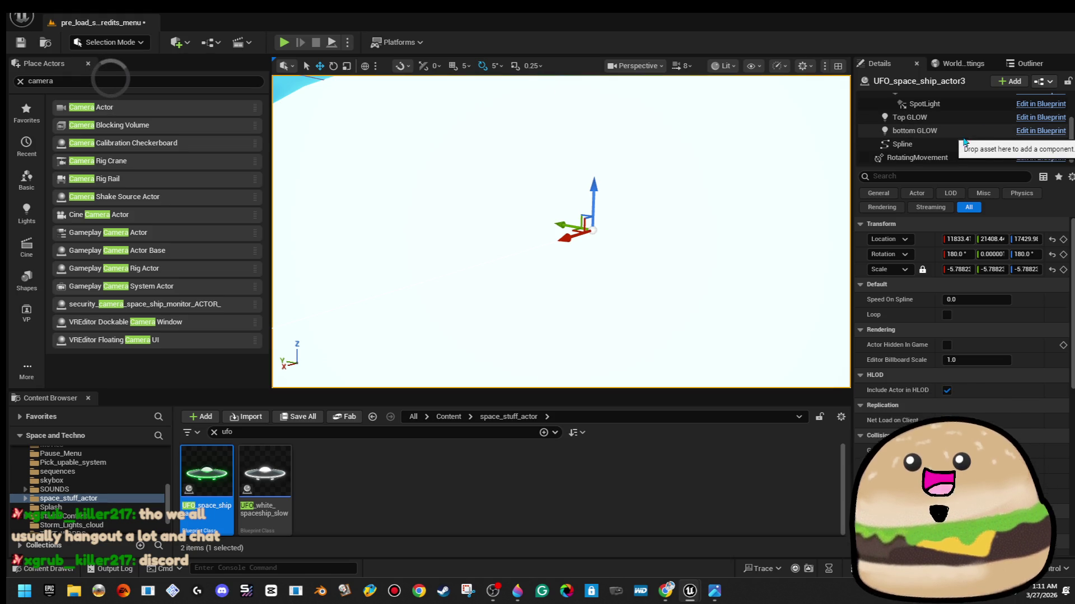
click(993, 120)
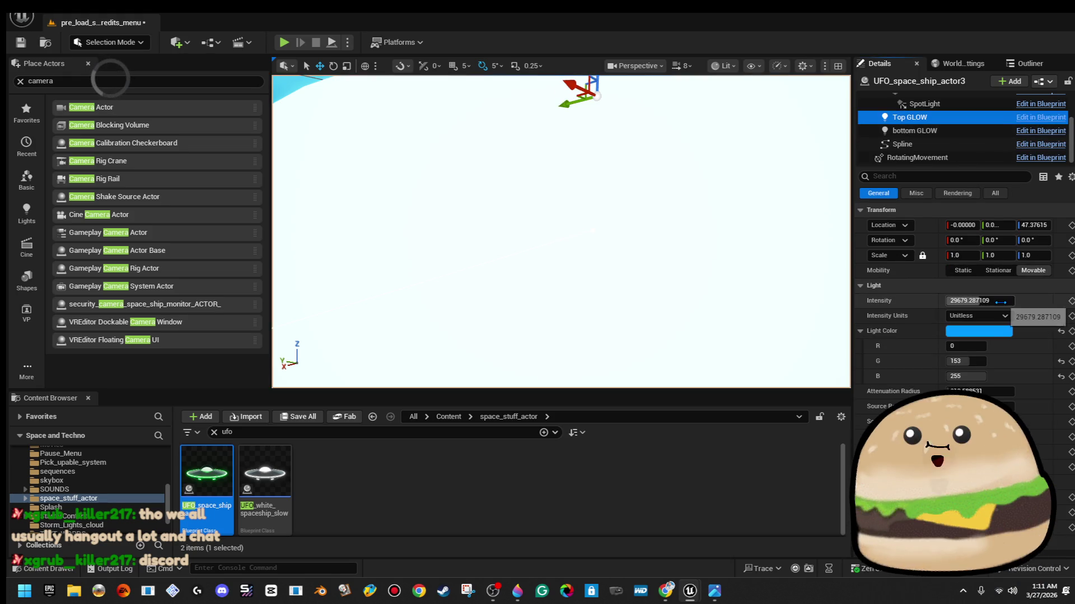
scroll(995, 162, up, 2)
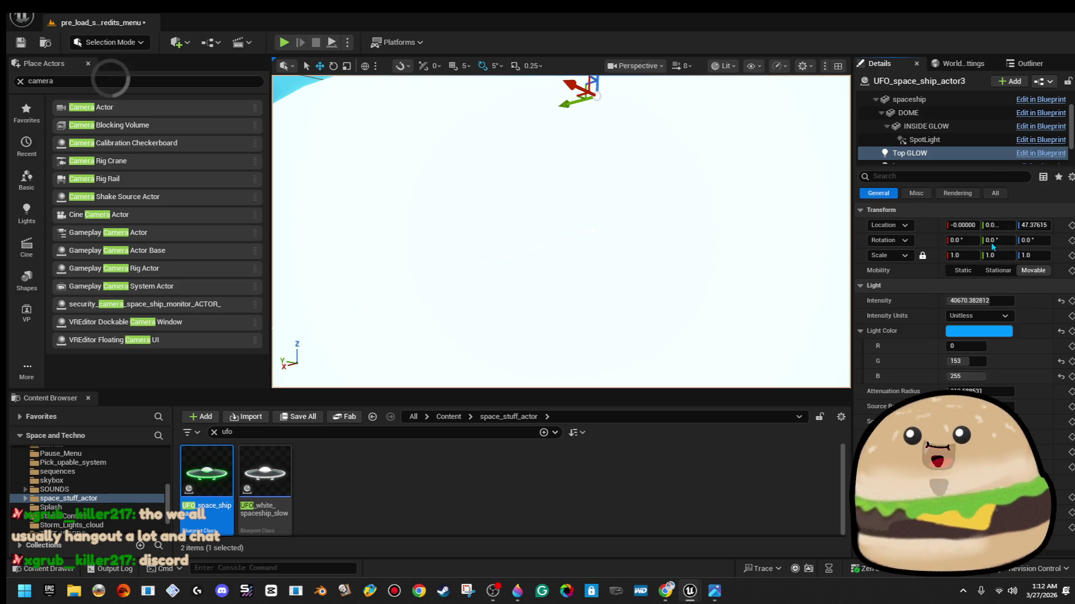
scroll(983, 139, up, 2)
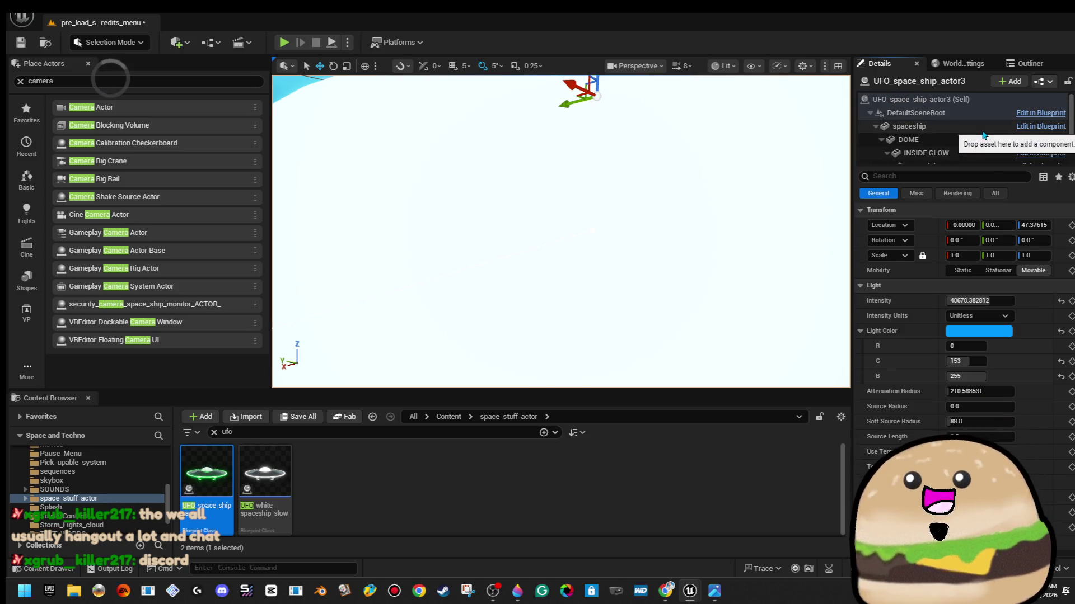
Change INSIDE GLOW's material to Glow_blue_dim, then select the UFO's spline path
click(983, 129)
click(984, 139)
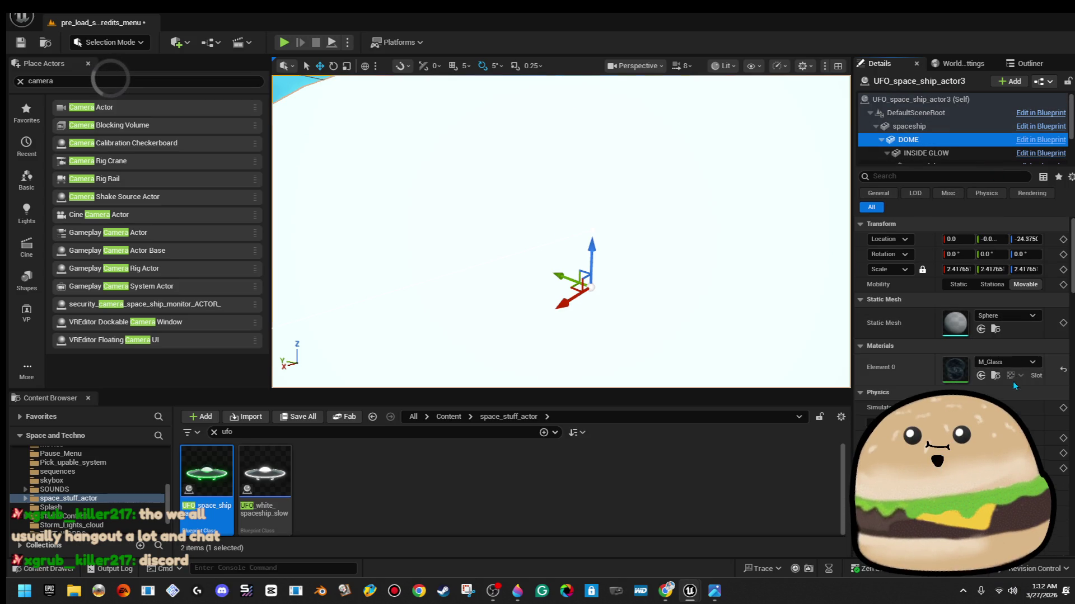
key(Down)
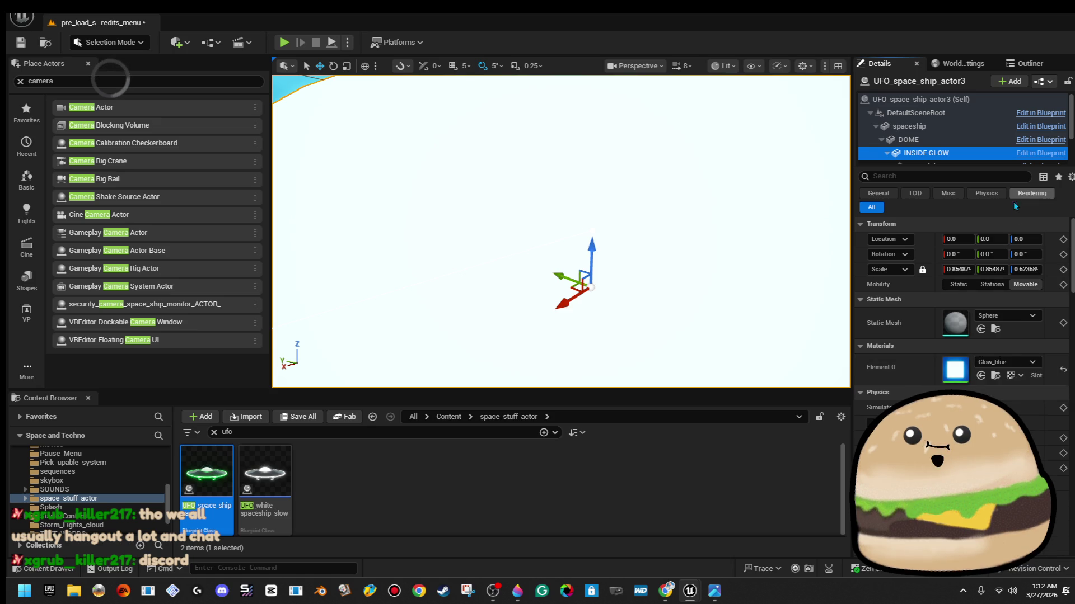
click(1004, 362)
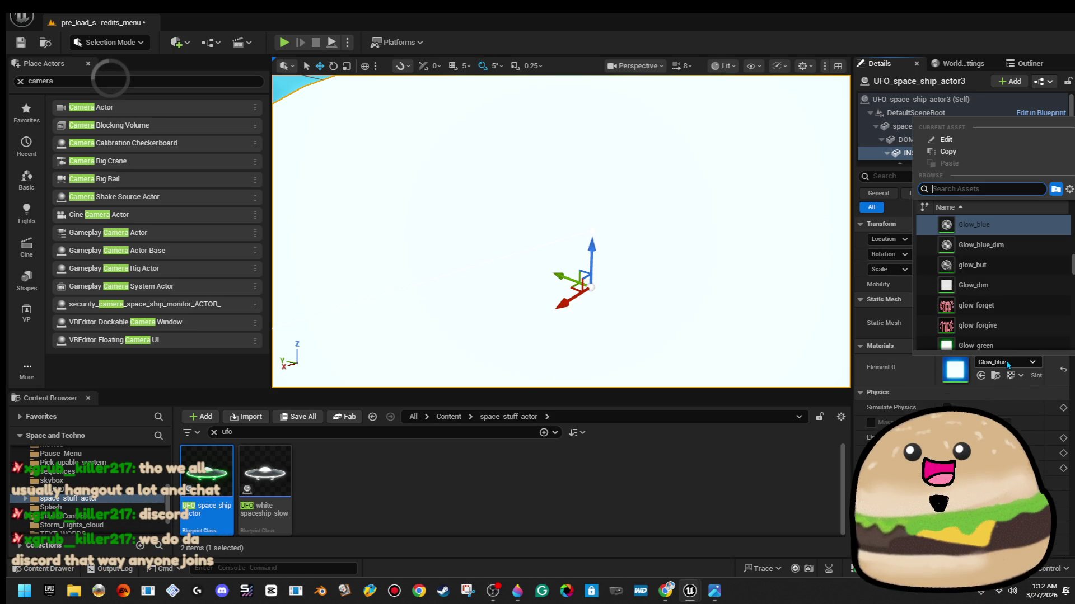
click(997, 247)
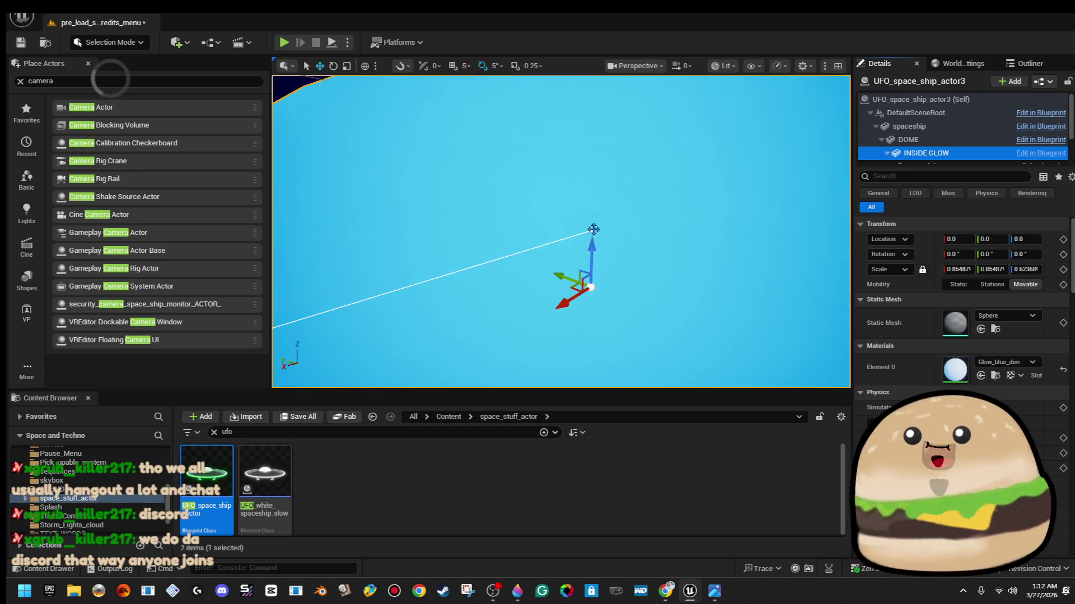
click(592, 229)
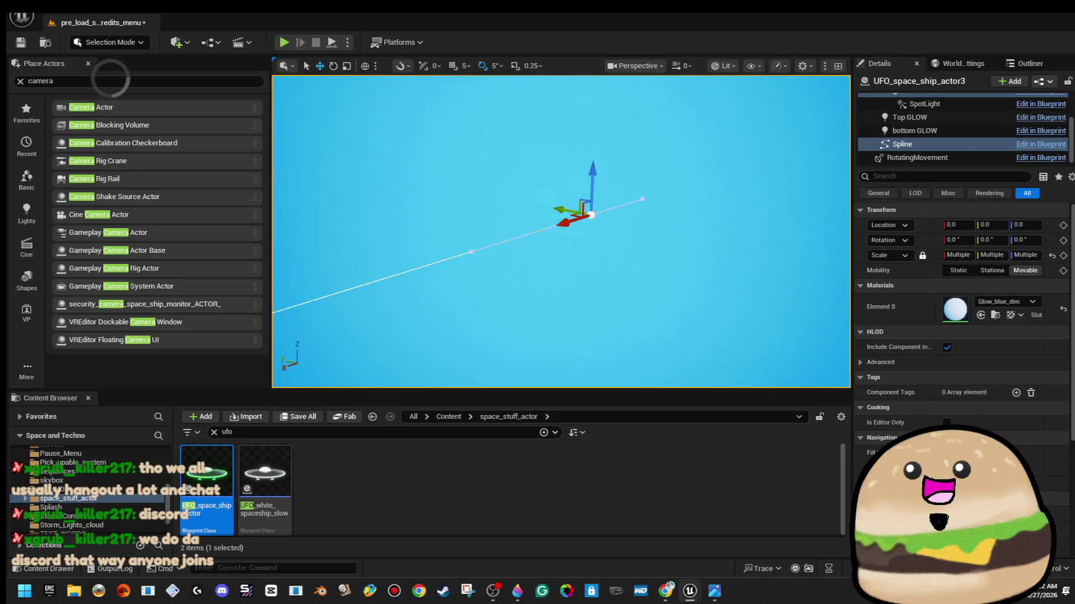
Pull one spline point away from the UFO and raise the UFO actor higher
scroll(680, 202, down, 6)
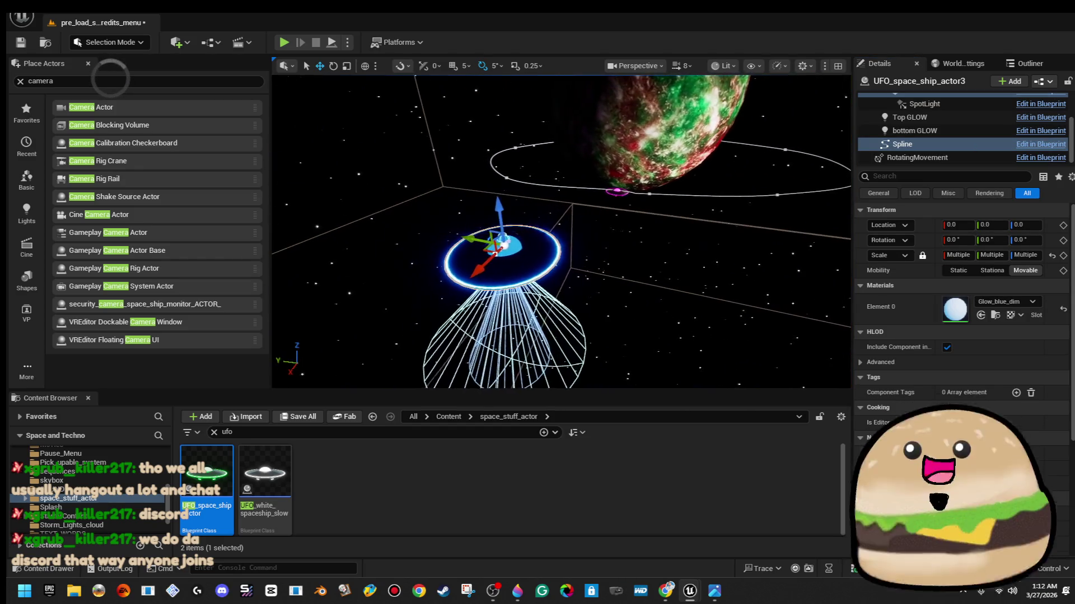
mouse_move(445, 253)
mouse_down()
mouse_move(551, 248)
mouse_move(556, 257)
mouse_up()
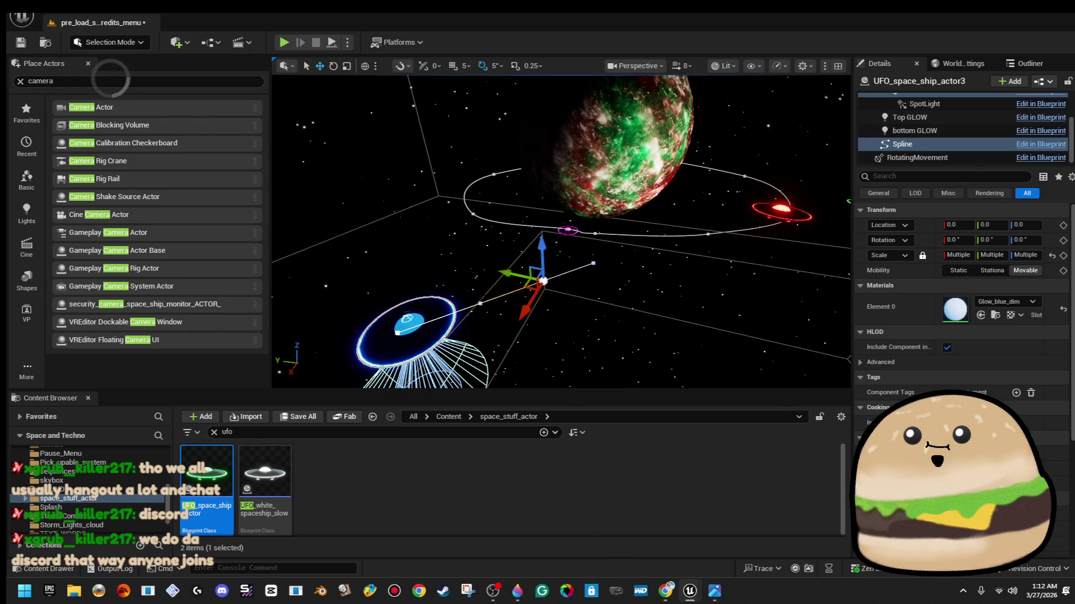
click(409, 324)
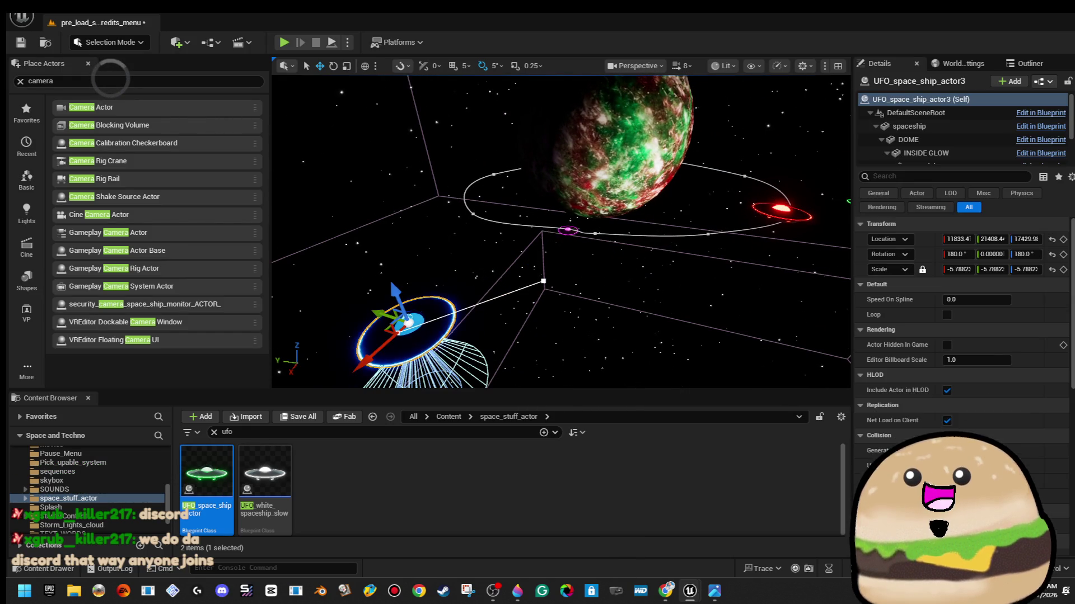
drag(376, 249, 370, 202)
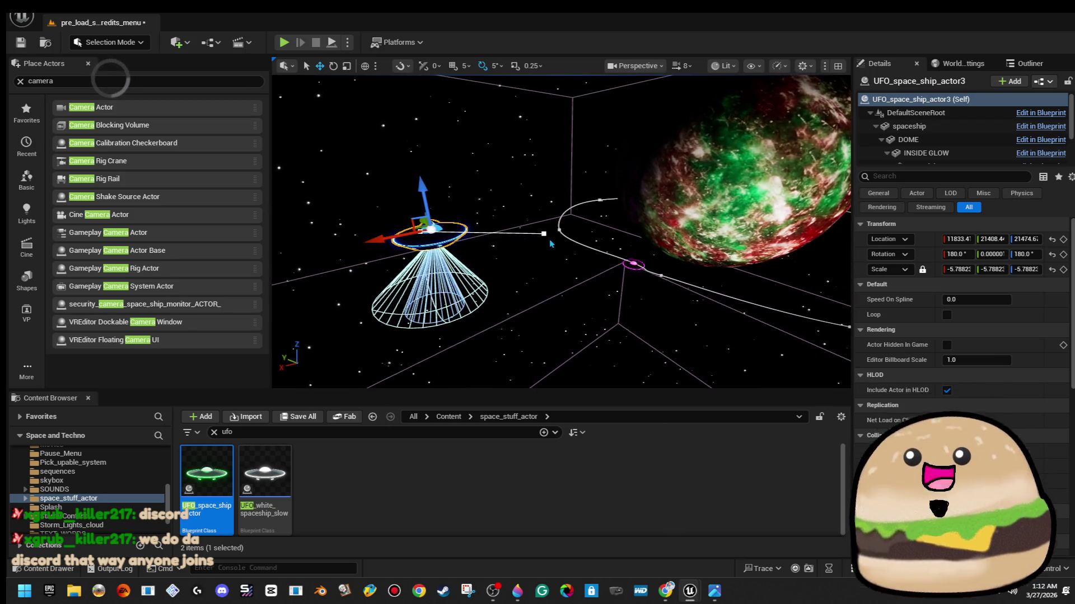
Move spline points up above the UFO and out to the right to lengthen the path
click(543, 236)
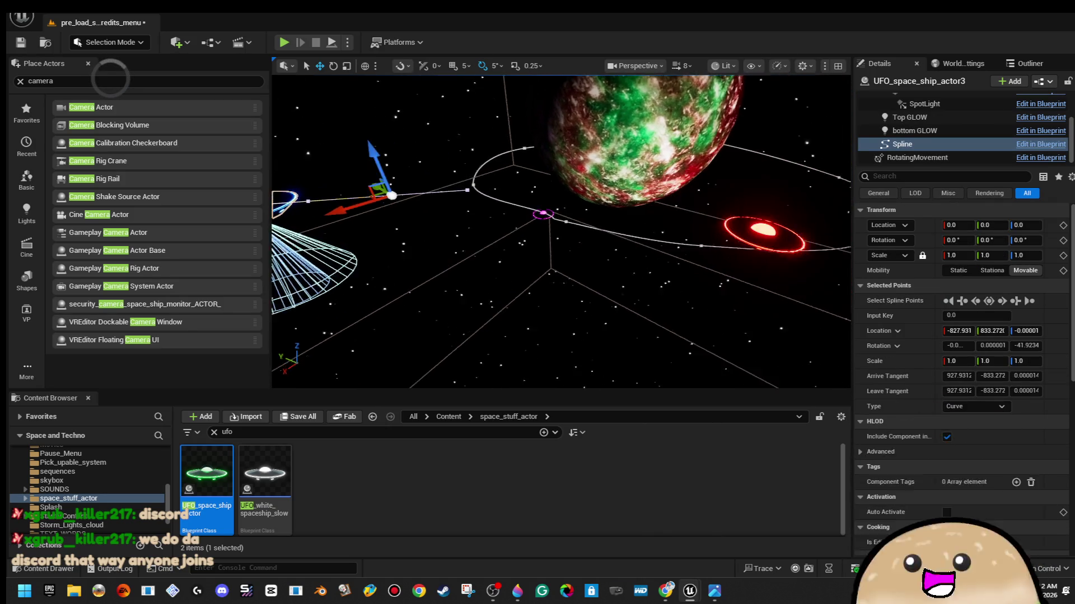
key(f)
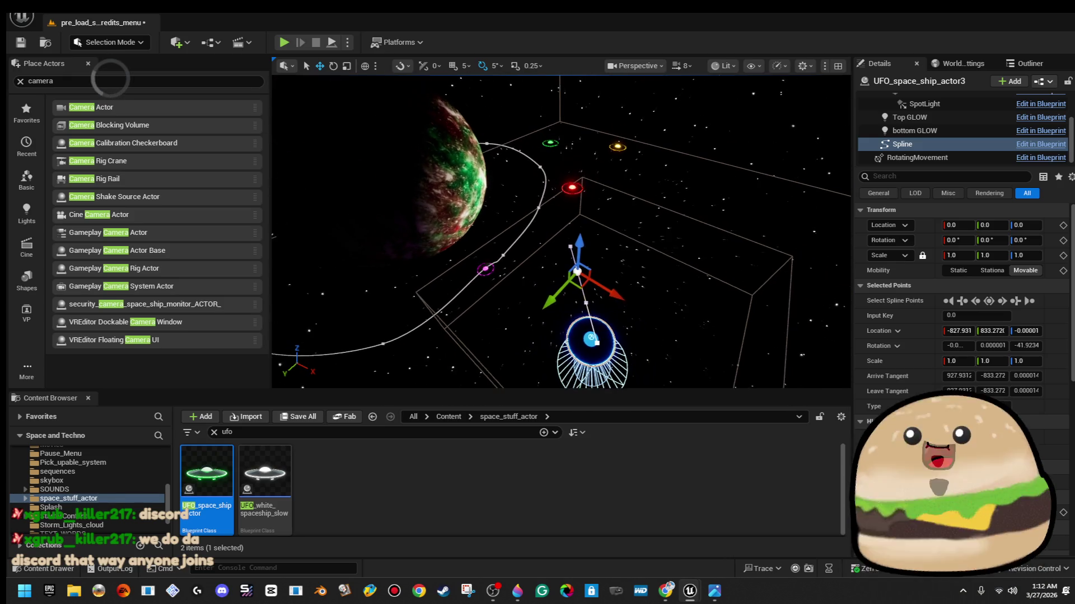
drag(579, 287, 512, 119)
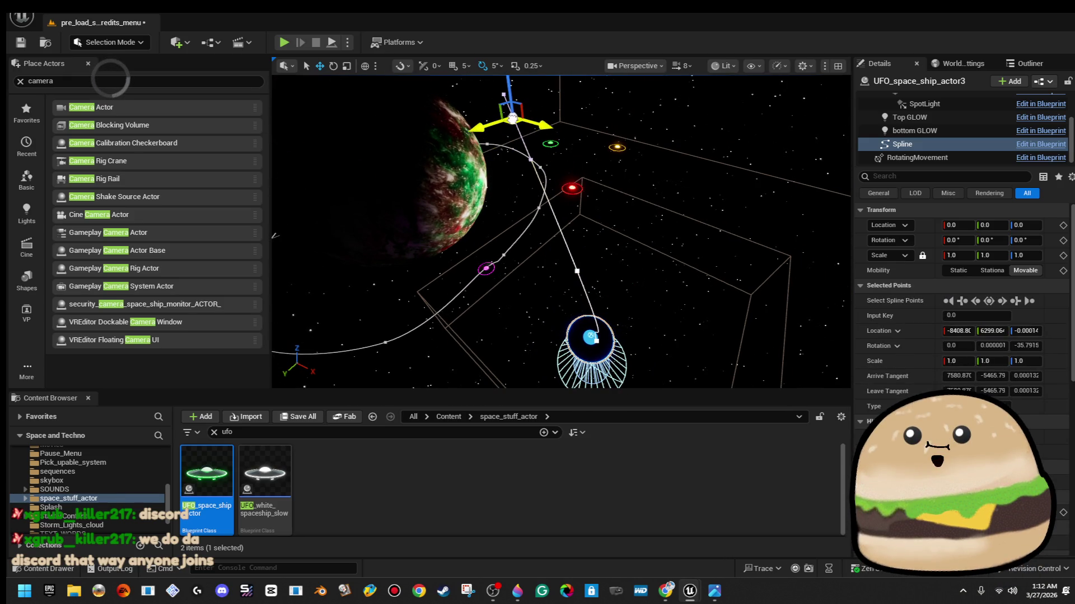
key(f)
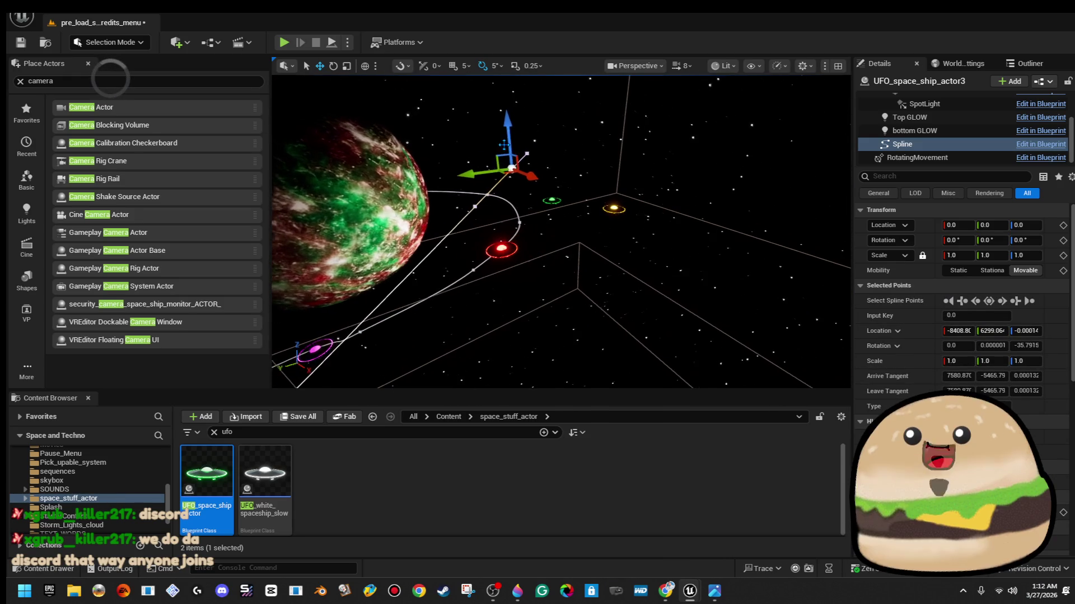
mouse_move(506, 169)
mouse_down()
mouse_move(595, 156)
mouse_move(733, 195)
mouse_up()
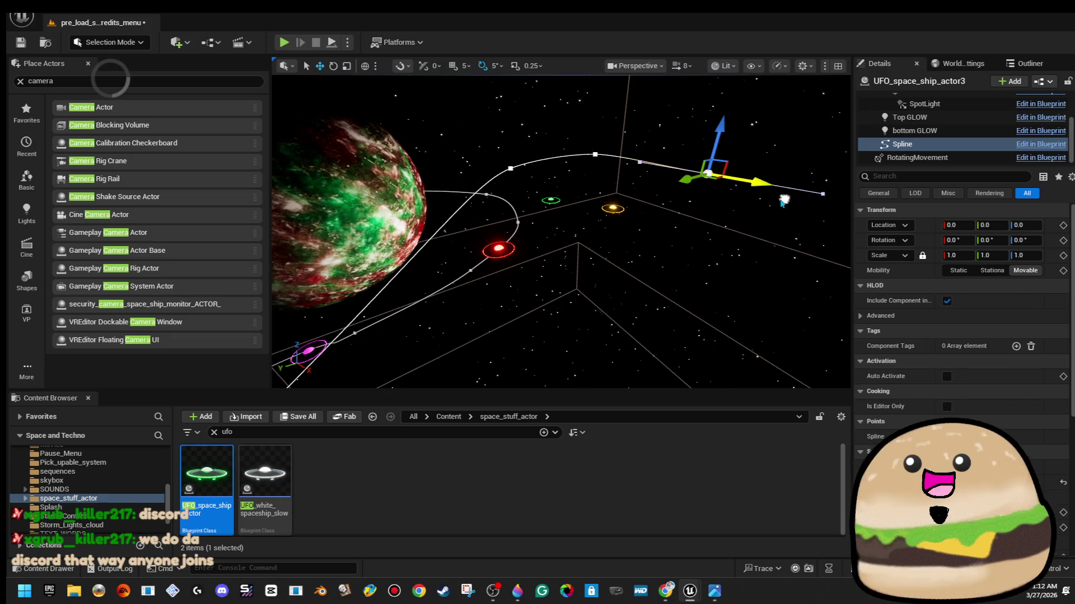
key(f)
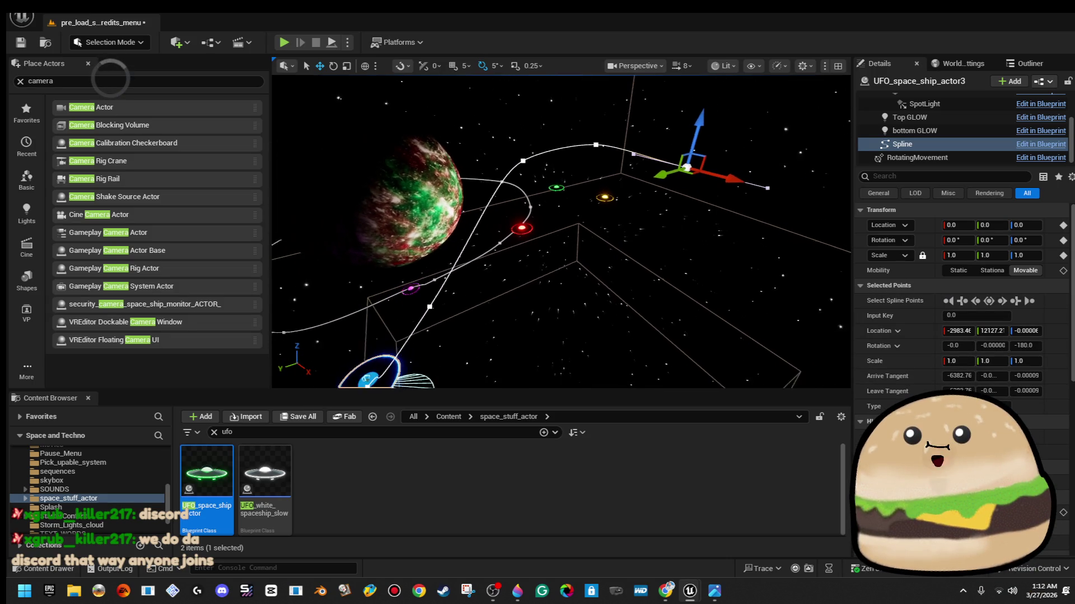
Pull the remaining points down-left into a long loop near the planet, then select the blue UFO
mouse_move(684, 171)
mouse_down()
mouse_move(651, 198)
mouse_move(650, 246)
mouse_move(602, 335)
mouse_up()
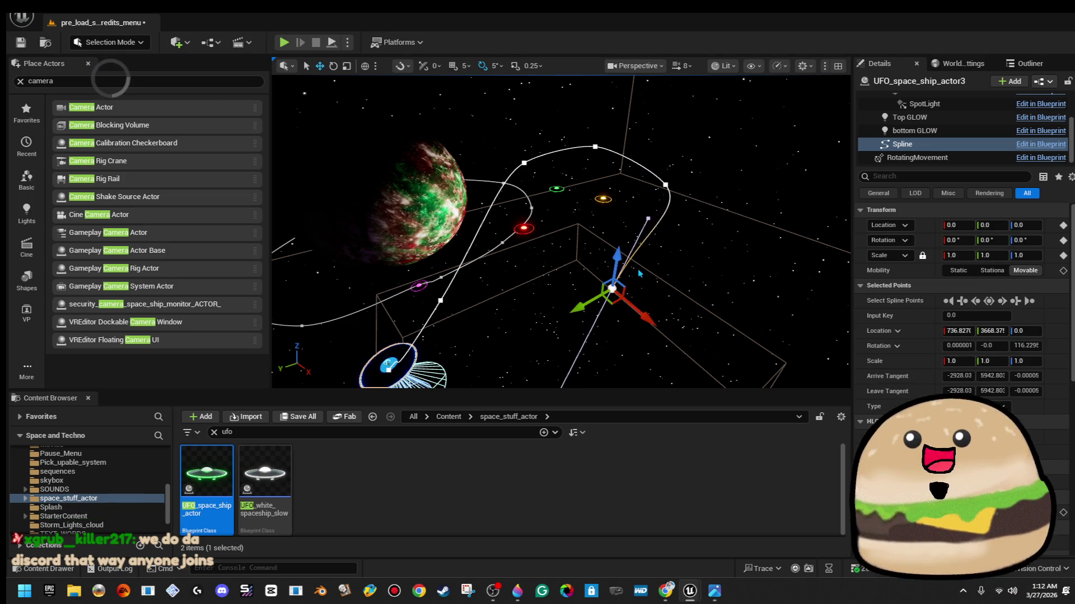
key(f)
mouse_move(628, 245)
mouse_down()
mouse_move(412, 383)
mouse_move(401, 343)
mouse_move(450, 277)
mouse_up()
scroll(962, 336, down, 4)
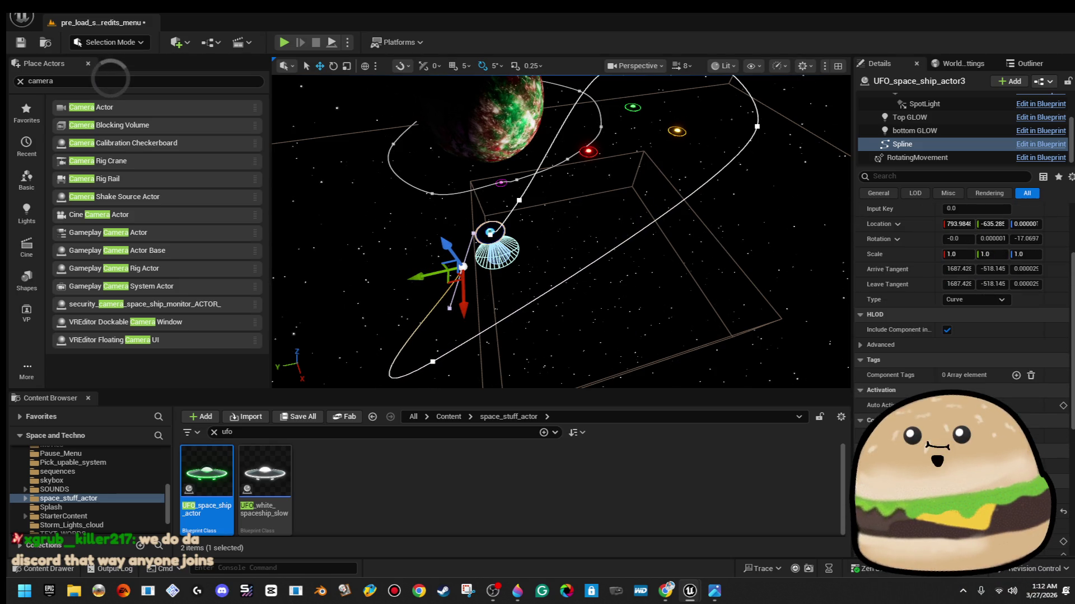
scroll(962, 336, down, 3)
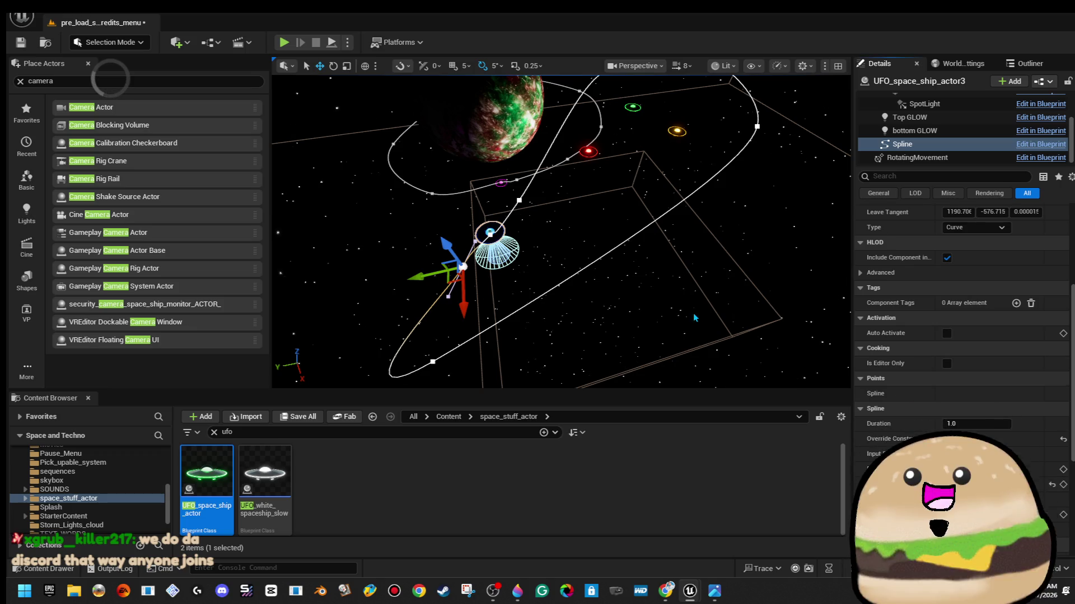
key(Escape)
scroll(504, 269, up, 5)
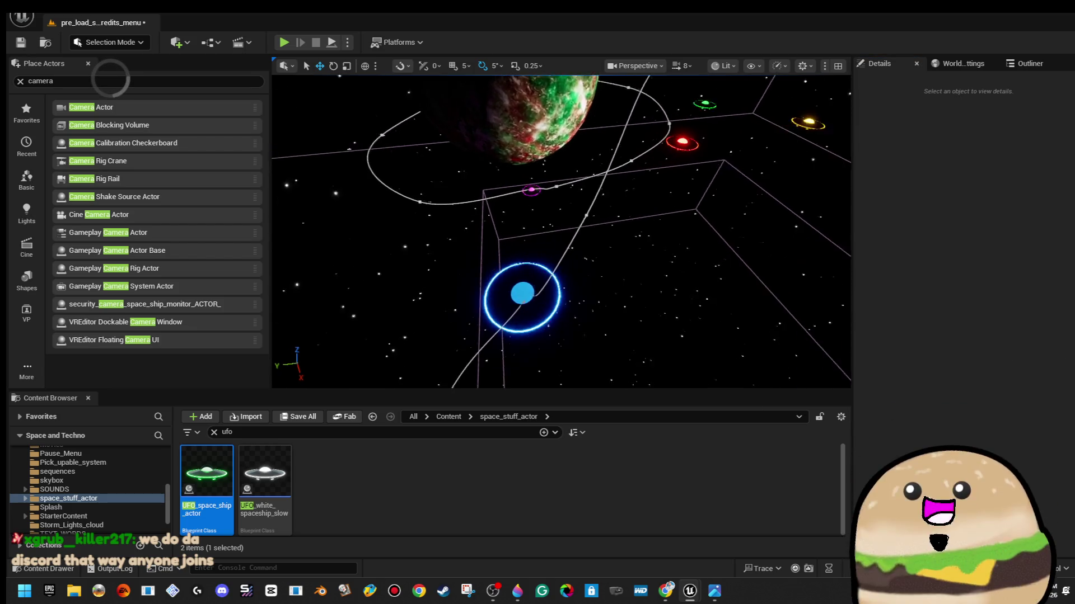
click(529, 263)
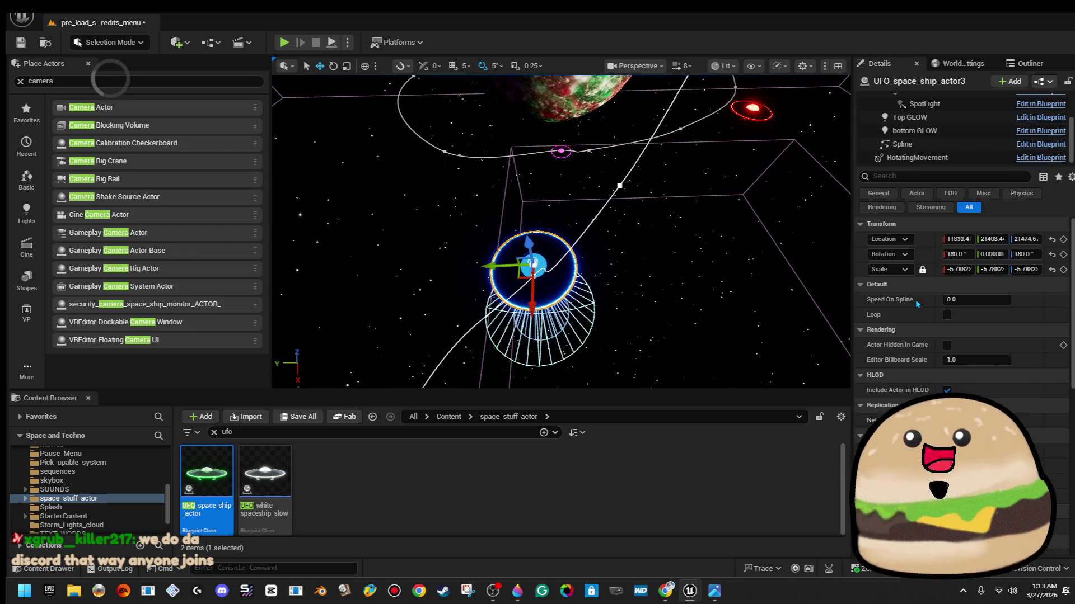
Set the blue UFO's Speed On Spline to 4000
click(1001, 300)
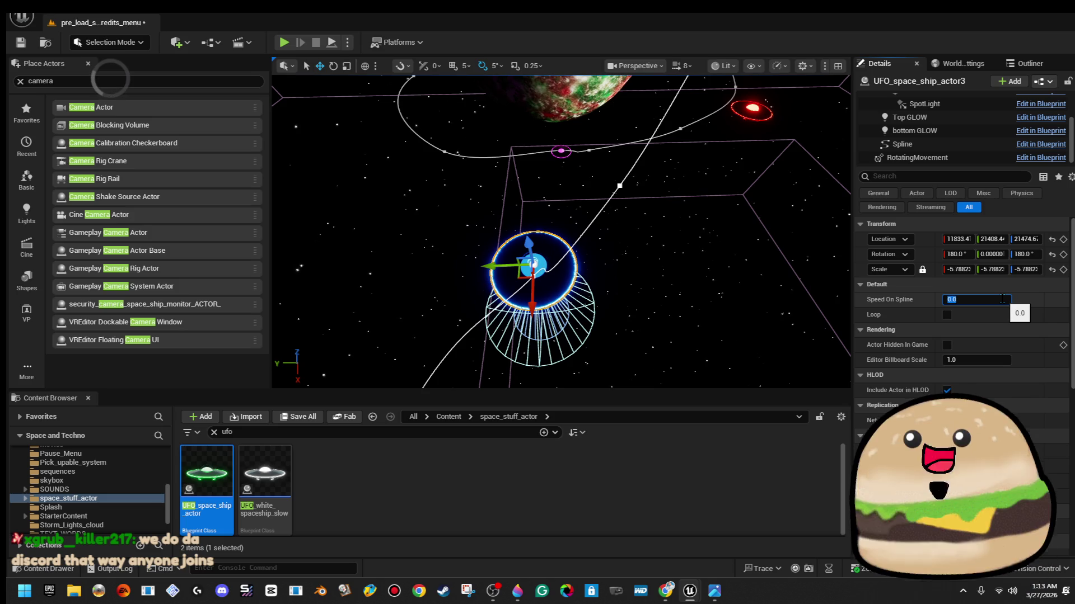
text(4000)
key(Return)
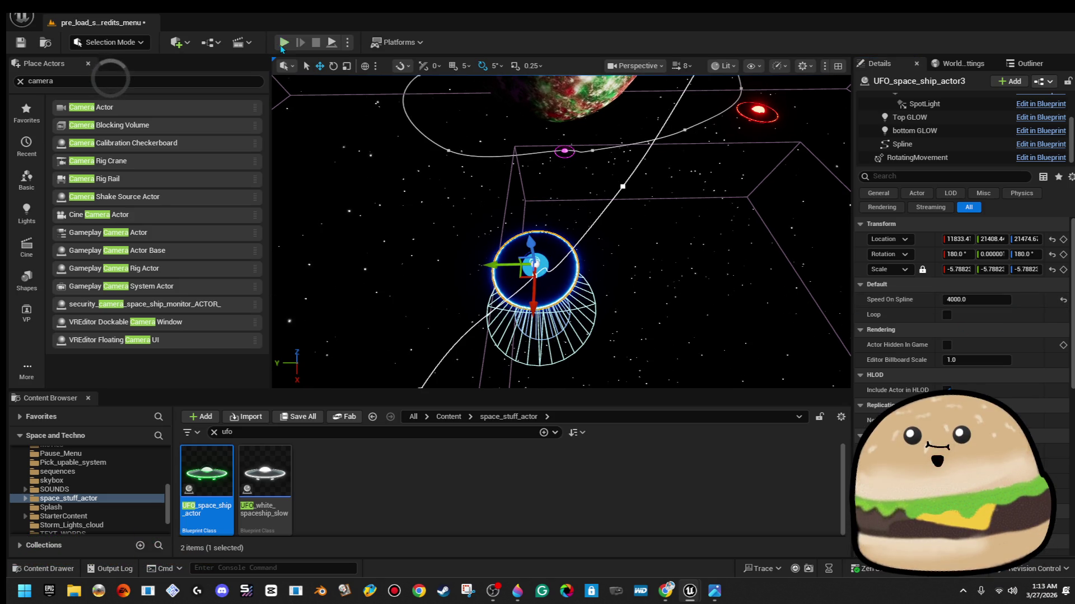
Test-play the level fullscreen, ejecting to inspect the UFO, then play it again
click(284, 42)
key(F11)
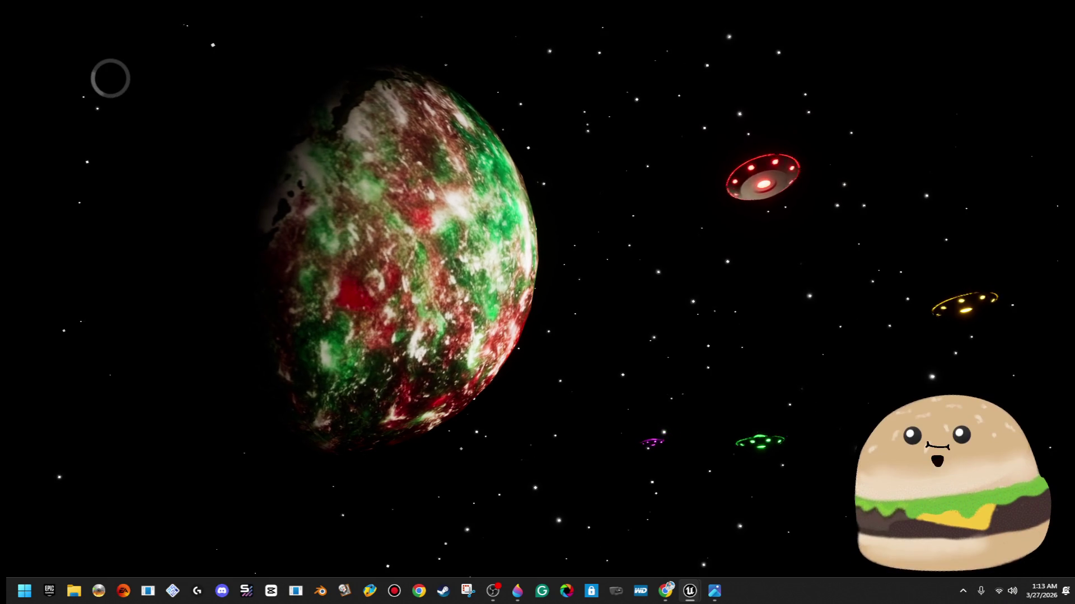
key(g)
key(f)
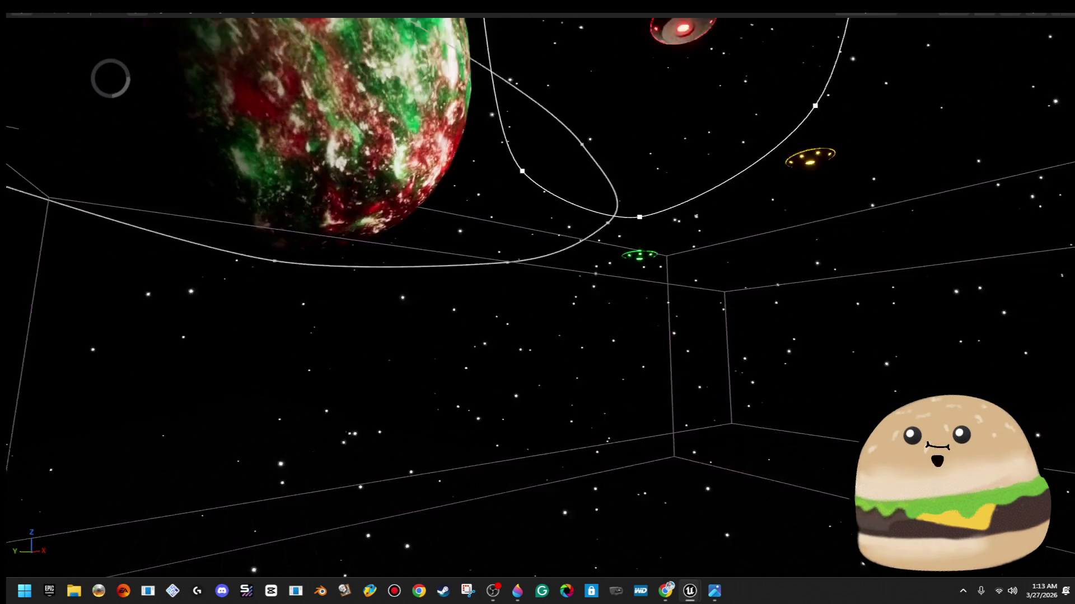
key(F11)
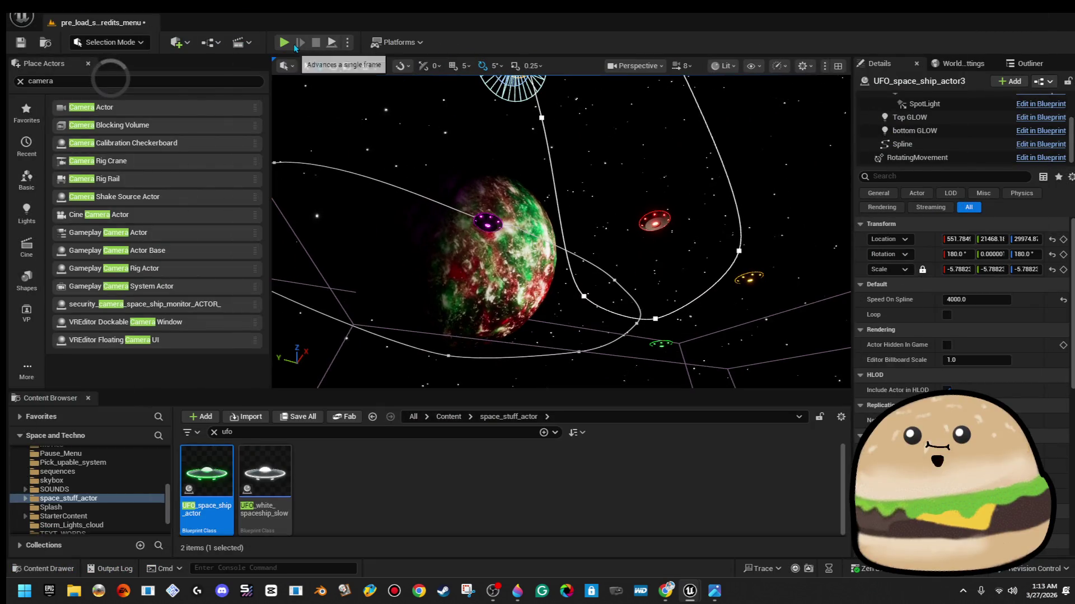
click(285, 44)
Watch the preview fullscreen, ejecting briefly to look up at the UFO before exiting fullscreen
key(F11)
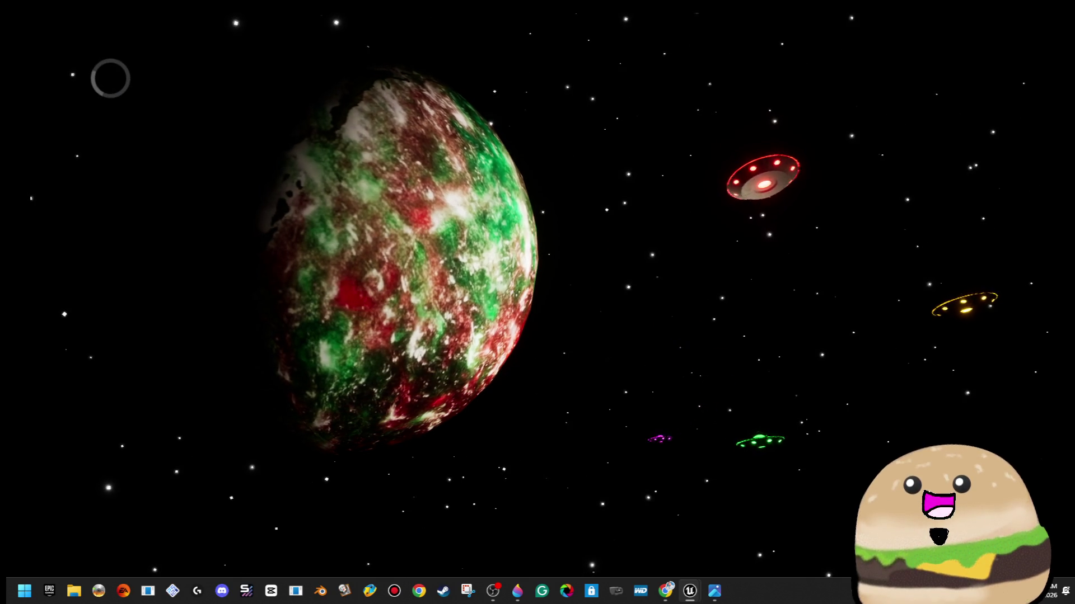
key(Escape)
drag(514, 167, 514, 115)
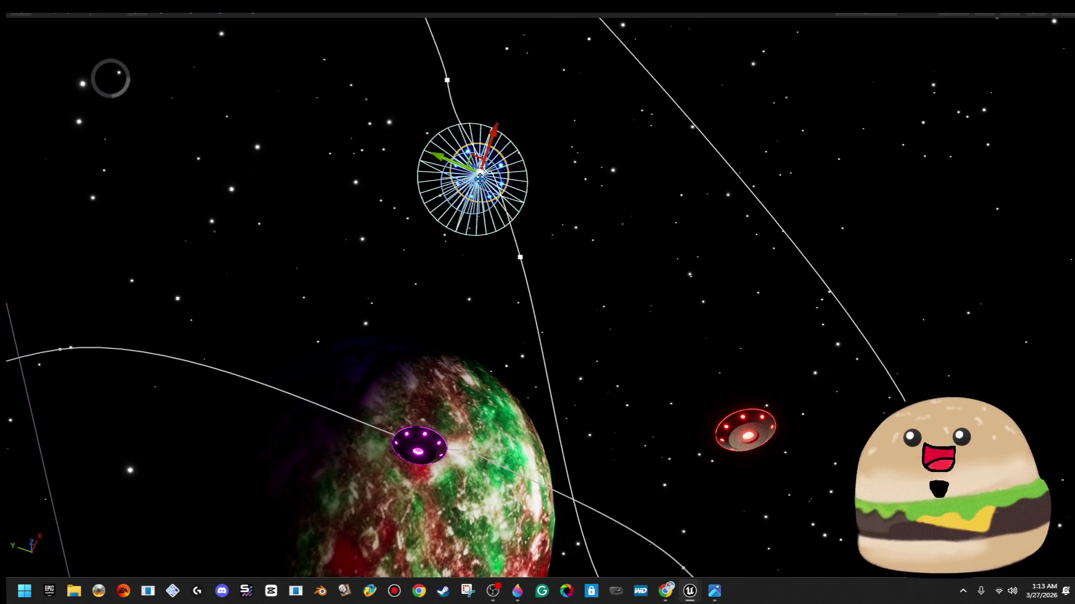
right_click(483, 190)
click(518, 263)
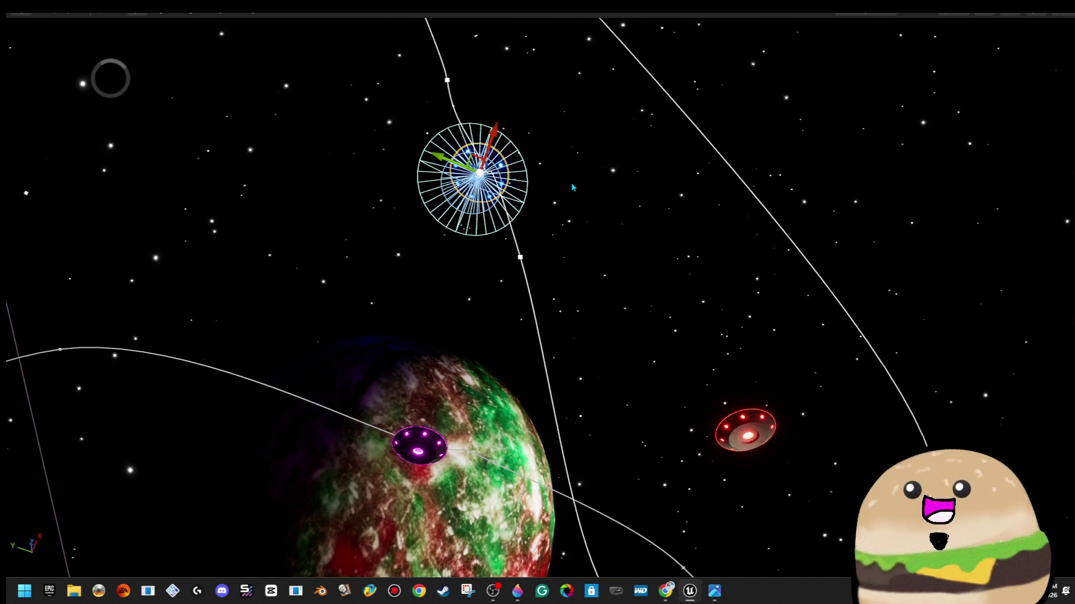
key(Escape)
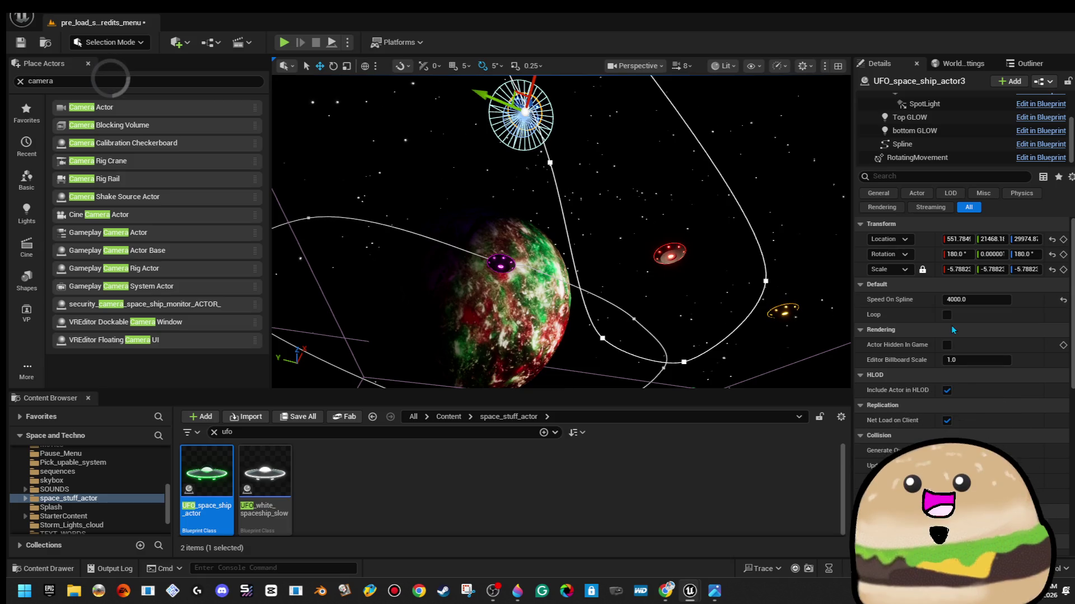
Set Speed On Spline to 40000 and replay the level fullscreen
text(40000)
key(Return)
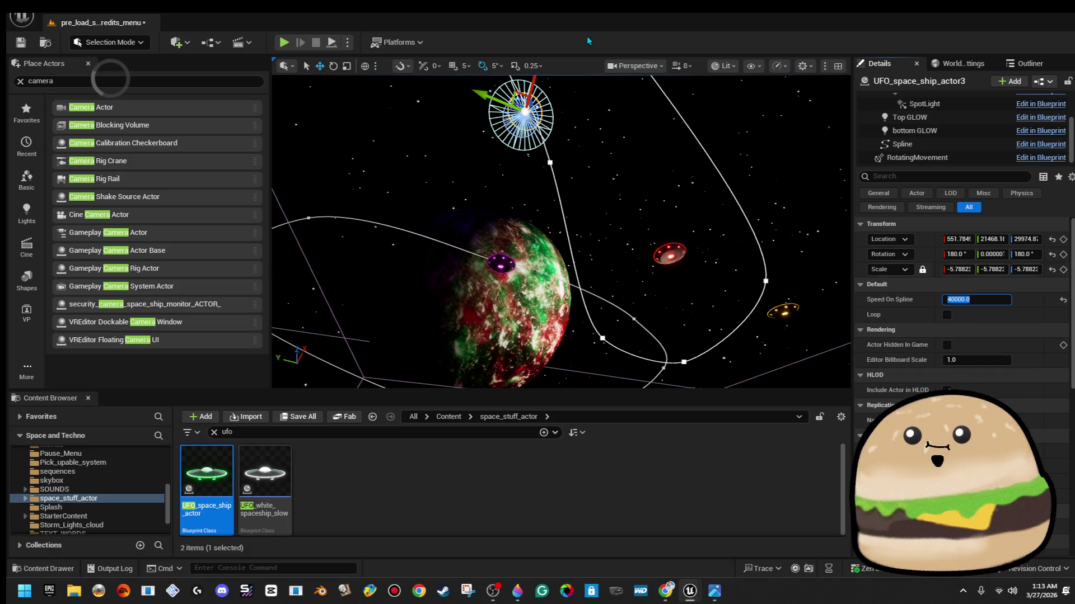
click(284, 43)
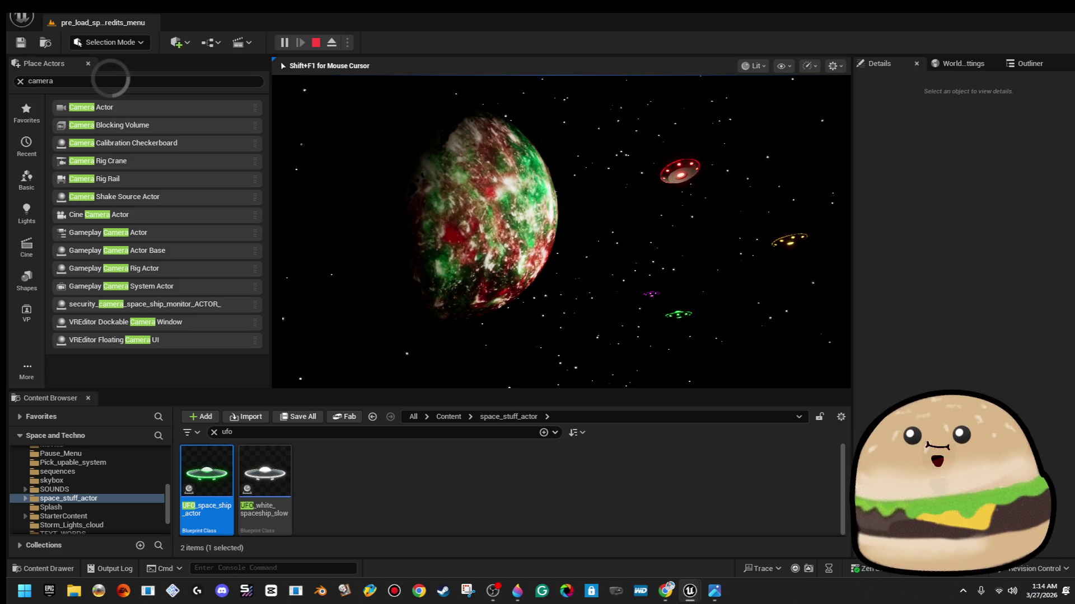
key(F11)
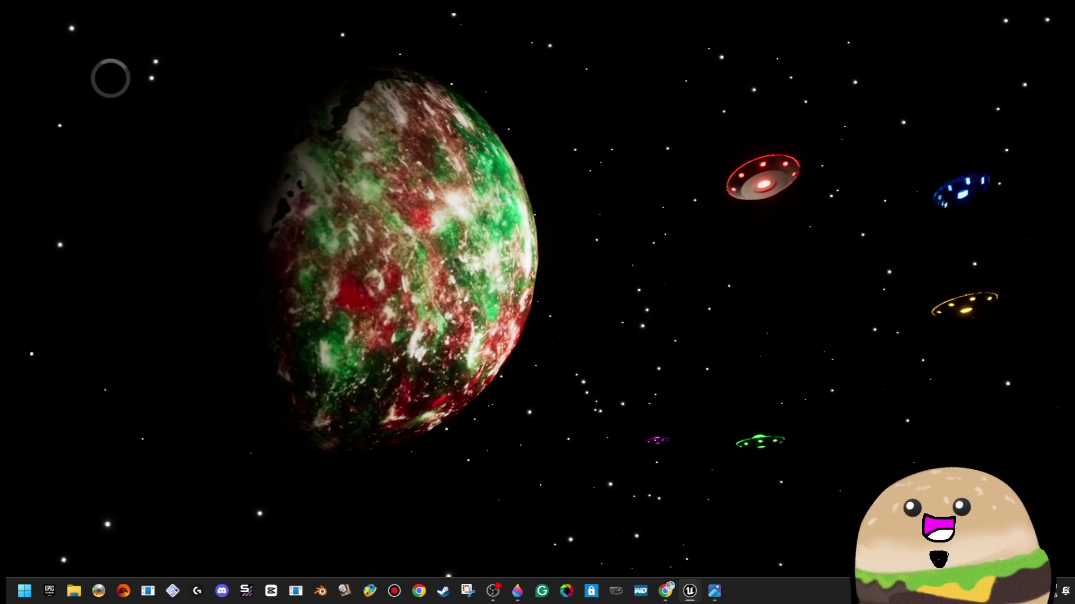
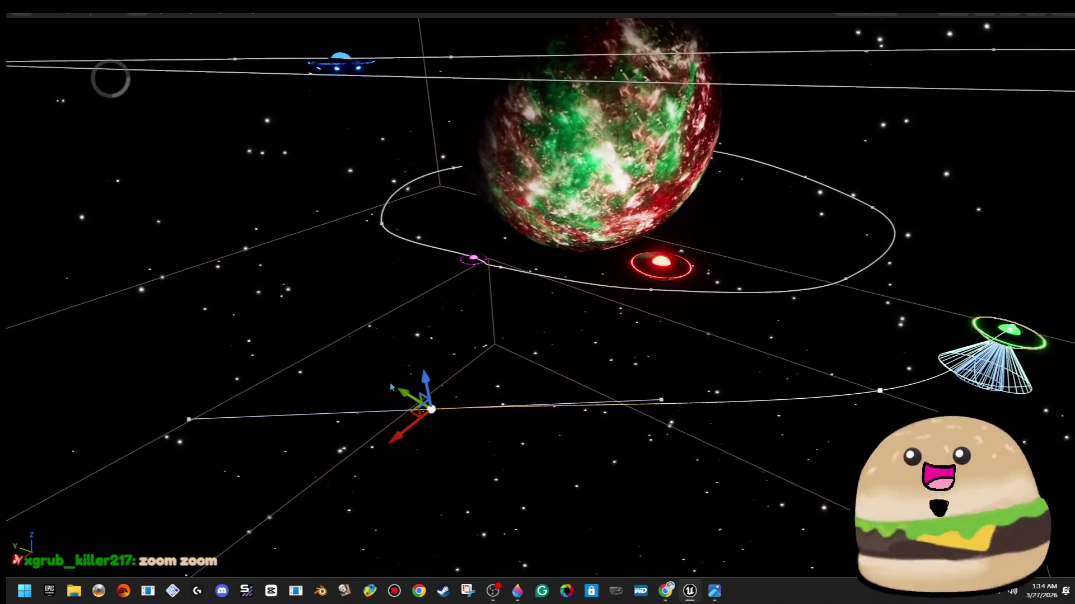
Move the green UFO's first spline points up-left, up-right, and slightly higher
mouse_move(427, 300)
mouse_down()
mouse_move(566, 300)
mouse_move(546, 370)
mouse_up()
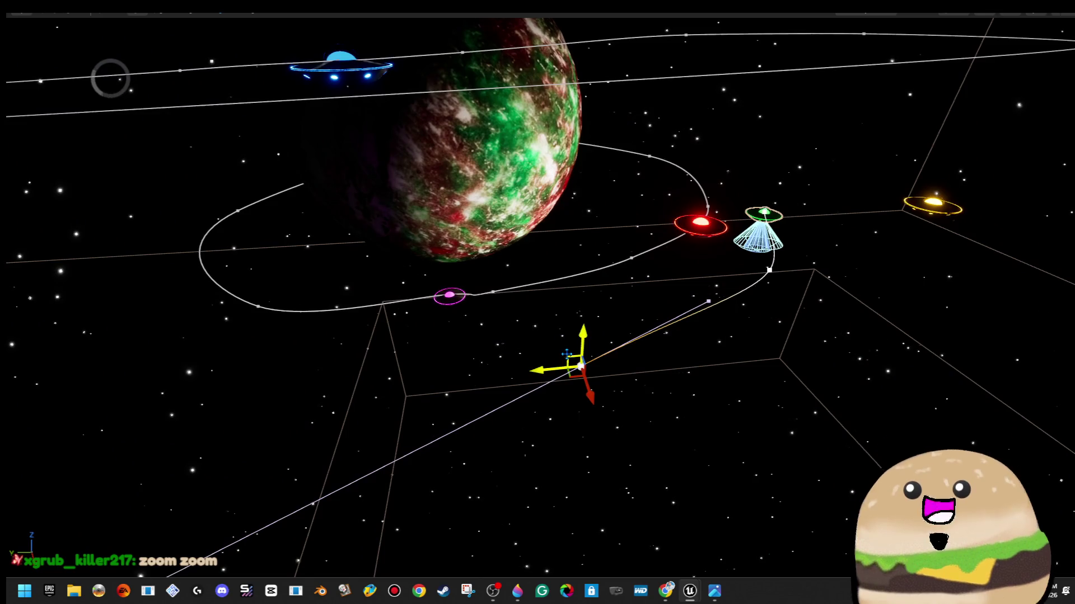
mouse_move(380, 331)
mouse_down()
mouse_move(264, 251)
mouse_move(274, 248)
mouse_move(325, 351)
mouse_up()
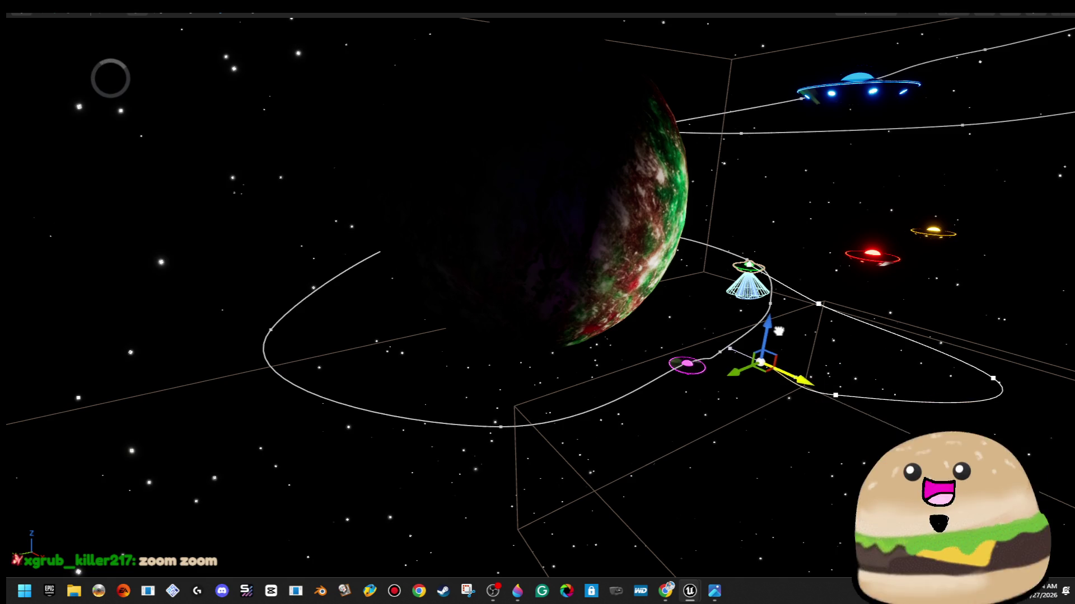
key(f)
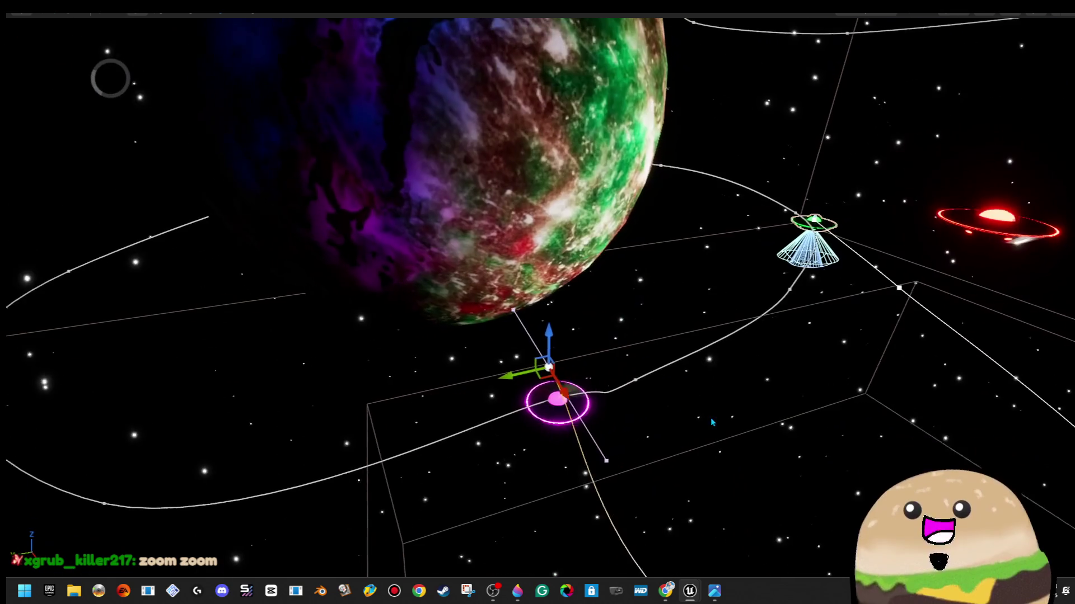
mouse_move(527, 382)
mouse_down()
mouse_move(600, 324)
mouse_move(643, 349)
mouse_move(654, 343)
mouse_up()
mouse_move(521, 247)
mouse_down()
mouse_move(480, 228)
mouse_move(108, 300)
mouse_move(418, 173)
mouse_move(522, 404)
mouse_up()
mouse_move(523, 401)
mouse_down()
mouse_move(420, 442)
mouse_move(587, 379)
mouse_move(683, 312)
mouse_up()
Drag further path points up-right along the curve and far out to the left
scroll(683, 312, up, 5)
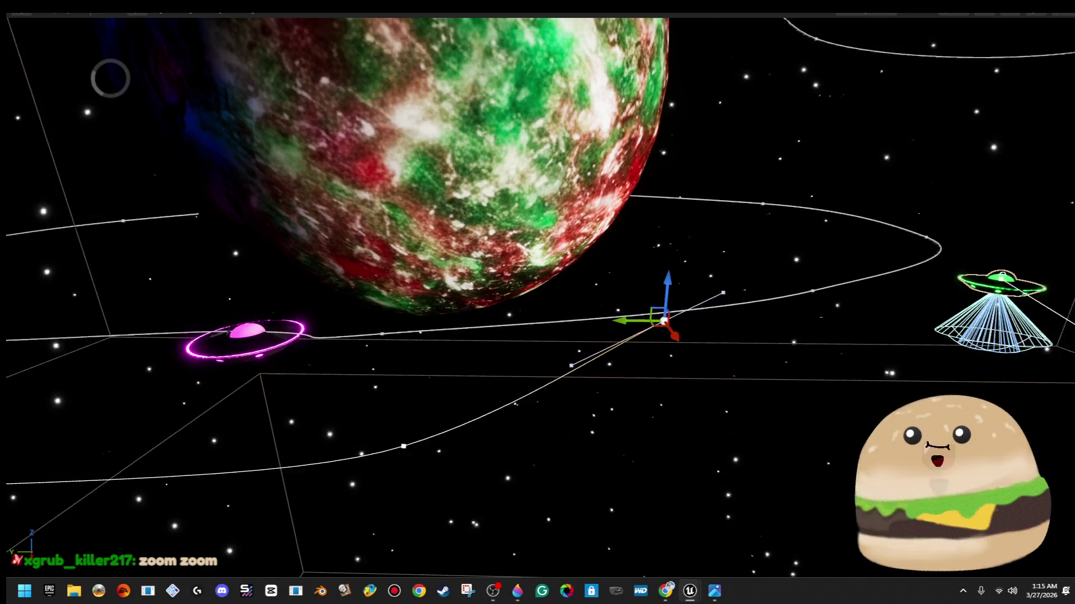
scroll(536, 338, down, 3)
scroll(536, 338, up, 5)
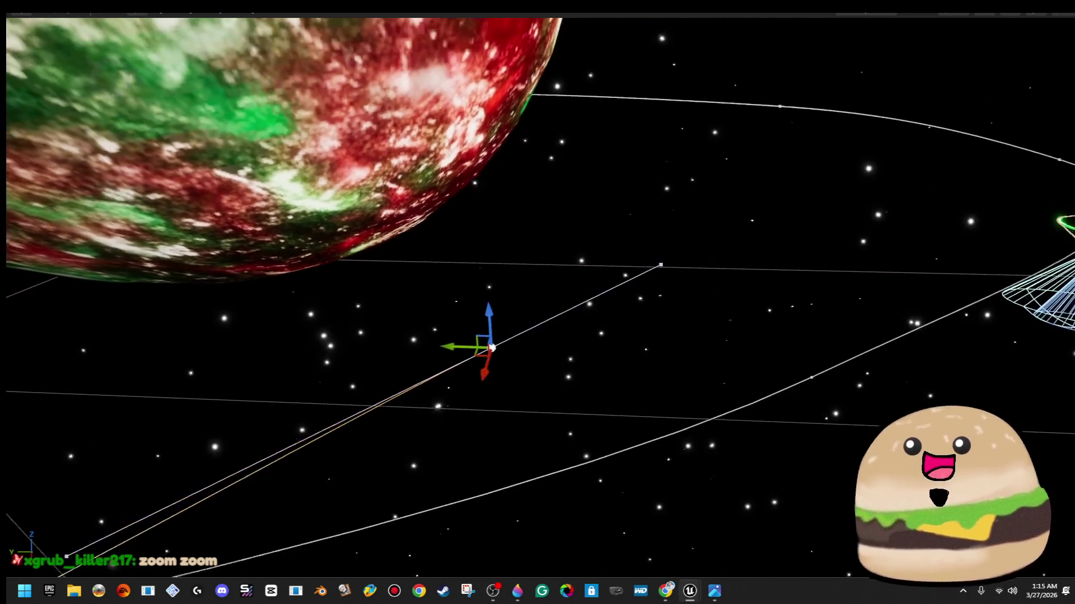
mouse_move(509, 351)
mouse_down()
mouse_move(799, 258)
mouse_move(750, 303)
mouse_up()
scroll(557, 317, down, 2)
scroll(557, 316, up, 5)
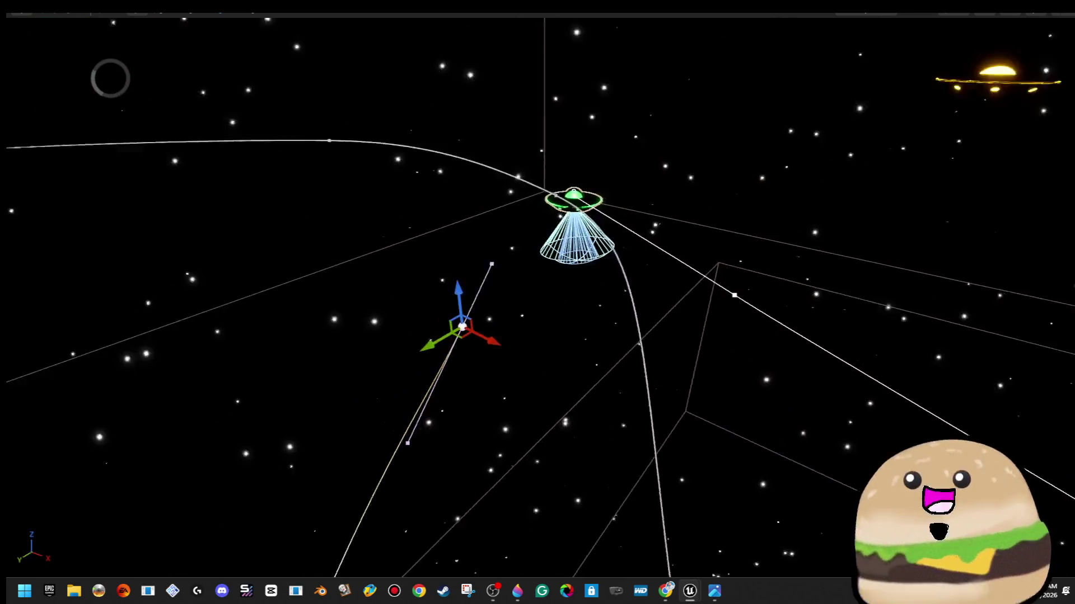
mouse_move(545, 296)
mouse_down()
mouse_move(89, 211)
mouse_move(96, 235)
mouse_up()
scroll(96, 235, up, 3)
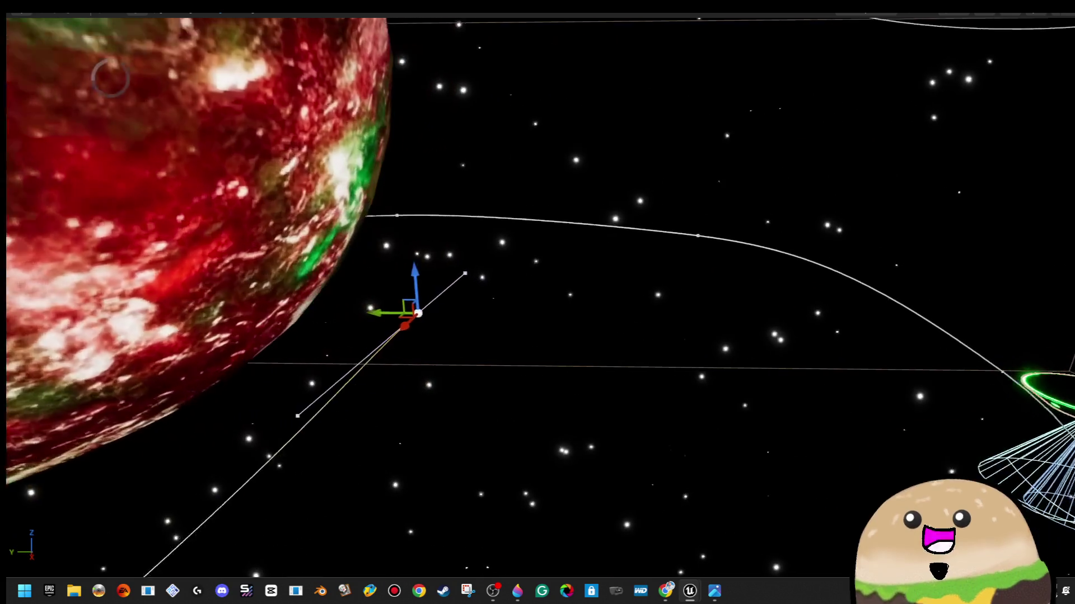
scroll(149, 339, up, 3)
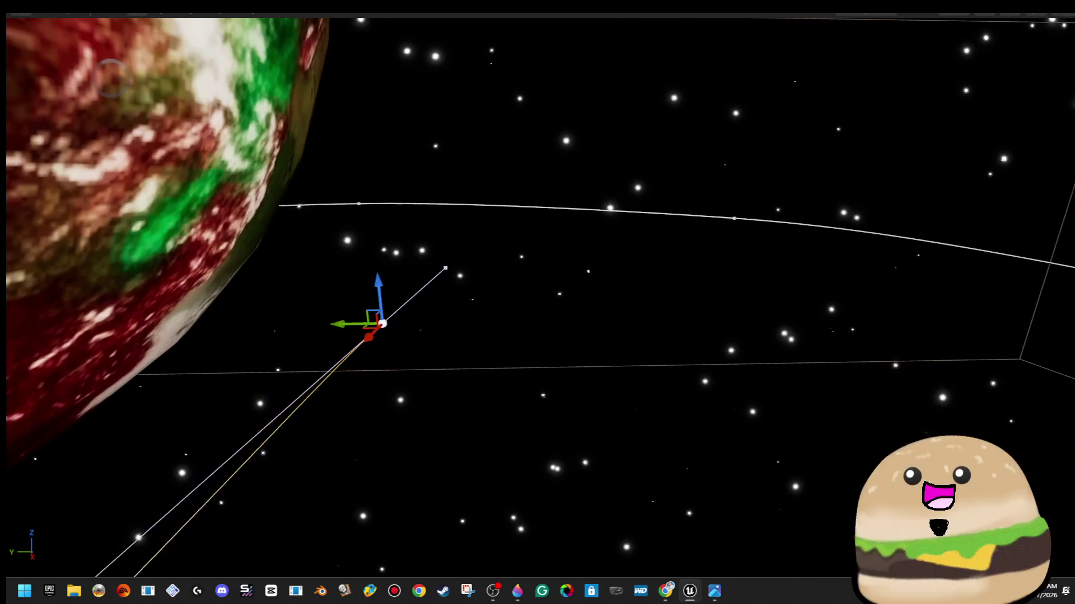
Stretch the path sideways and pull its end point up-right onto the orbit curve
drag(340, 324, 530, 324)
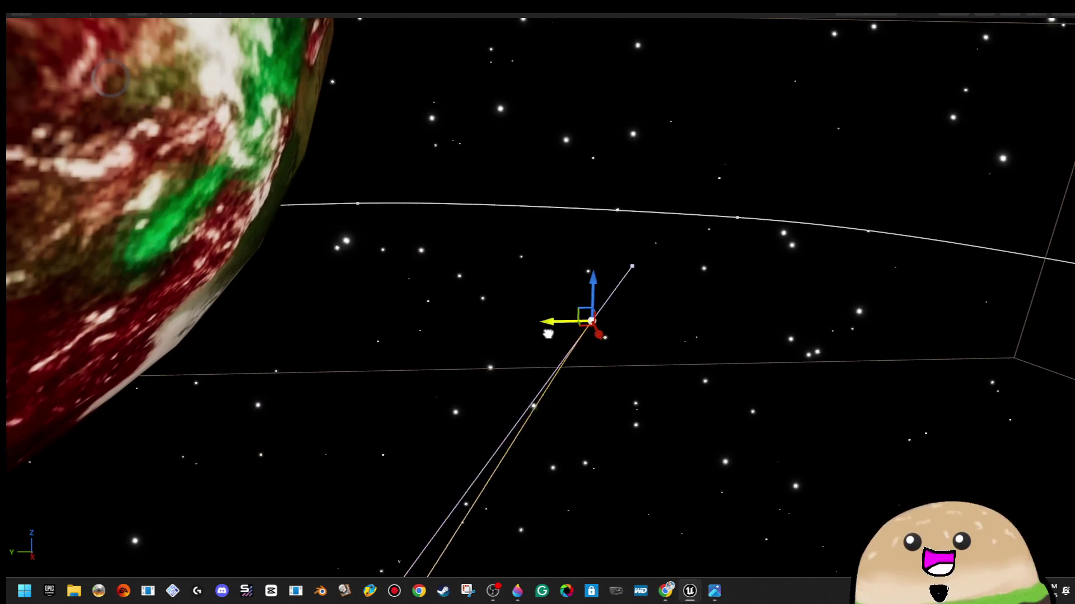
scroll(530, 324, down, 3)
drag(111, 77, 111, 78)
drag(498, 383, 499, 382)
mouse_move(453, 351)
mouse_down()
mouse_move(523, 180)
mouse_move(516, 169)
mouse_up()
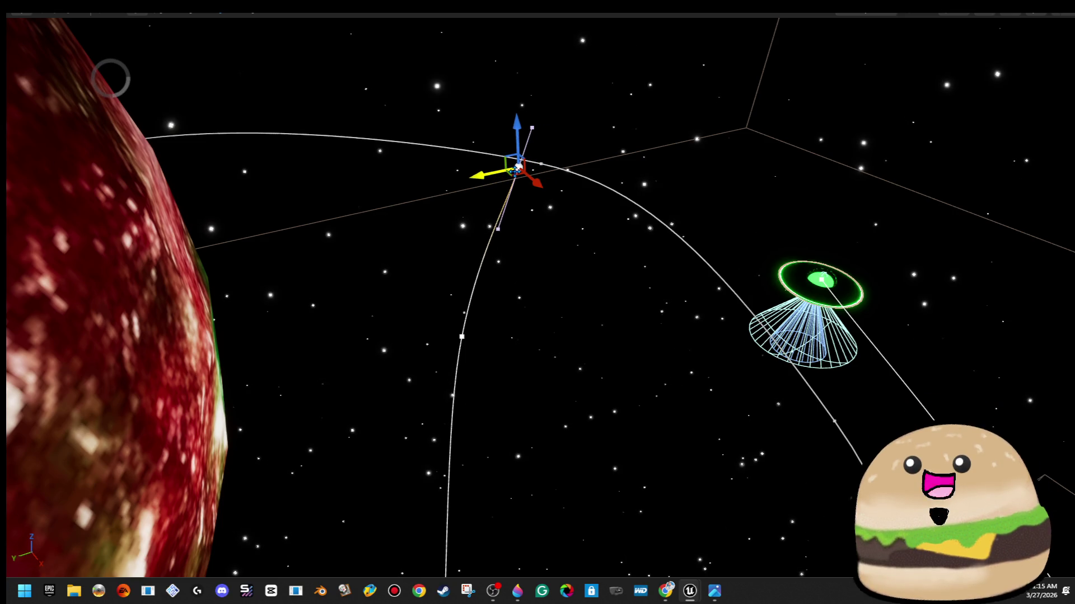
mouse_move(550, 124)
mouse_down()
mouse_move(595, 119)
mouse_move(532, 144)
mouse_move(534, 135)
mouse_up()
Move another spline point of the UFO's path up and to the left
key(e)
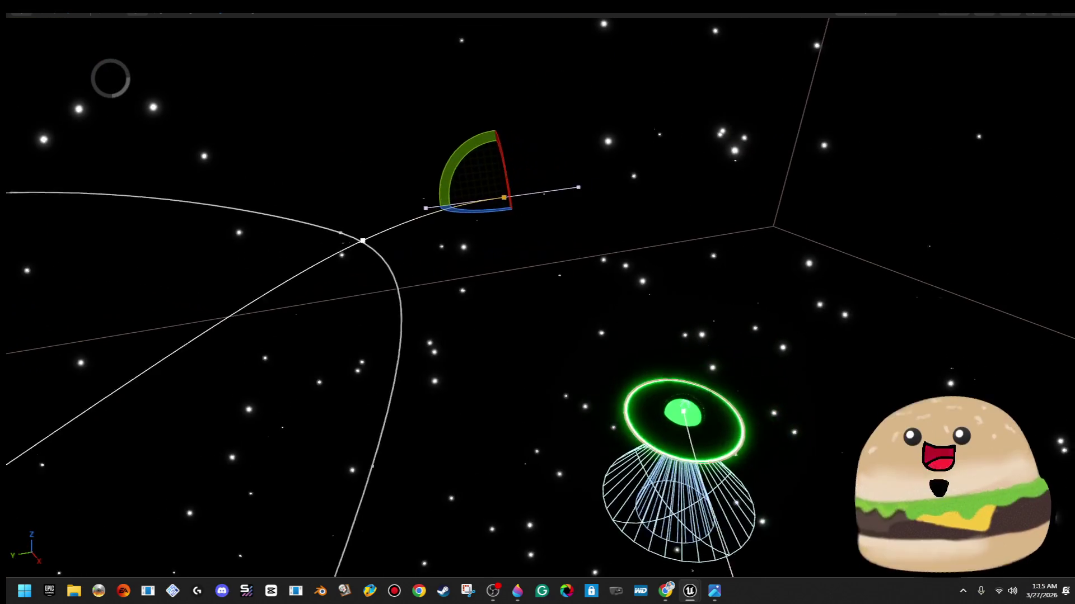
mouse_move(650, 142)
mouse_down()
mouse_move(767, 252)
mouse_move(782, 322)
mouse_move(702, 445)
mouse_move(417, 513)
mouse_move(128, 542)
mouse_move(118, 520)
mouse_move(146, 496)
mouse_up()
key(w)
scroll(364, 431, down, 3)
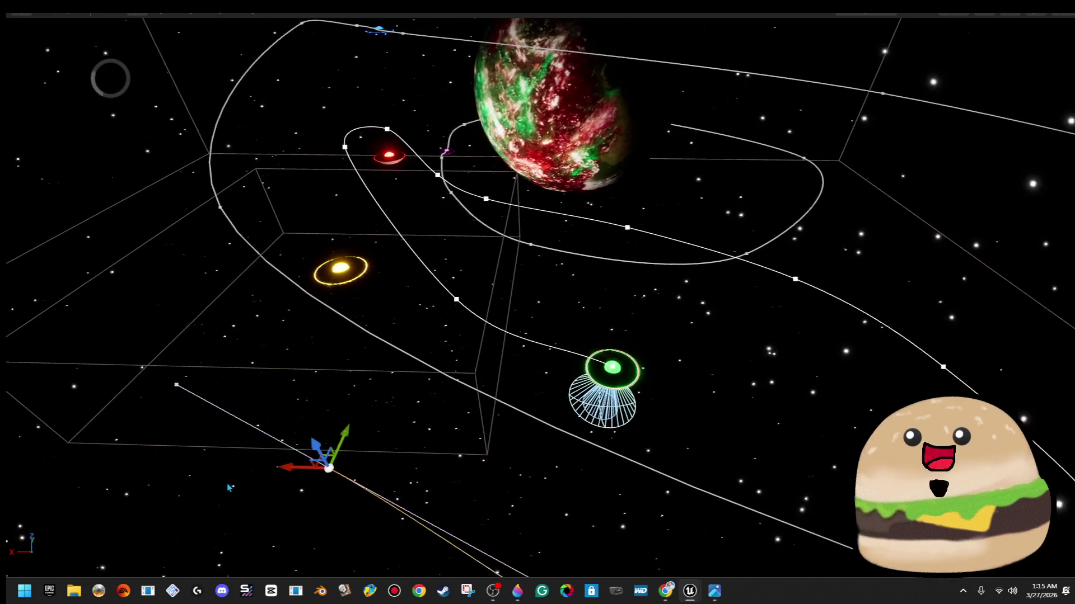
scroll(364, 432, up, 4)
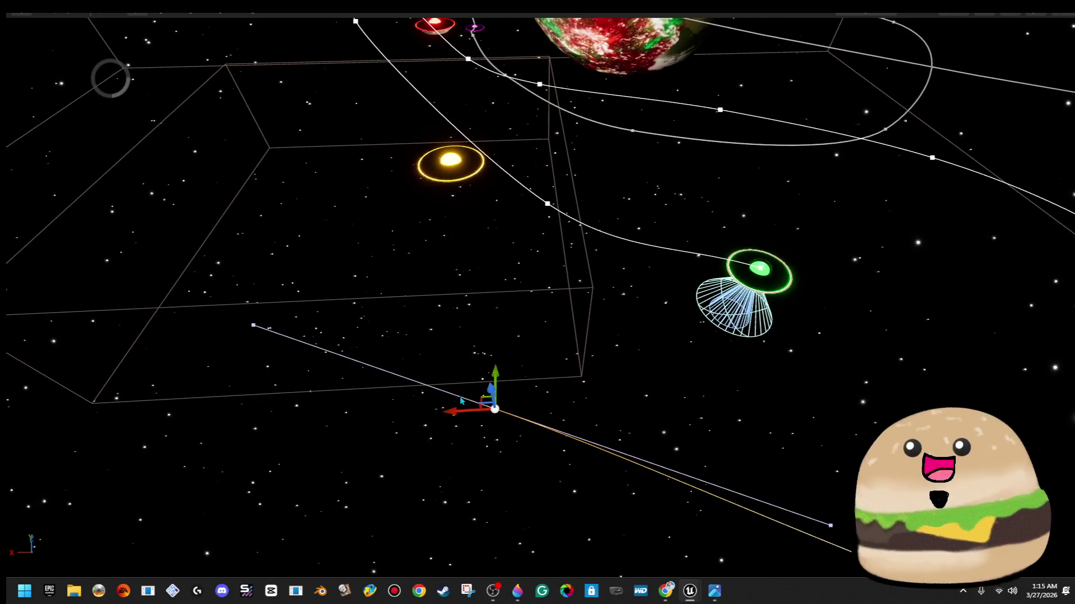
mouse_move(480, 396)
mouse_down()
mouse_move(372, 259)
mouse_move(391, 241)
mouse_up()
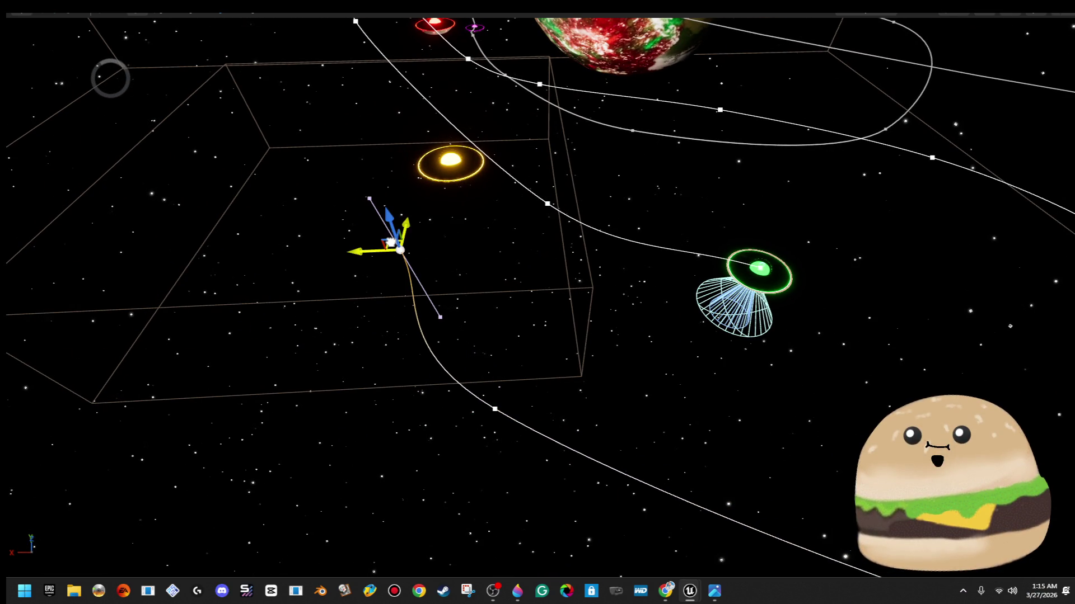
Alternately turn the point's tangent and raise it, then lower it again
key(e)
mouse_move(395, 302)
mouse_down()
mouse_move(361, 291)
mouse_move(339, 263)
mouse_up()
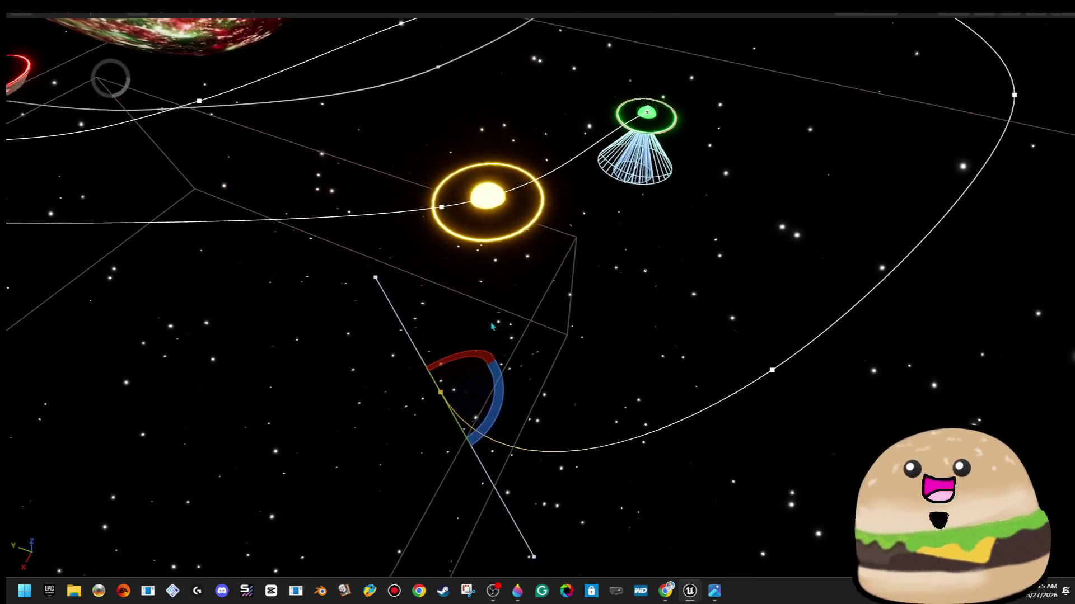
key(w)
mouse_move(430, 392)
mouse_down()
mouse_move(372, 249)
mouse_move(360, 147)
mouse_move(385, 110)
mouse_up()
key(e)
drag(392, 162, 359, 160)
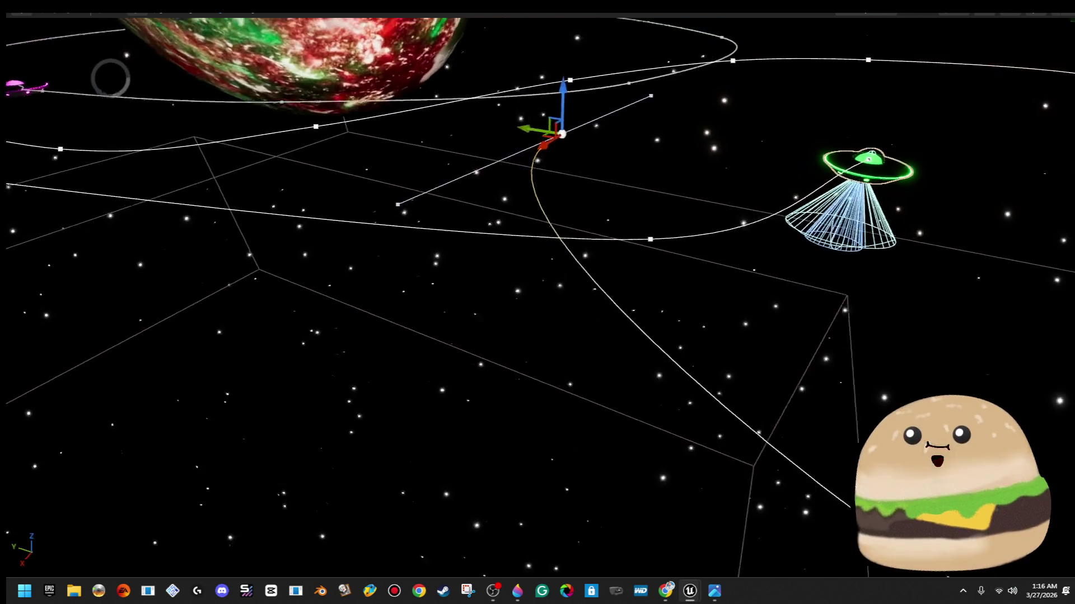
drag(590, 114, 560, 266)
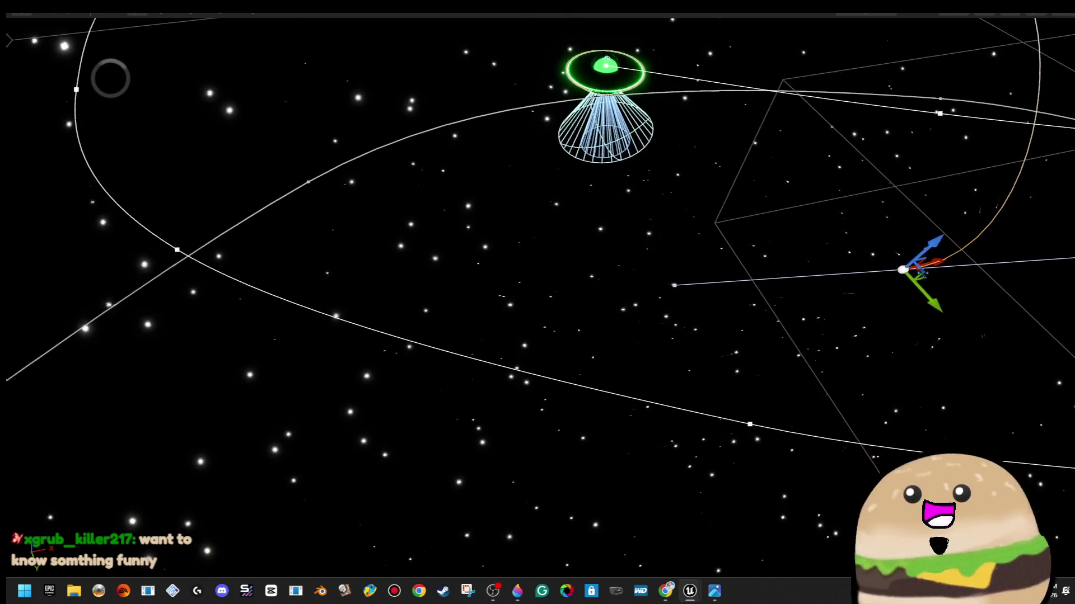
Move a point down-left and turn its tangent to near vertical
mouse_move(958, 269)
mouse_down()
mouse_move(451, 384)
mouse_move(431, 401)
mouse_move(150, 221)
mouse_move(188, 185)
mouse_up()
key(e)
key(w)
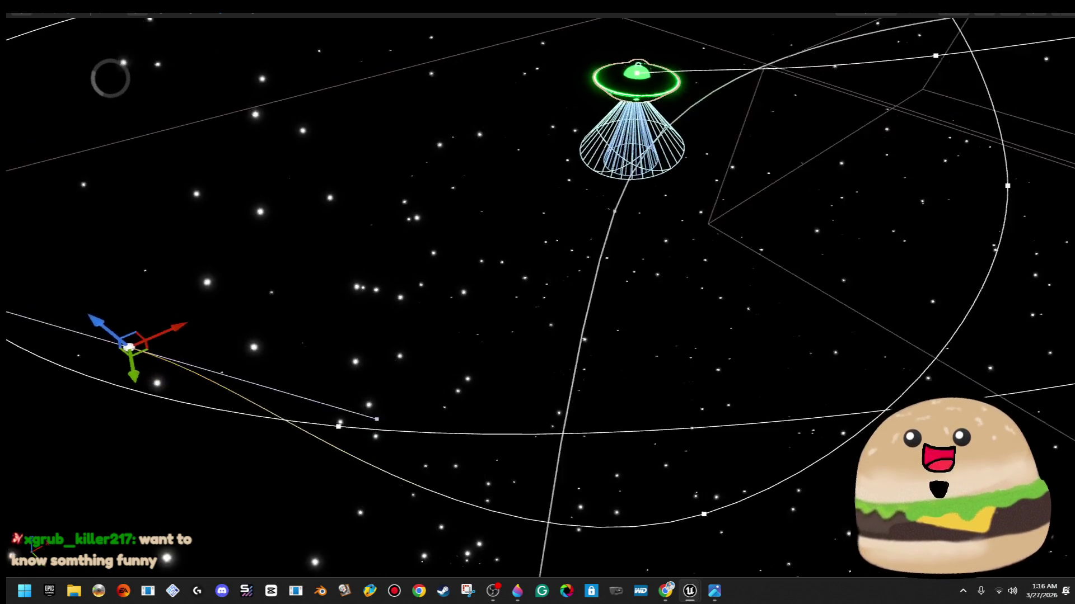
key(e)
mouse_move(230, 484)
mouse_down()
mouse_move(247, 474)
mouse_move(239, 448)
mouse_move(390, 340)
mouse_move(323, 335)
mouse_move(419, 149)
mouse_up()
key(w)
Exit immersive mode to restore the full editor layout
key(F11)
scroll(963, 302, down, 5)
scroll(963, 302, down, 1)
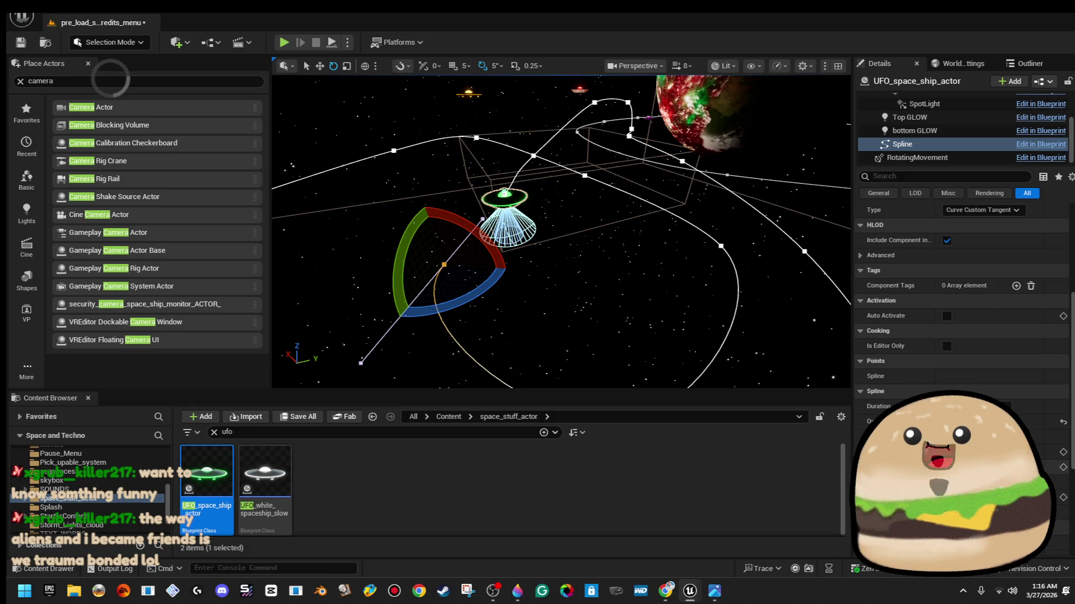
Select the UFO actor, save the level, and play it full screen
drag(489, 321, 453, 322)
key(F11)
key(F11)
click(538, 197)
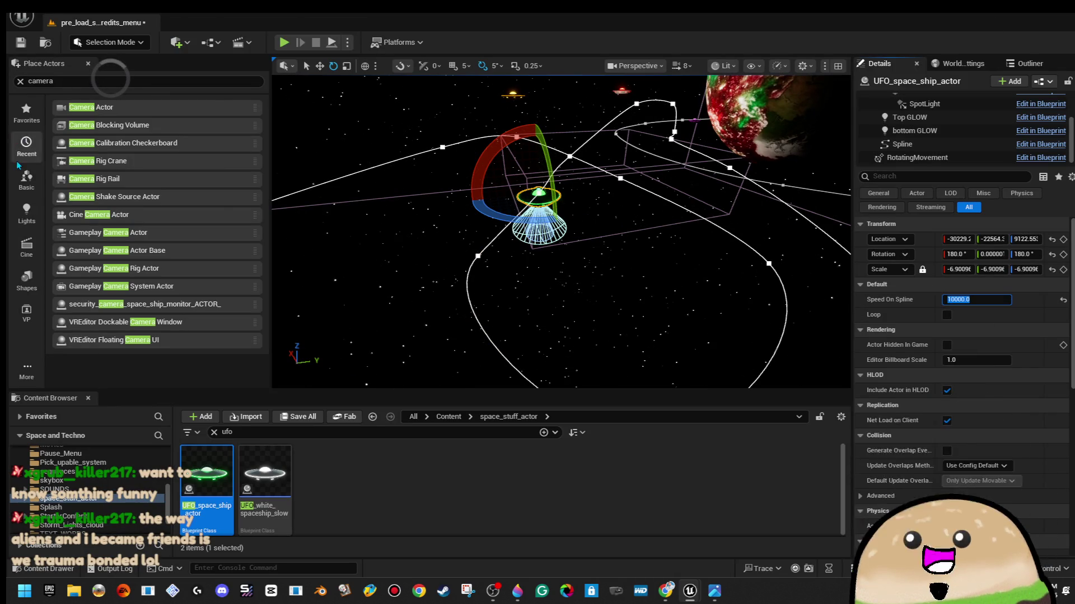
click(21, 41)
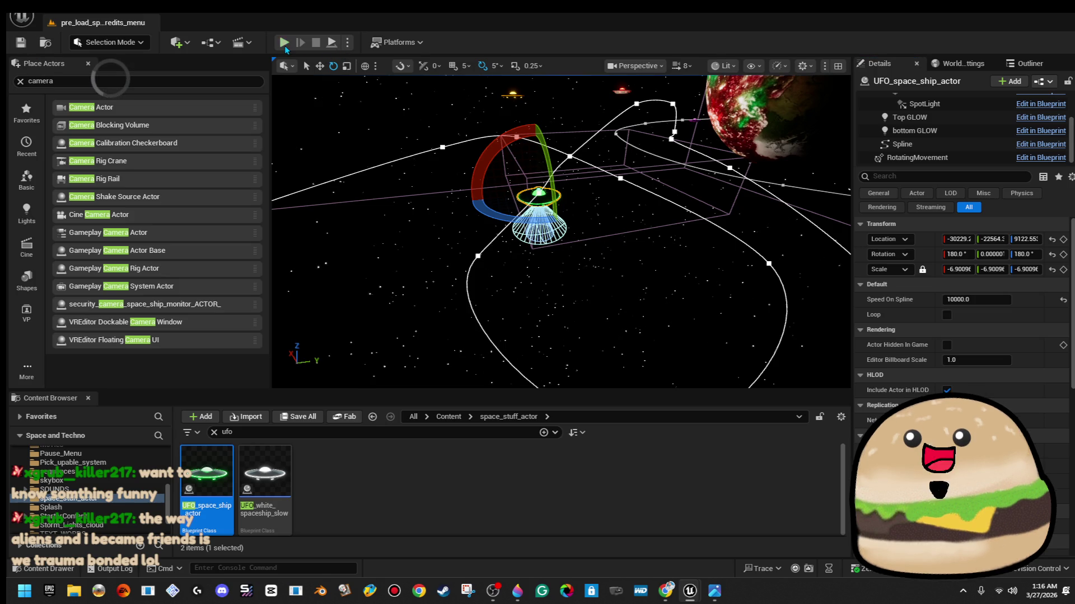
click(284, 43)
key(F11)
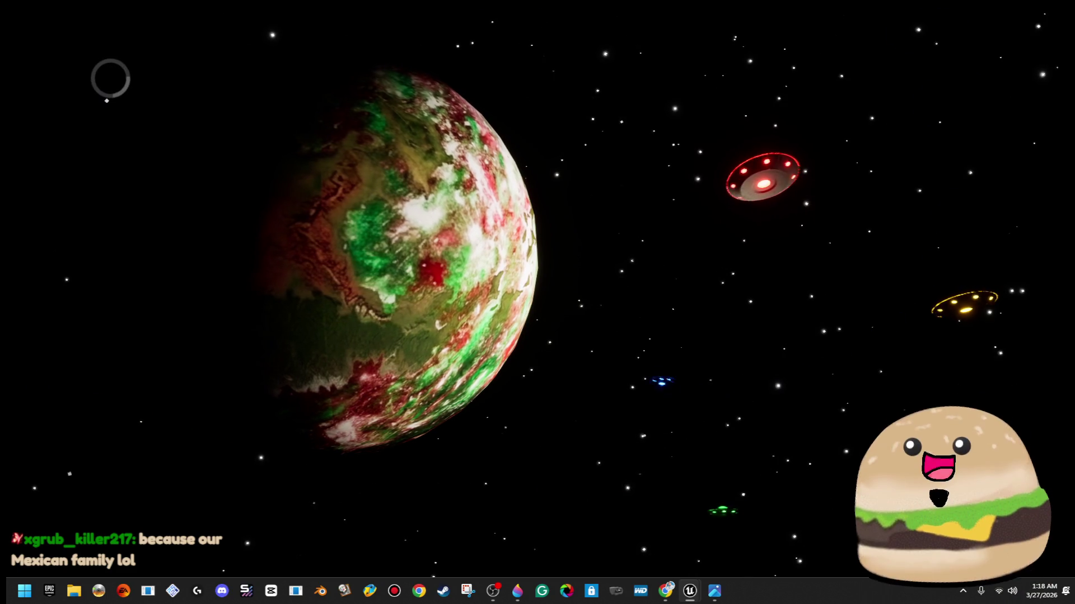
After watching the UFOs orbit the planet, shrink the running game back into the editor
key(F11)
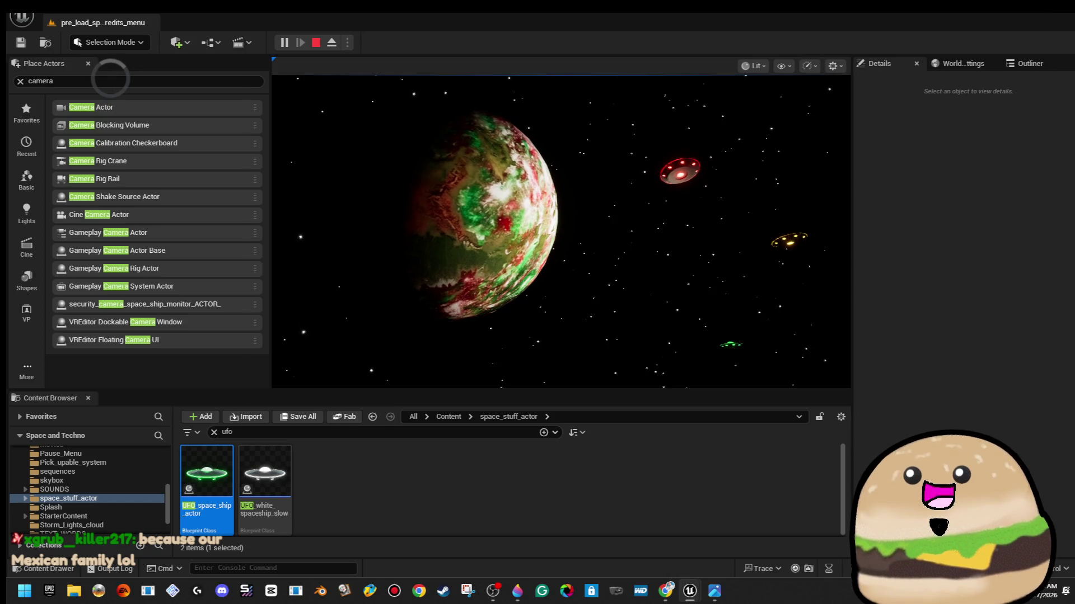
Stop the game, focus on the UFO, and reselect the UFO actor
key(Escape)
key(f)
drag(625, 177, 626, 177)
click(647, 166)
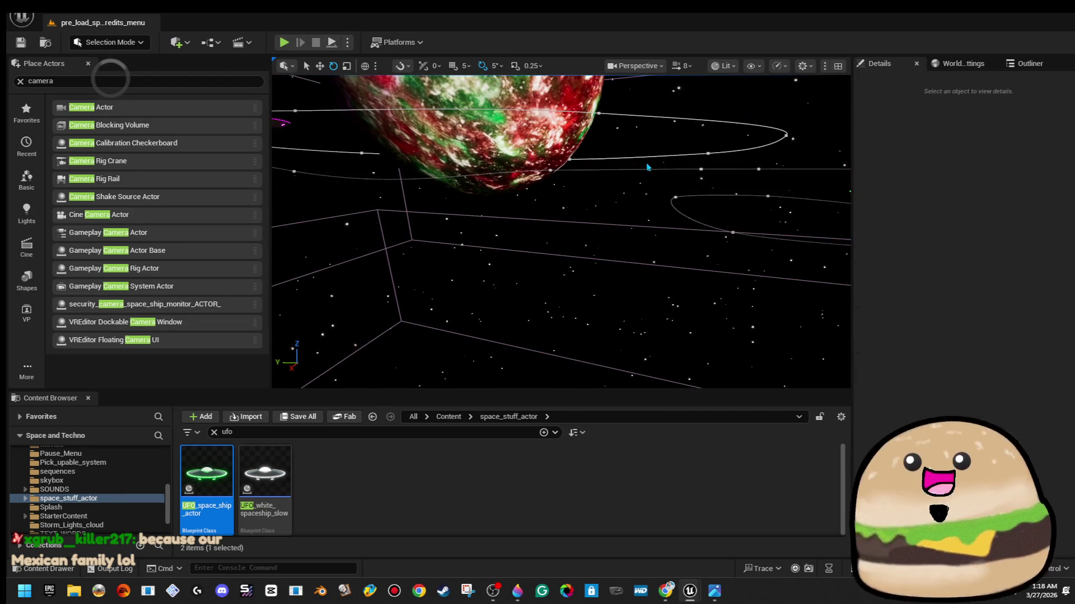
click(665, 183)
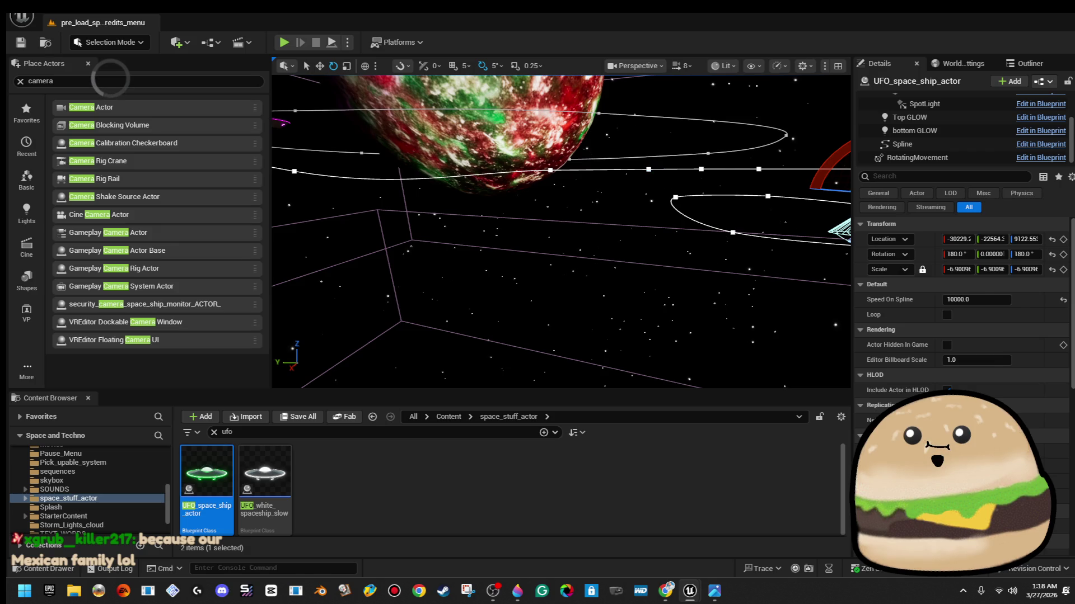
Select all points on the UFO's spline and lower them together
click(649, 169)
key(ctrl+a)
key(f)
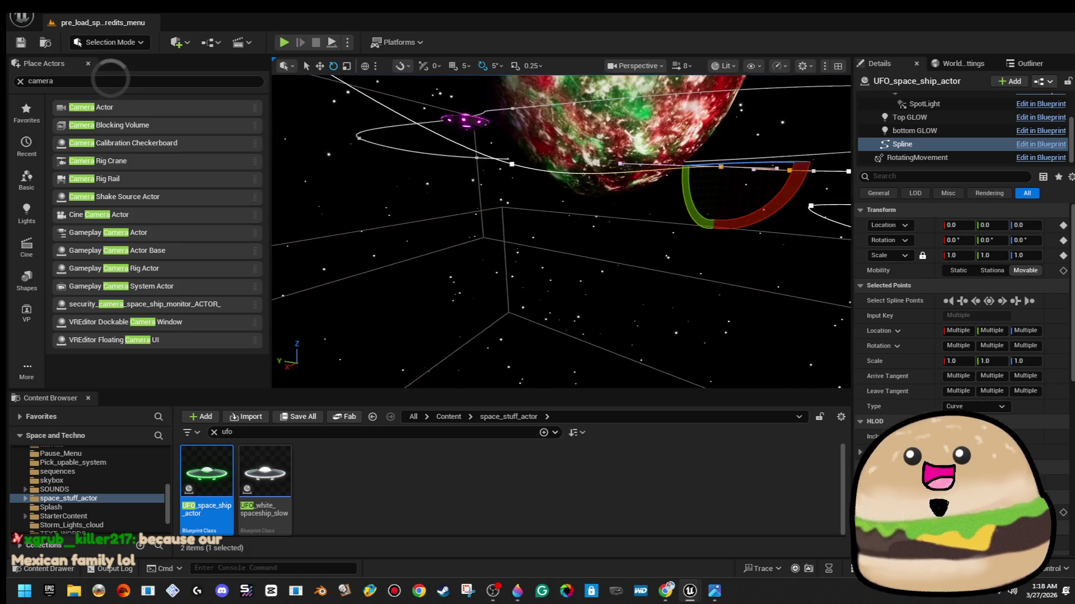
key(w)
mouse_move(651, 136)
mouse_down()
mouse_move(651, 208)
mouse_move(650, 198)
mouse_up()
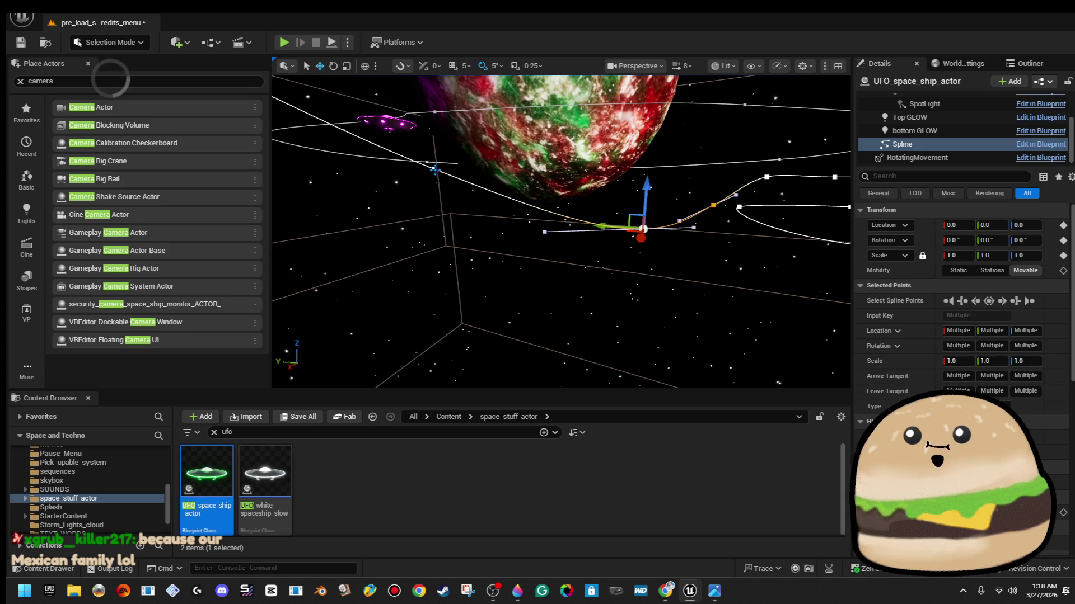
Lower a single path point, raise the selected points, then clear the selection
click(435, 169)
mouse_move(432, 140)
mouse_down()
mouse_move(432, 187)
mouse_move(417, 192)
mouse_up()
key(d)
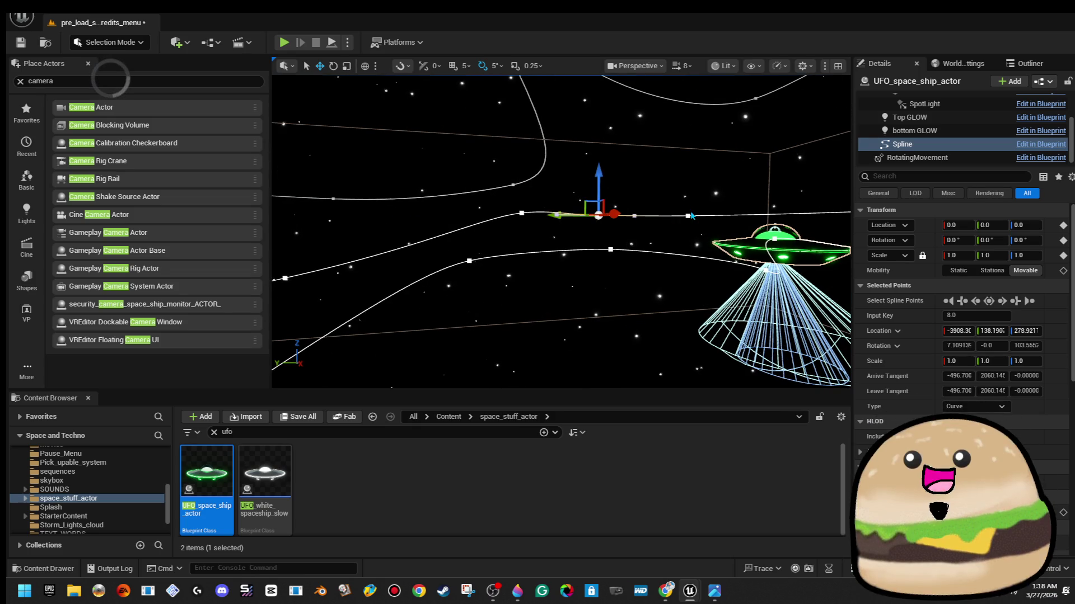
drag(686, 192, 697, 146)
click(523, 213)
key(w)
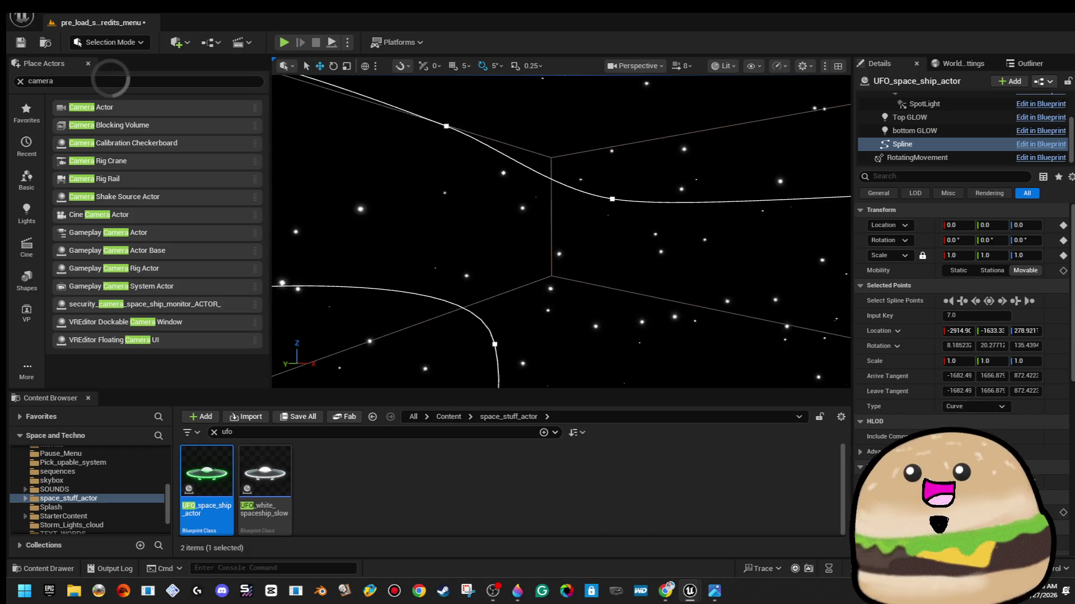
key(Escape)
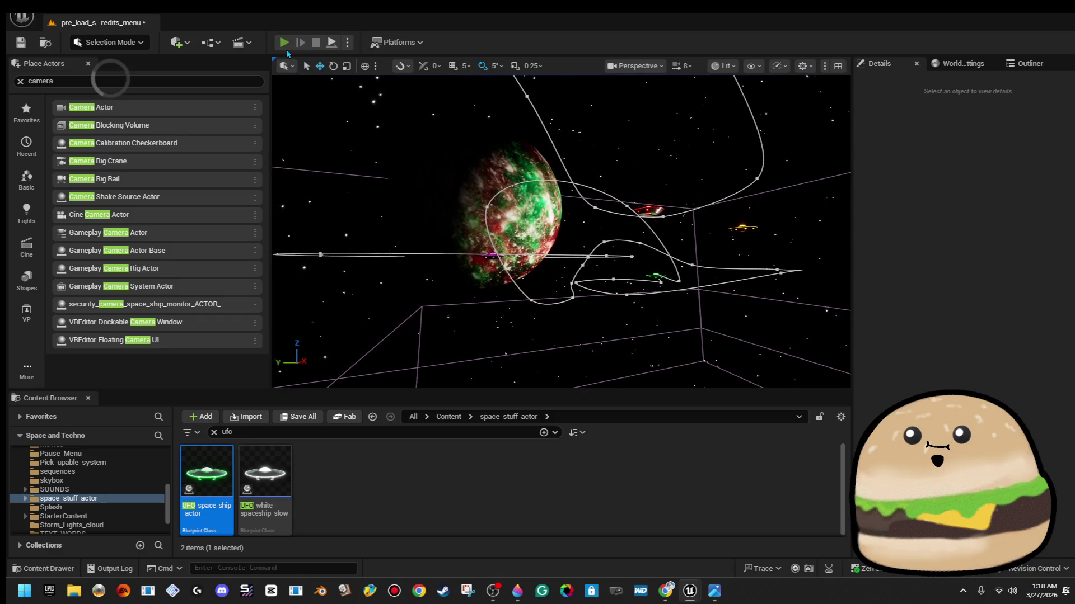
Play the level briefly with the revised paths, then leave the game view
click(285, 42)
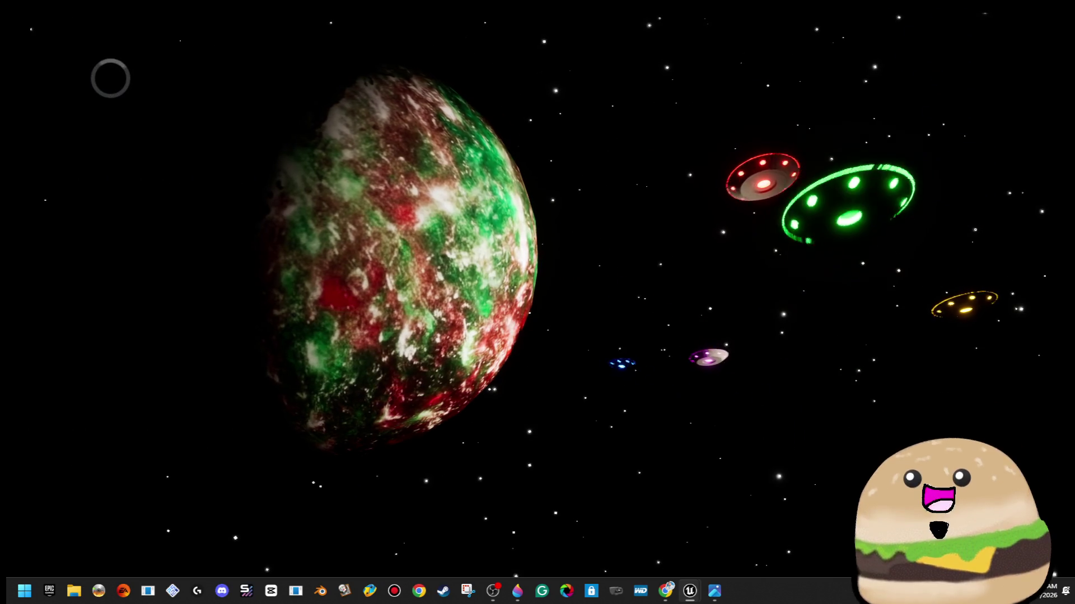
key(Escape)
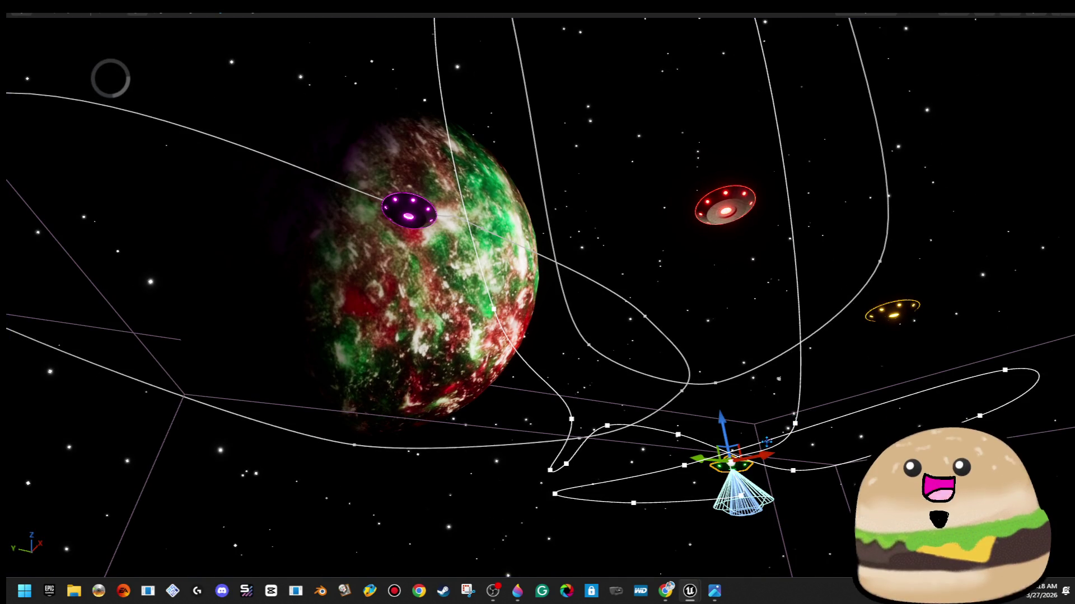
Lower a point on the green UFO's spline twice, then restore the editor and play
key(f)
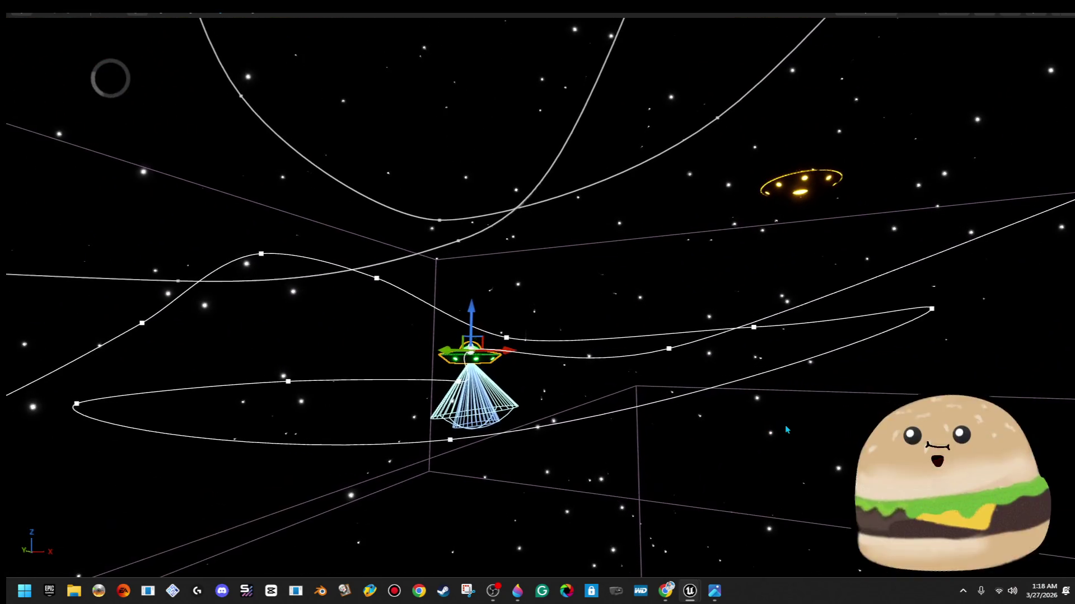
click(671, 348)
key(f)
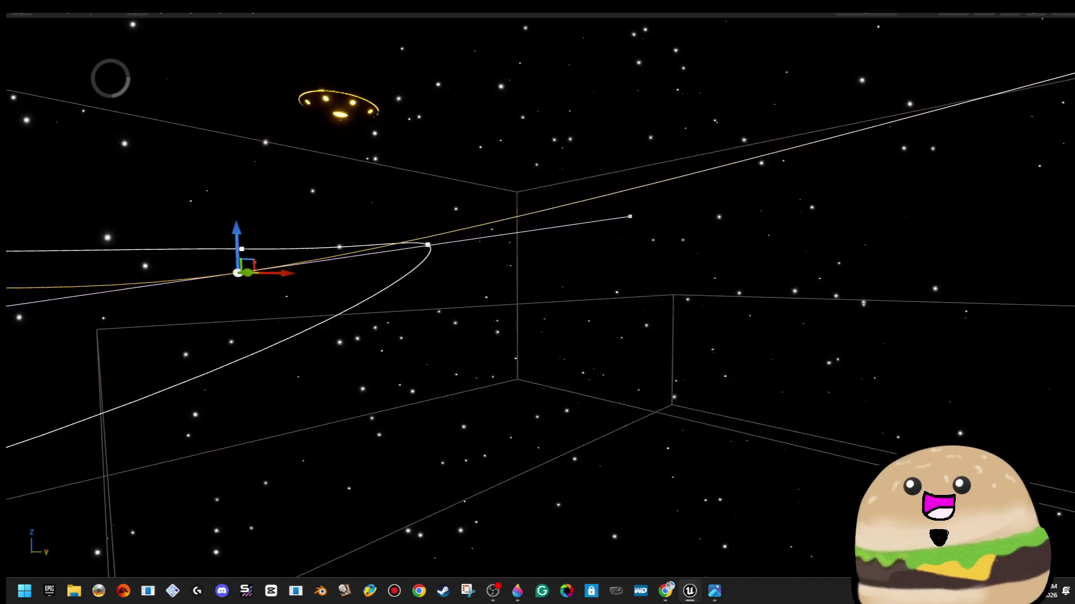
mouse_move(452, 274)
mouse_down()
mouse_move(512, 402)
mouse_move(581, 424)
mouse_move(566, 426)
mouse_up()
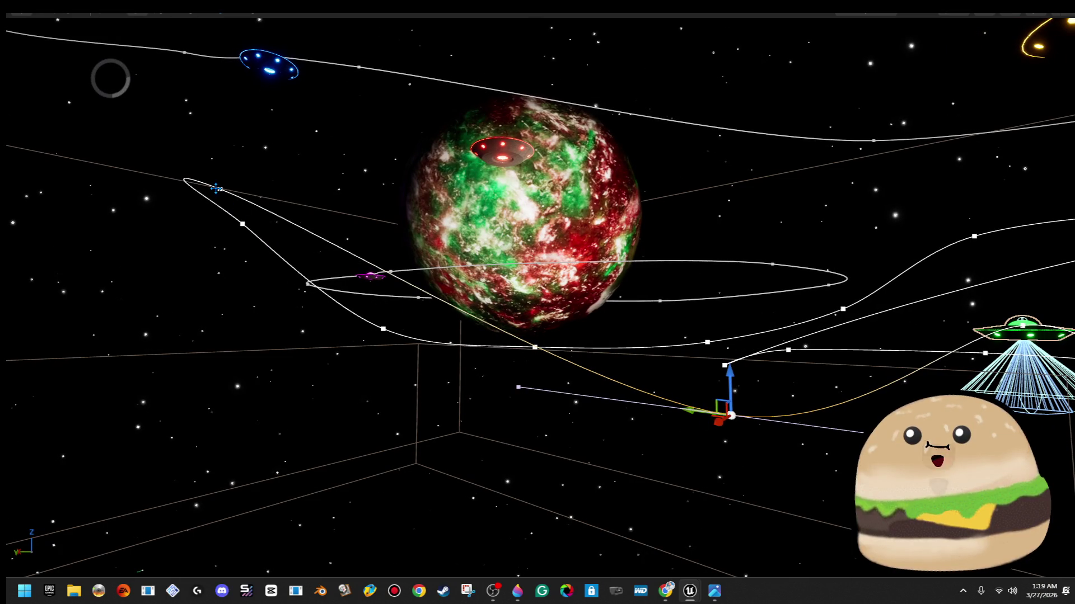
drag(222, 157, 217, 262)
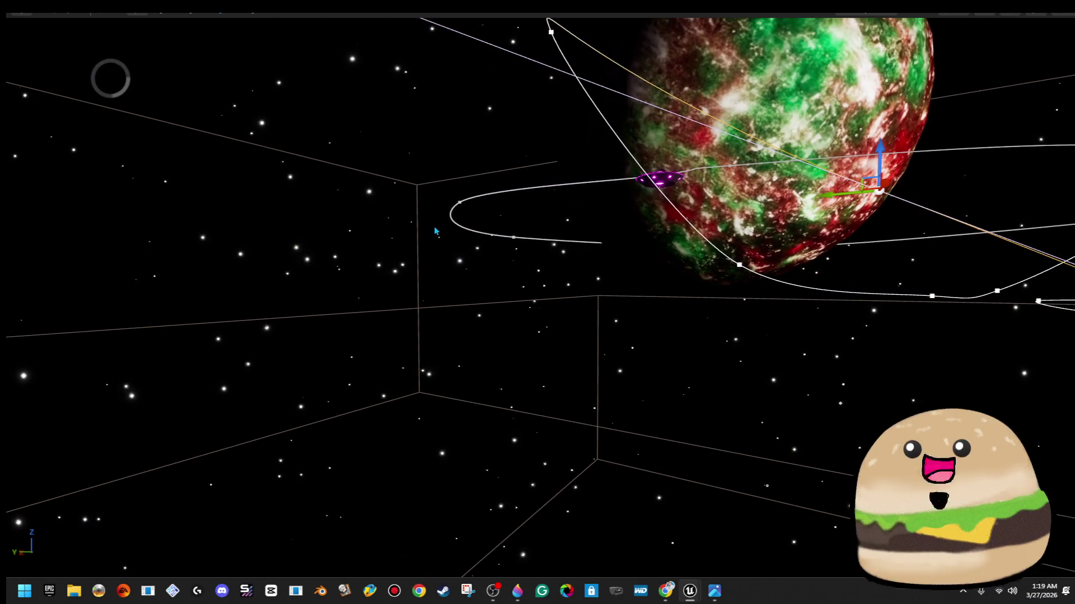
key(F11)
click(284, 42)
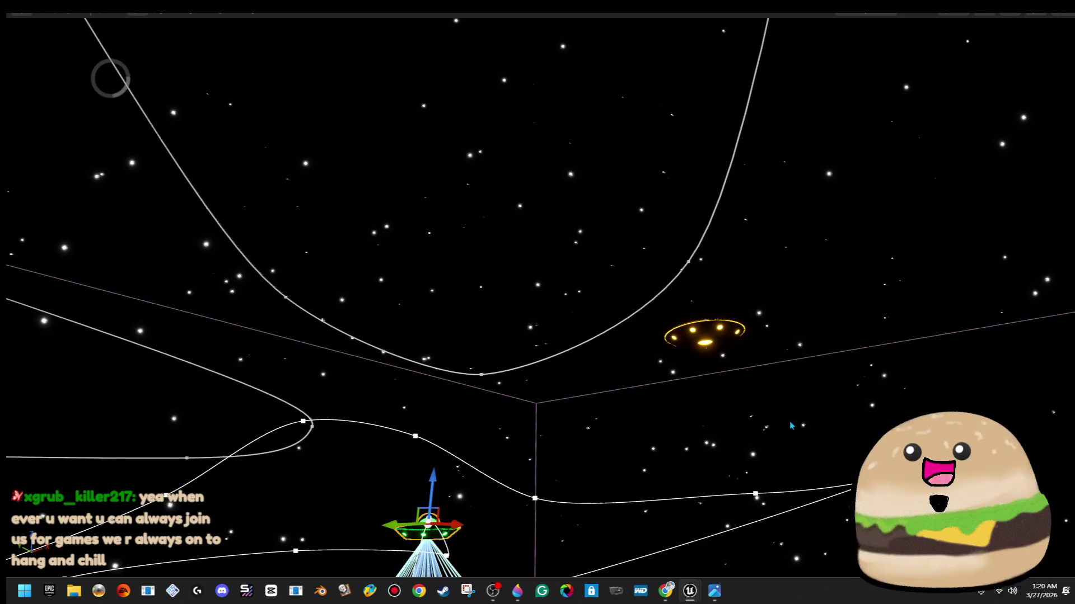
Shift the yellow UFO down-left, turn it about 70 degrees, and drag its spline point up-right
click(704, 334)
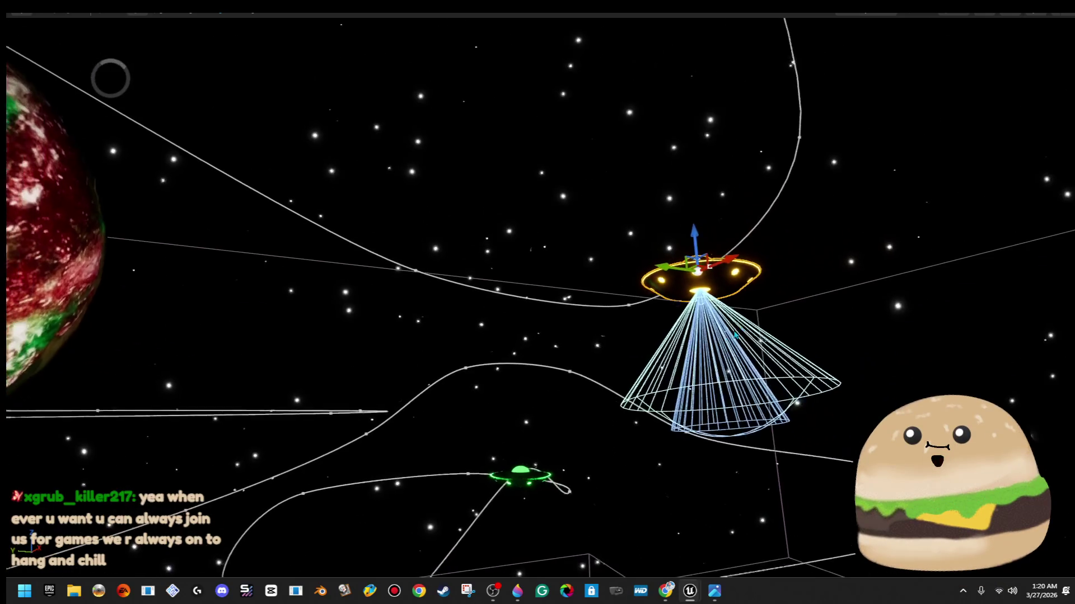
drag(693, 274, 628, 382)
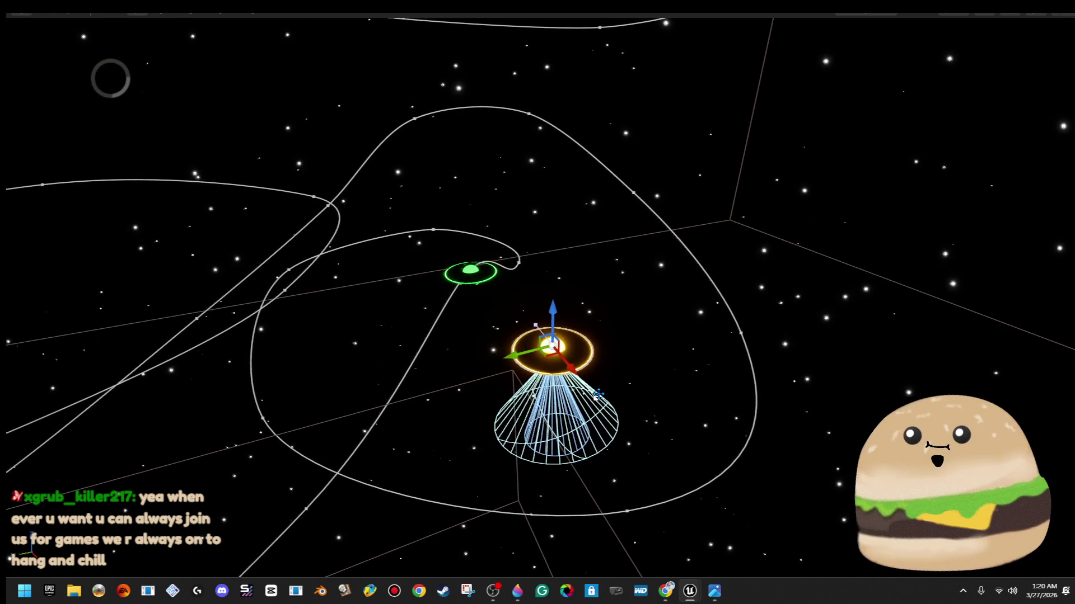
key(e)
drag(560, 318, 493, 350)
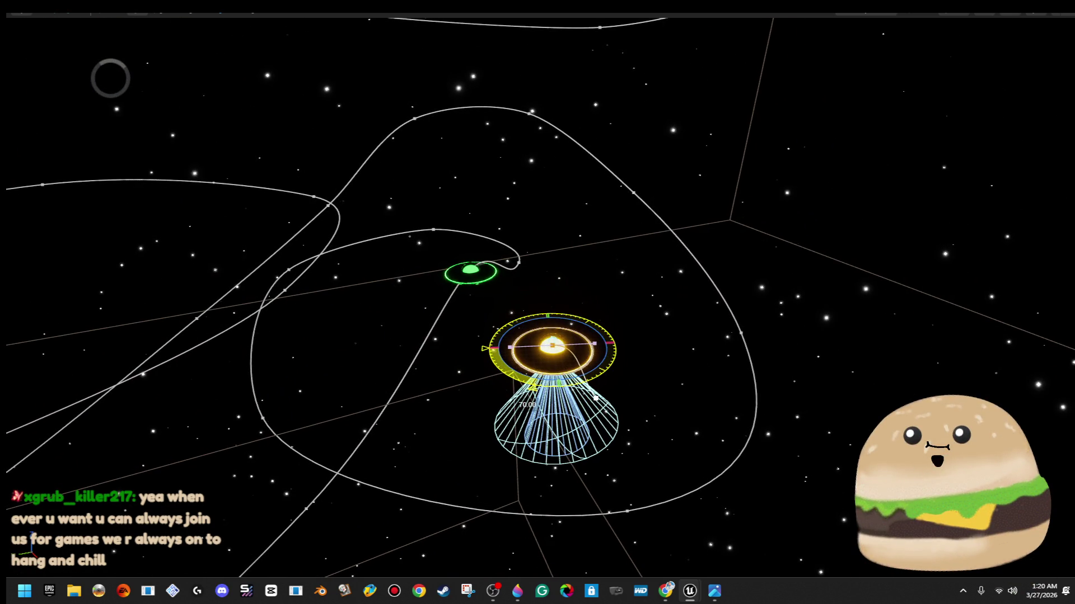
key(w)
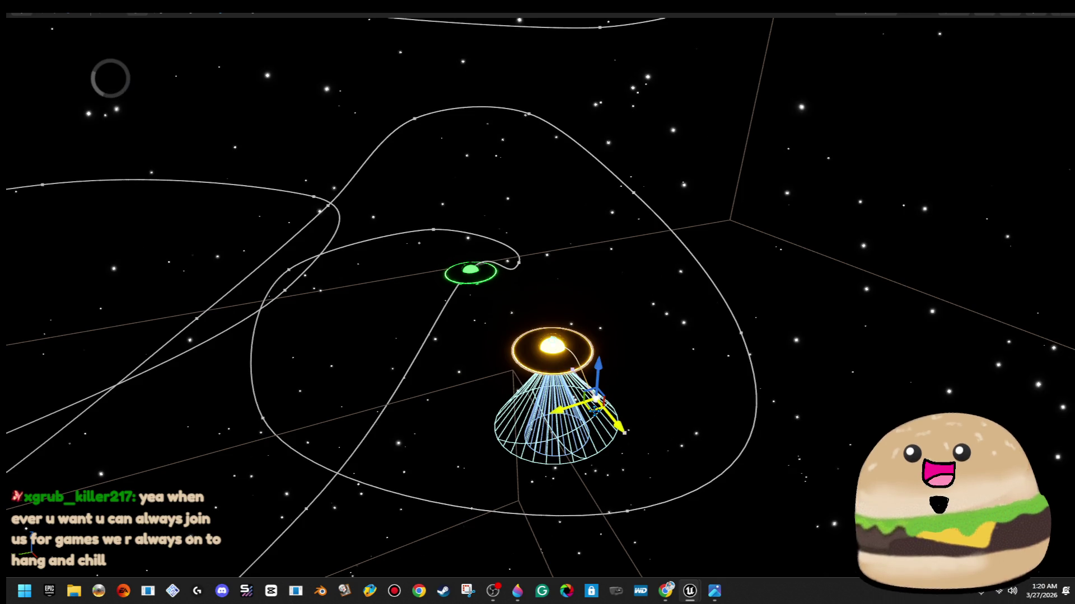
drag(596, 398, 648, 304)
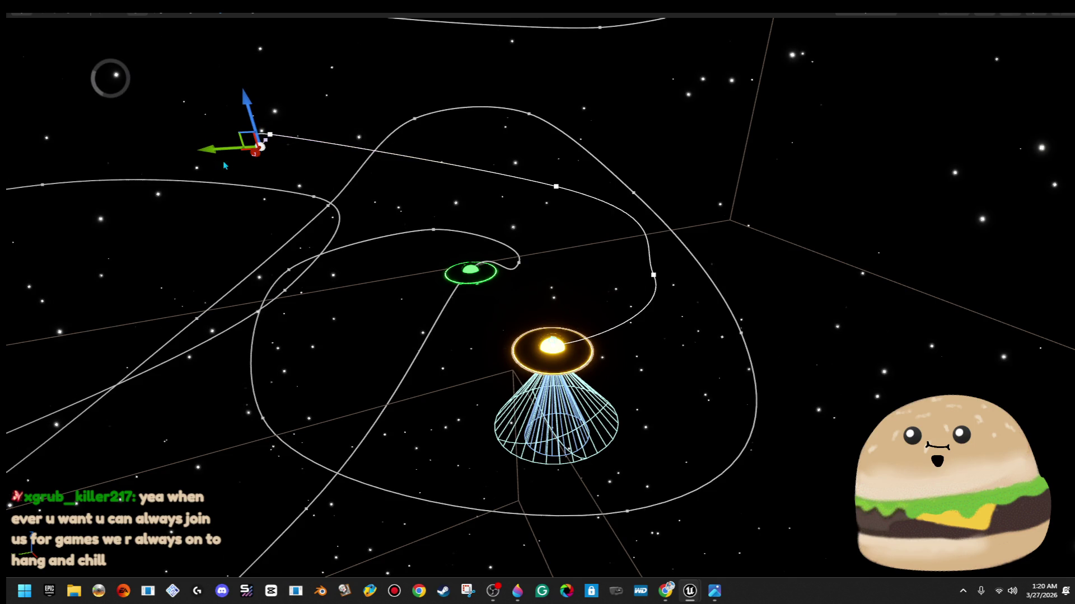
Focus on the orange UFO's spline point, shift it sideways and raise it
key(f)
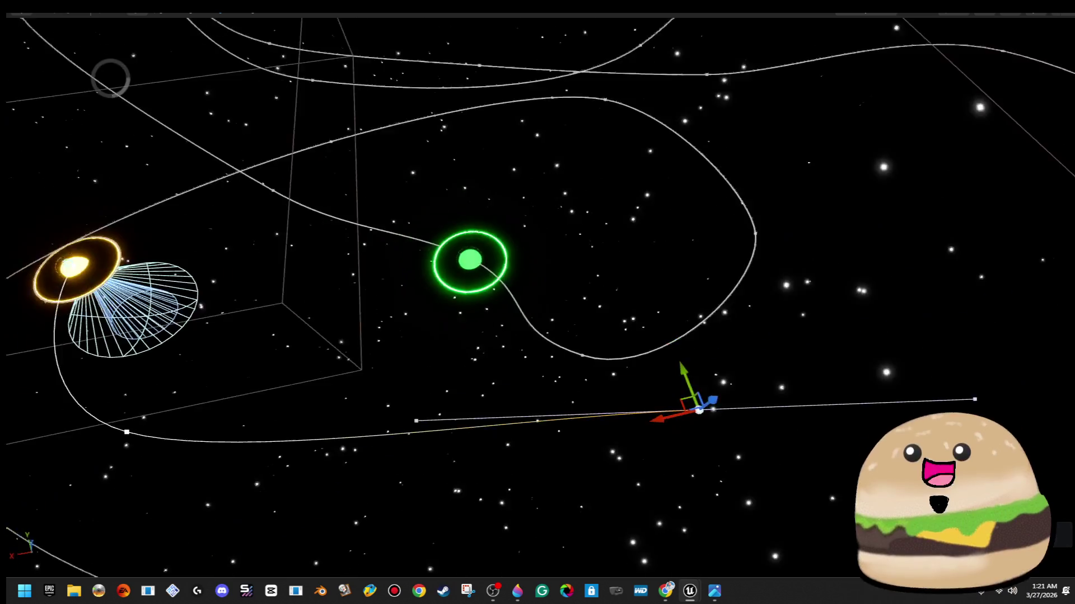
mouse_move(663, 442)
mouse_down()
mouse_move(496, 460)
mouse_move(484, 498)
mouse_move(787, 415)
mouse_move(712, 420)
mouse_up()
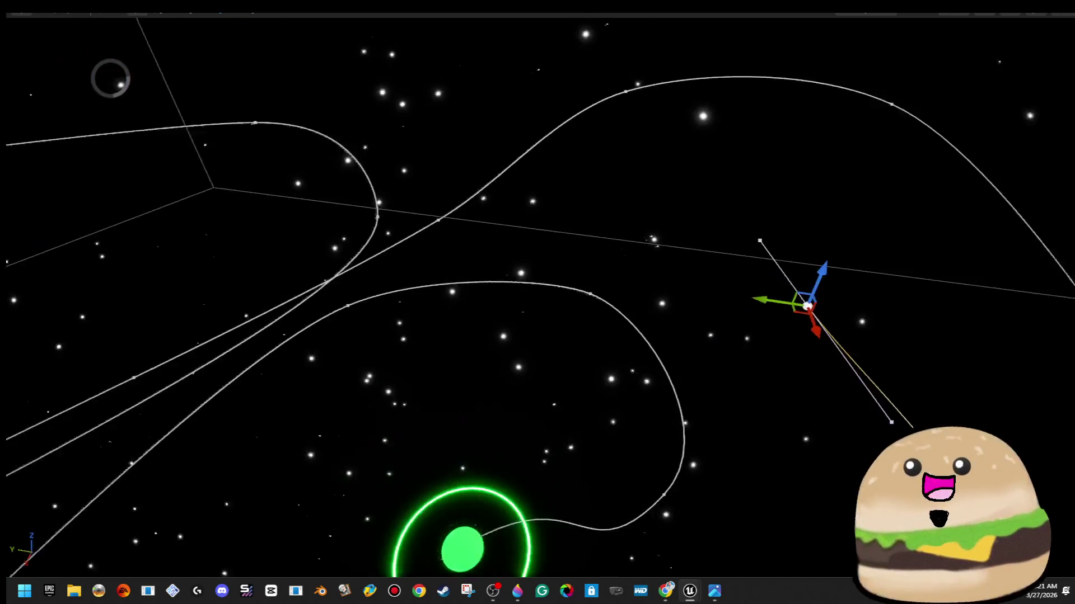
drag(753, 238, 760, 157)
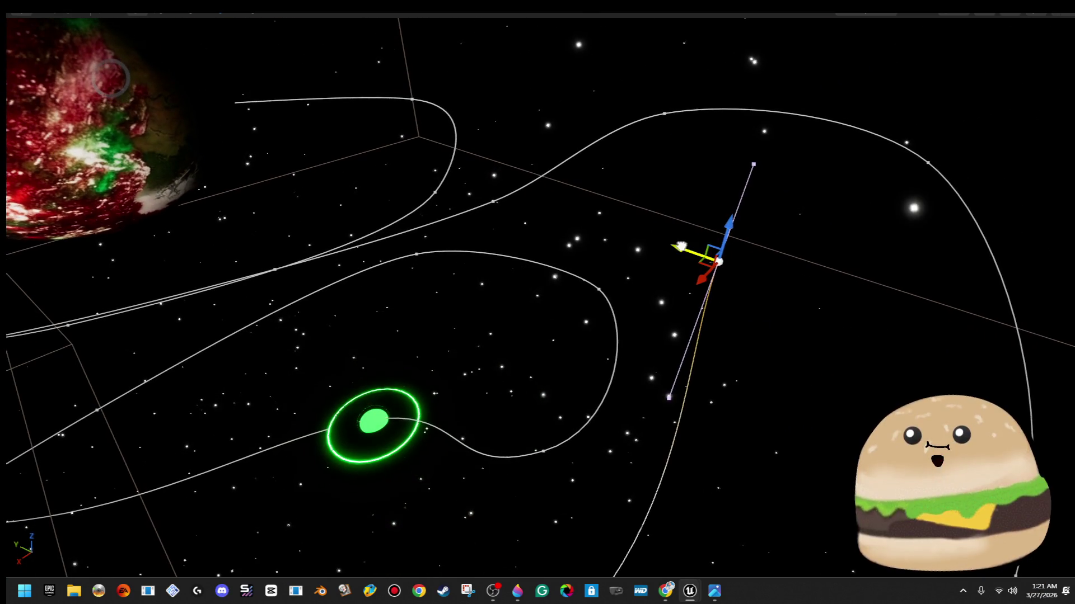
Rotate the point's tangent, then drag it down-left beside the green UFO
key(e)
mouse_move(652, 253)
mouse_down()
mouse_move(659, 261)
mouse_move(462, 261)
mouse_move(780, 286)
mouse_up()
key(w)
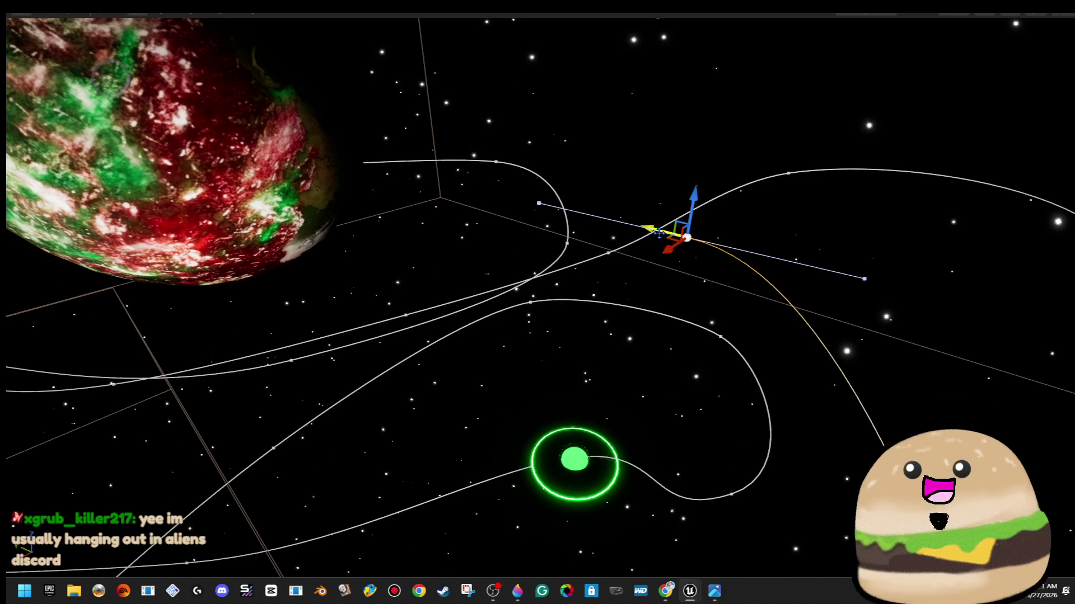
key(e)
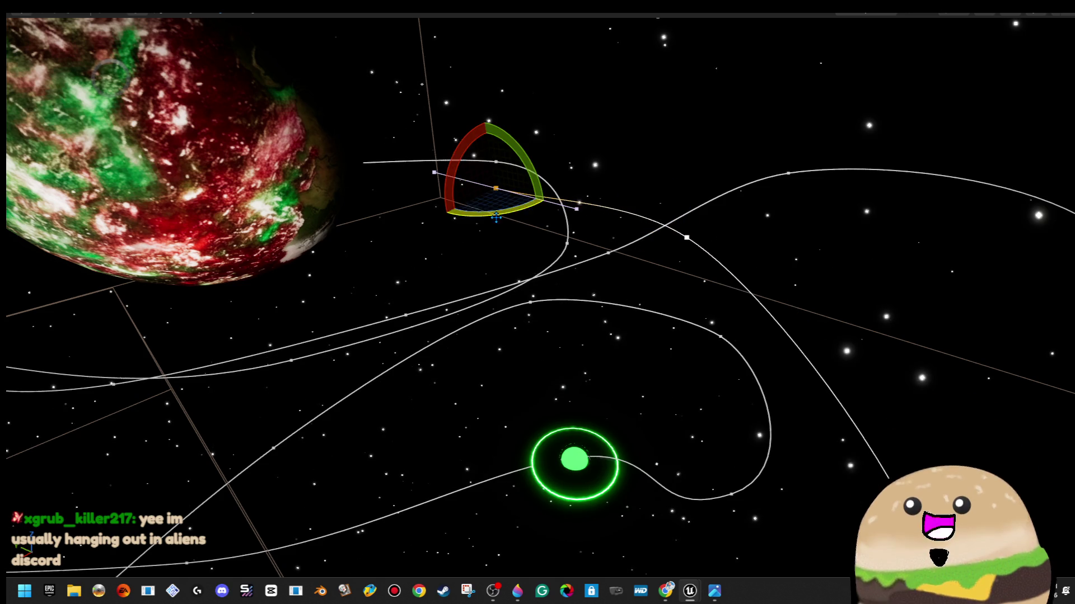
key(w)
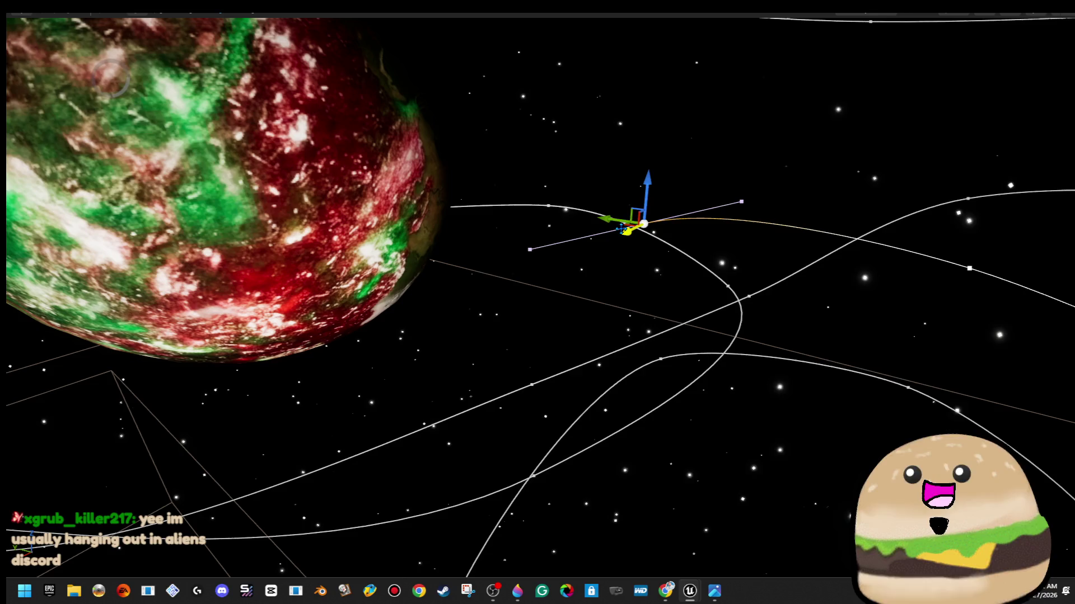
drag(594, 244, 528, 282)
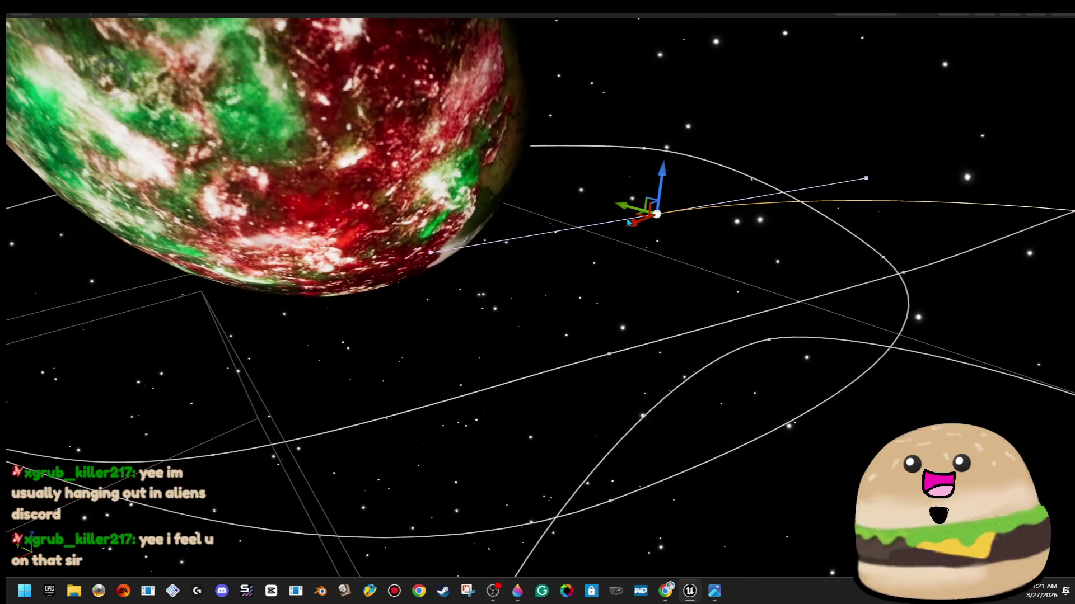
mouse_move(514, 312)
mouse_down()
mouse_move(379, 367)
mouse_move(290, 432)
mouse_up()
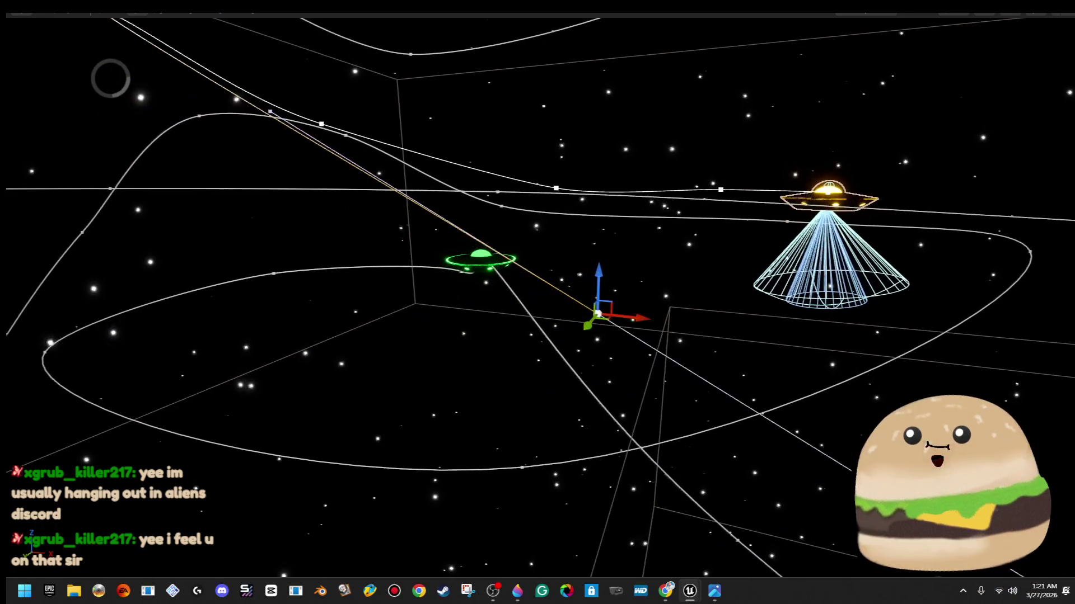
Slide the selected spline point sideways along X and orbit to bring the planet in
mouse_move(456, 254)
mouse_down()
mouse_move(894, 381)
mouse_move(973, 347)
mouse_up()
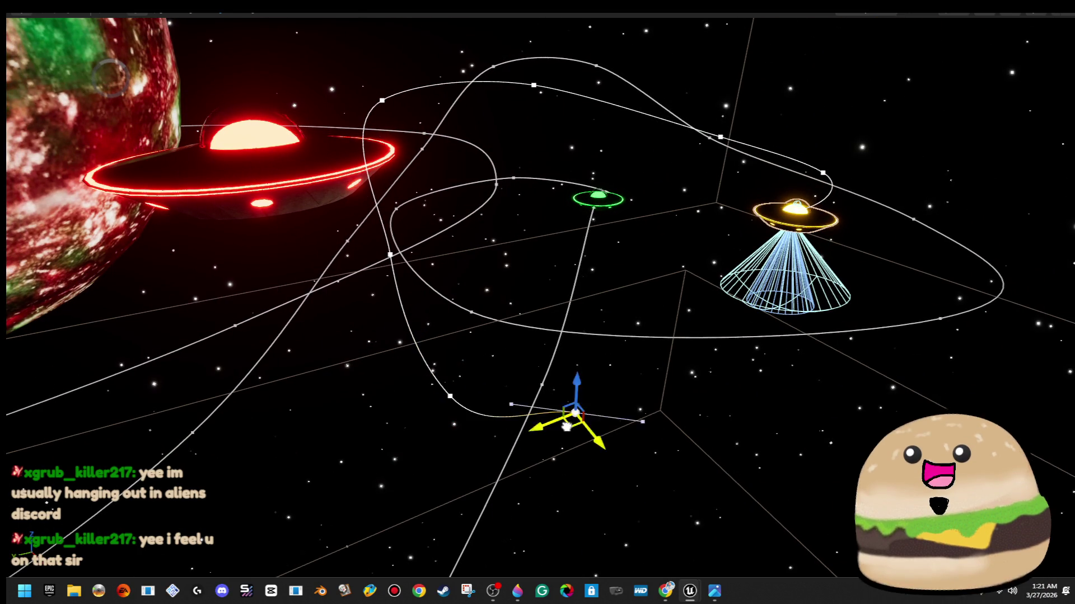
drag(631, 416, 592, 490)
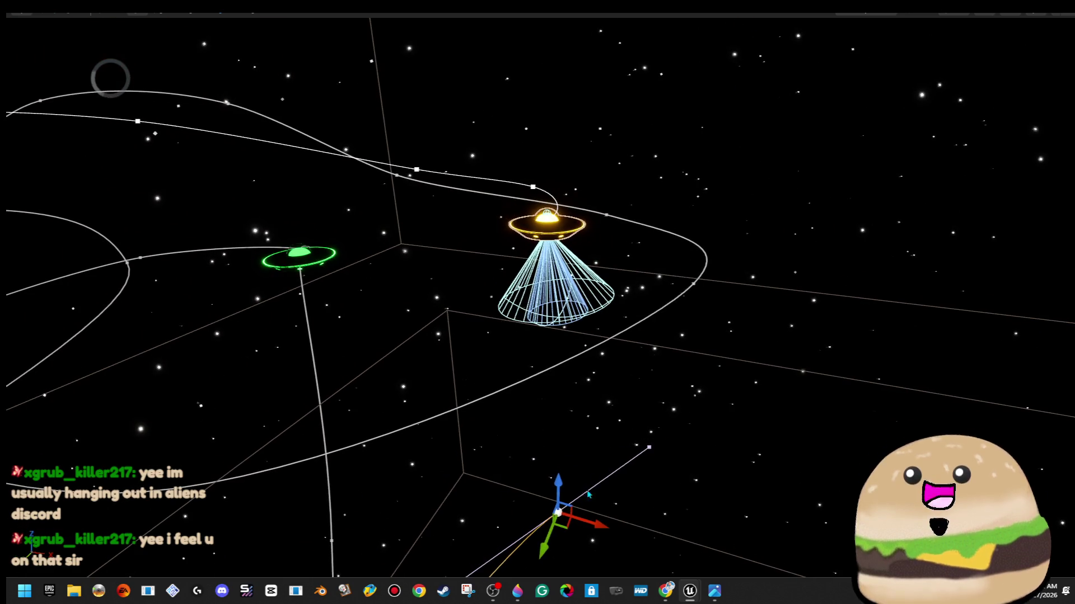
mouse_move(597, 441)
mouse_down()
mouse_move(627, 392)
mouse_move(456, 464)
mouse_move(454, 385)
mouse_up()
Turn the point's tangent about 50 degrees and restore the full editor layout
key(e)
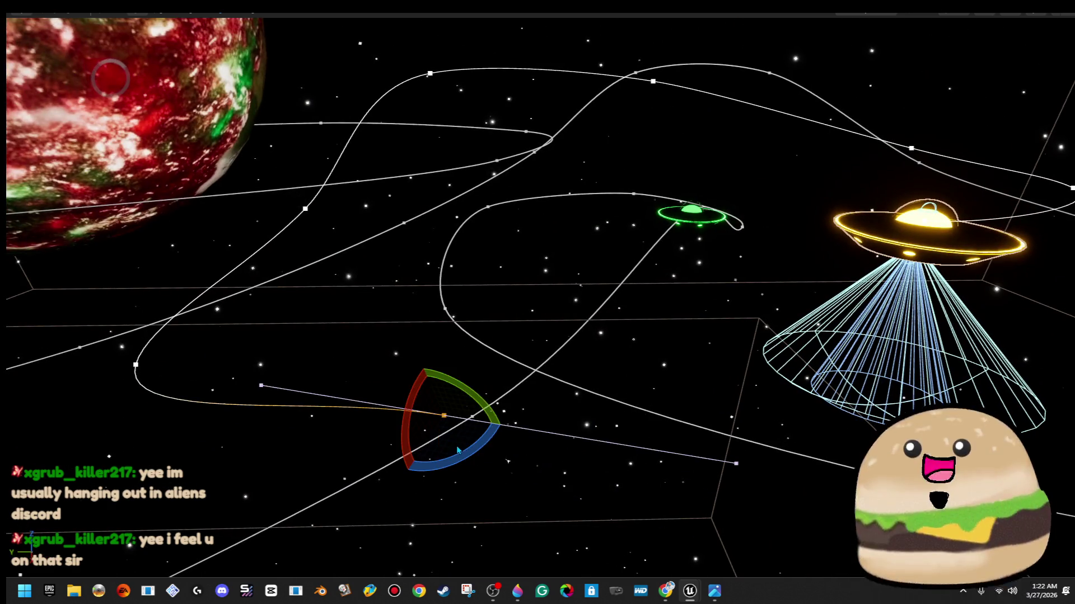
drag(454, 459, 417, 472)
drag(508, 462, 565, 353)
key(w)
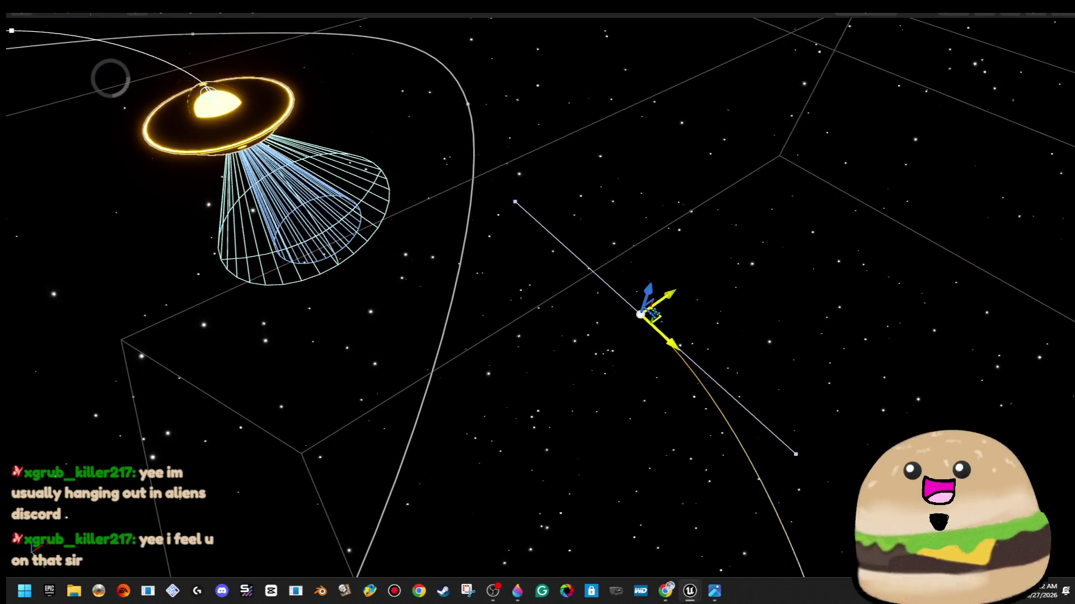
mouse_move(541, 240)
mouse_down()
mouse_move(618, 244)
mouse_move(504, 279)
mouse_up()
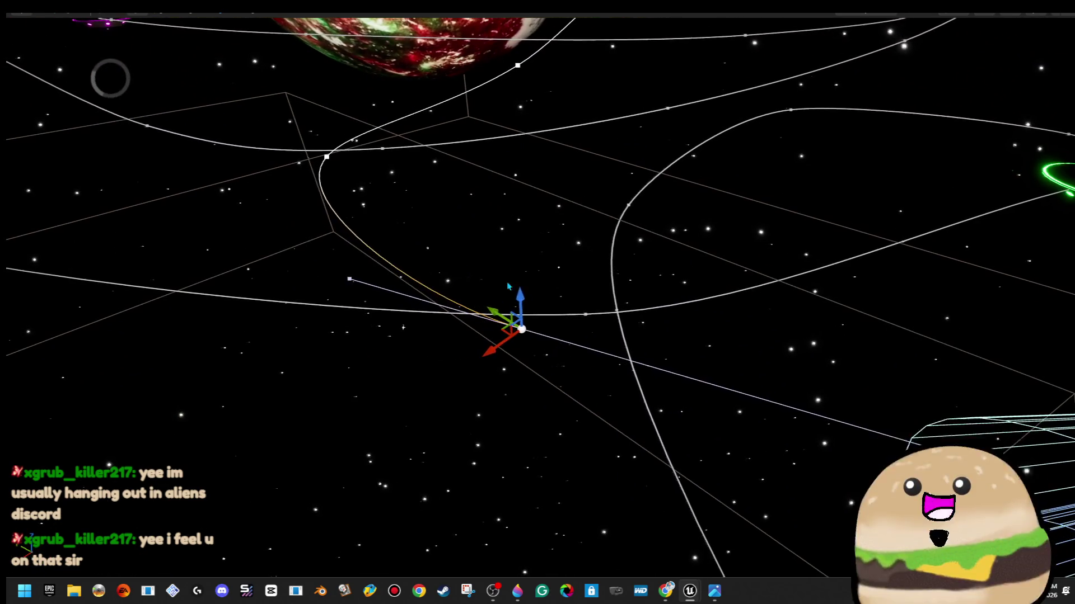
drag(531, 245, 526, 184)
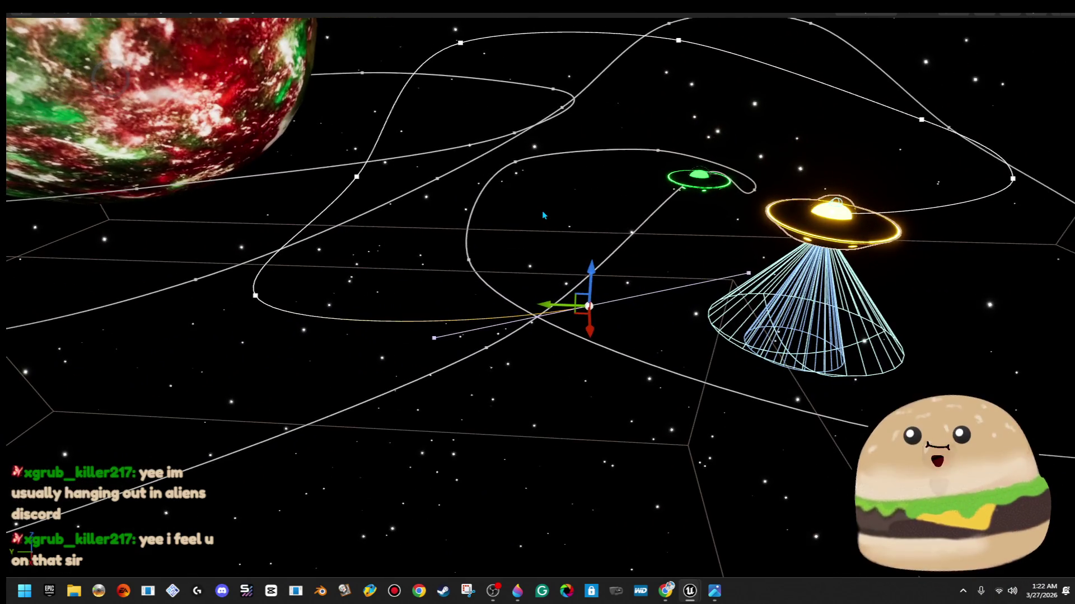
key(F11)
scroll(963, 302, down, 3)
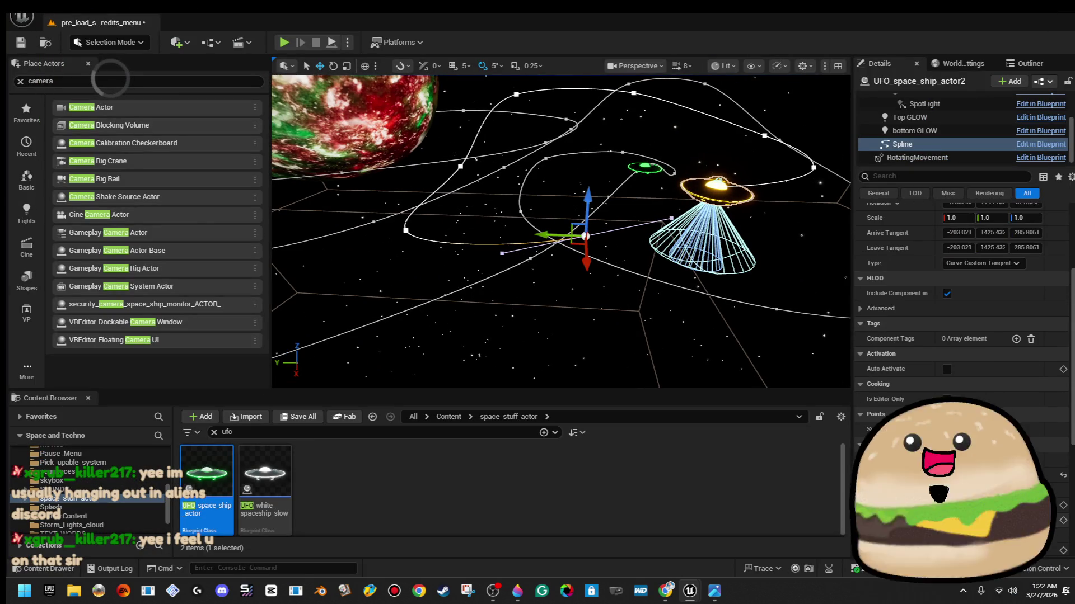
In the fullscreen viewport, orbit toward the planet and nudge the selected spline point
key(F11)
mouse_move(671, 328)
mouse_down()
mouse_move(655, 319)
mouse_move(642, 242)
mouse_up()
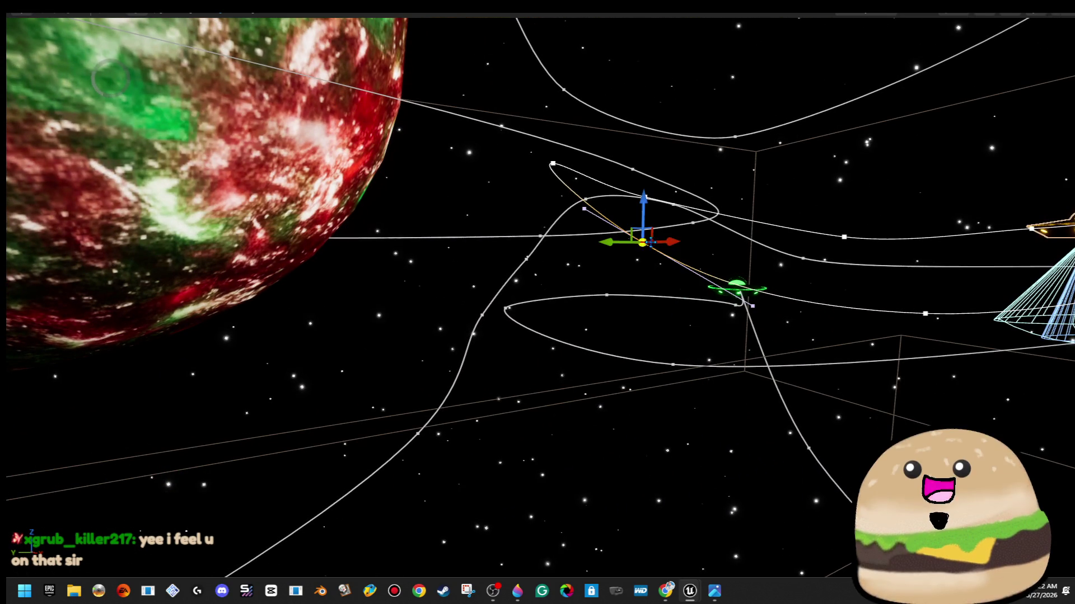
drag(646, 203, 668, 330)
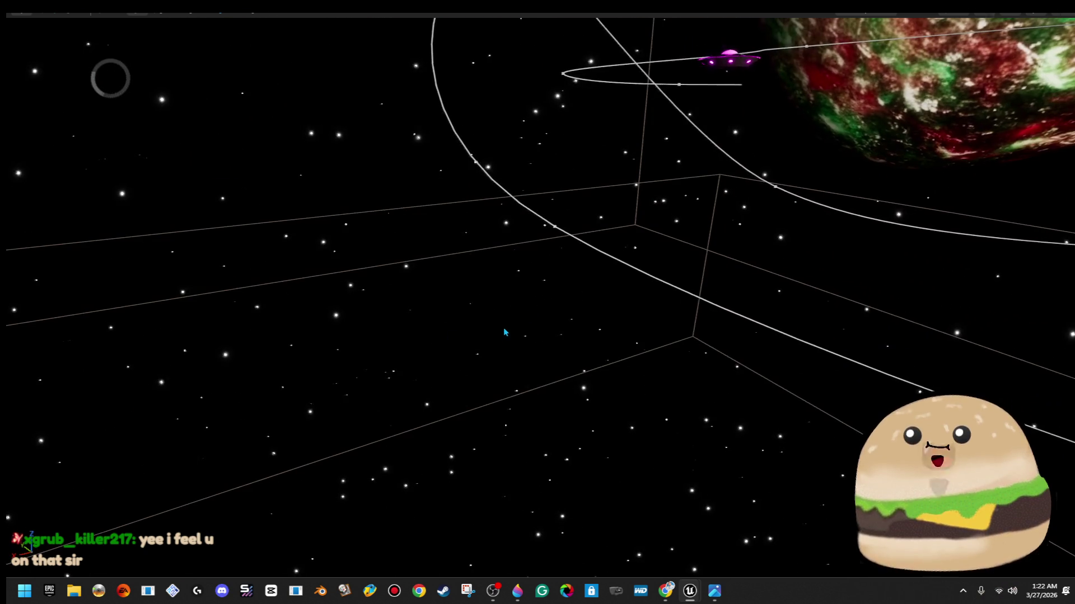
key(Escape)
Play-test the space level full screen, stop it, then start Play In Editor again
click(283, 43)
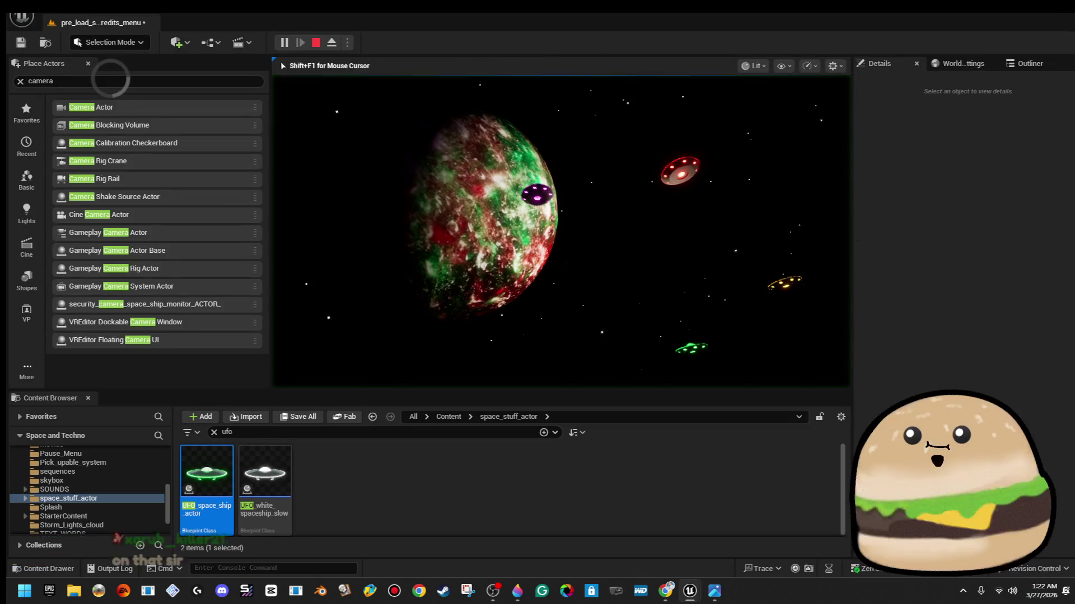
key(F11)
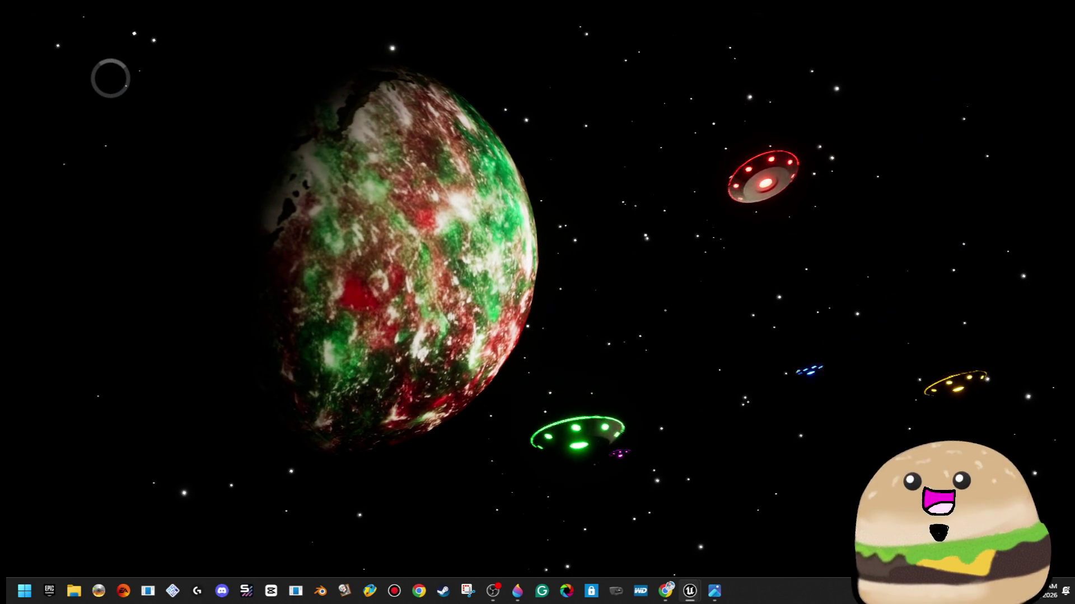
key(Escape)
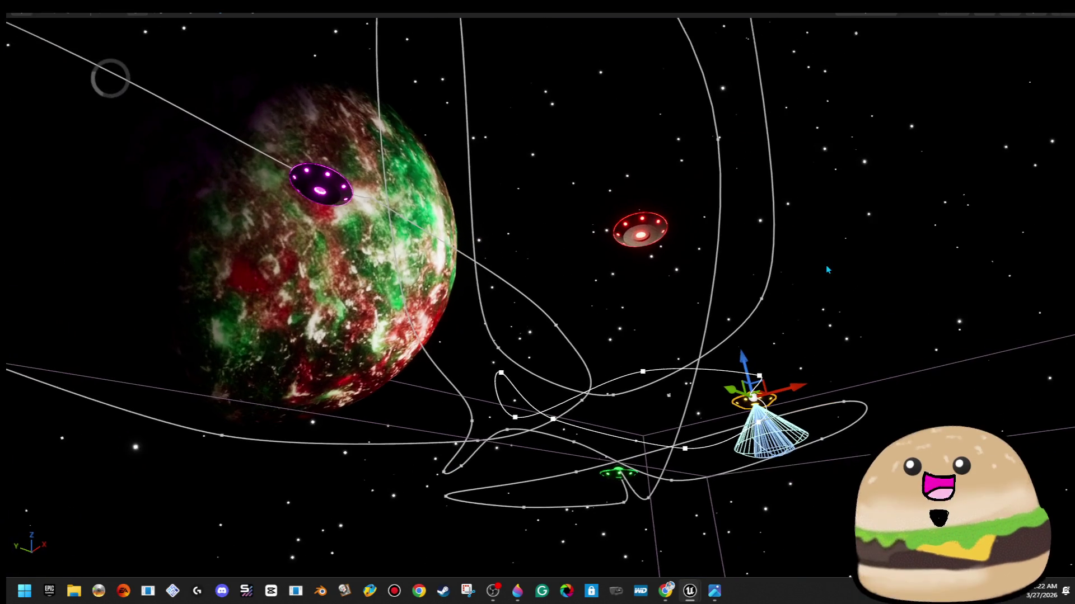
key(F11)
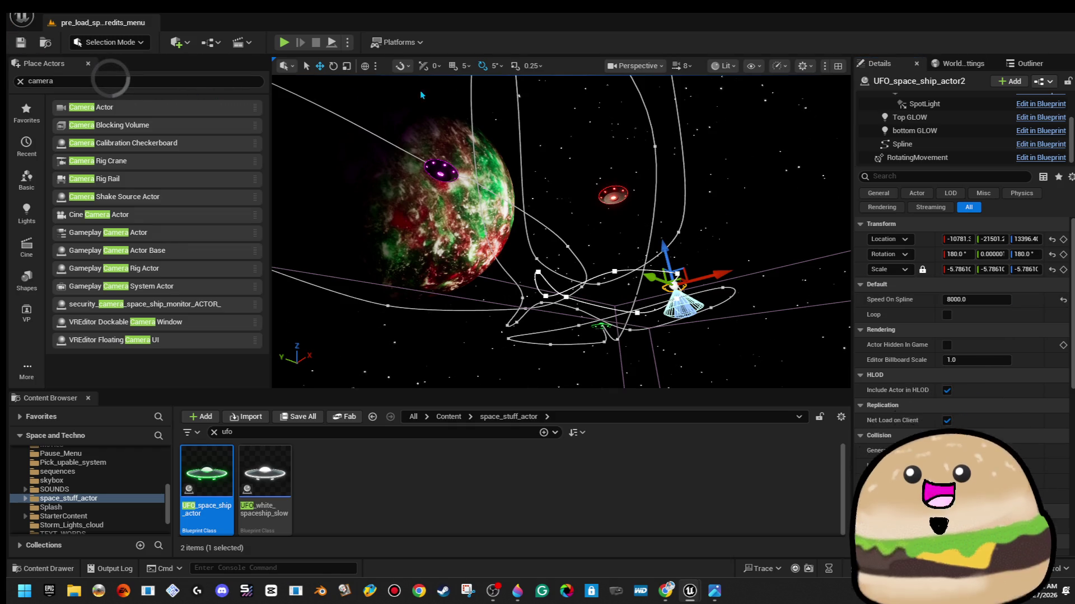
click(285, 44)
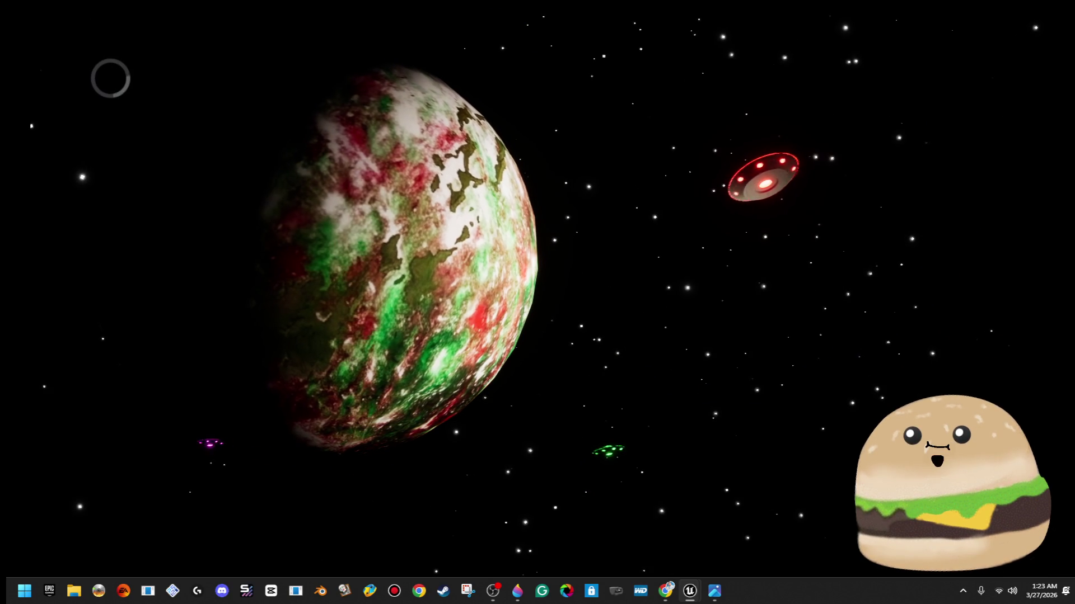
Leave the full-screen game view and stop the play session
key(F11)
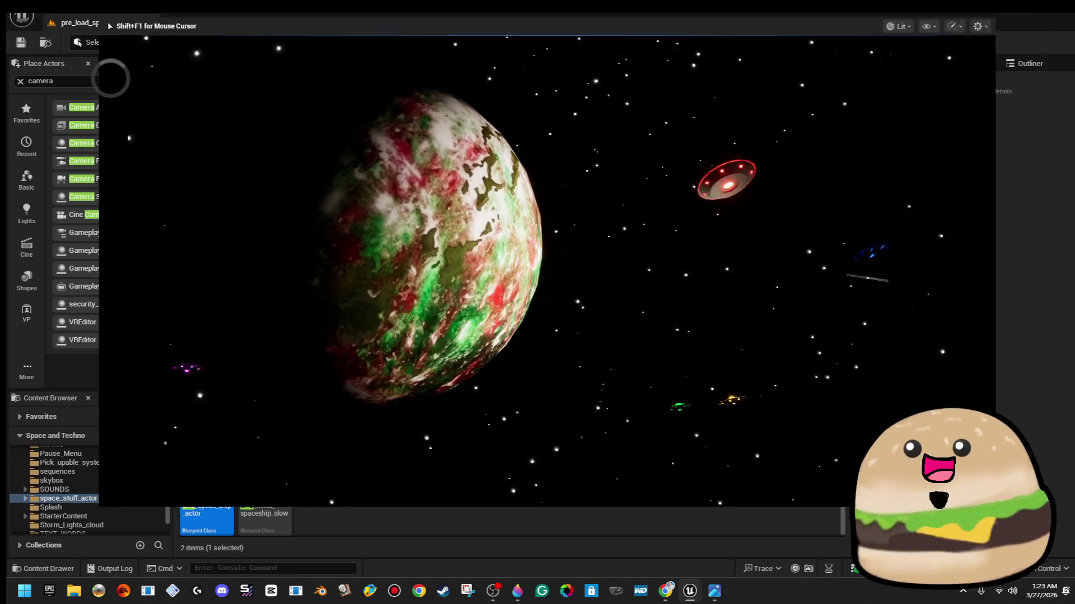
key(Escape)
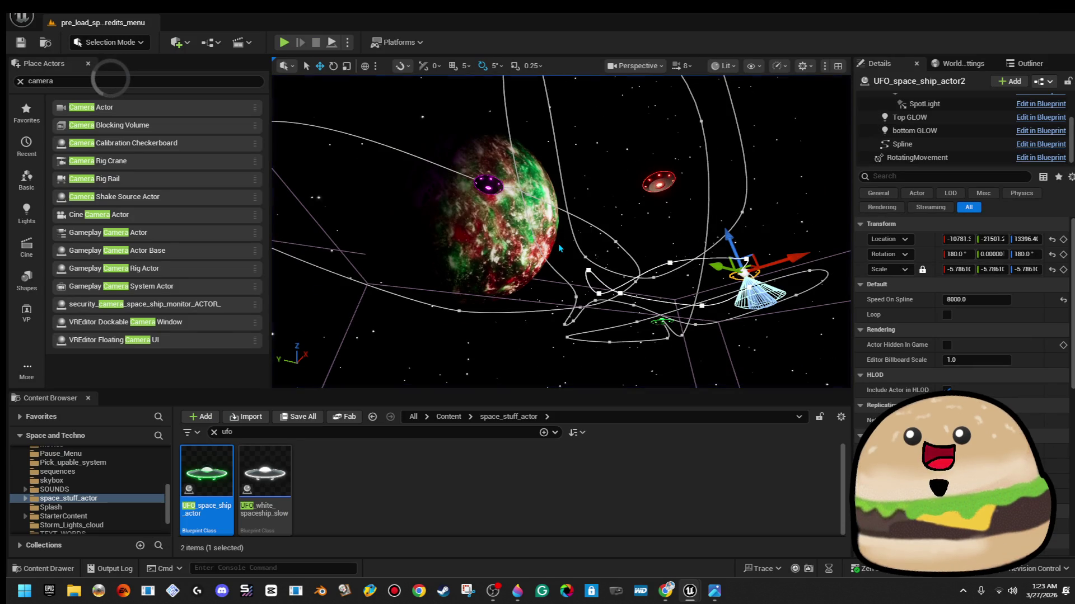
Focus on UFO_space_ship_actor5, select its Spline component and slide the first point sideways
drag(657, 179, 657, 134)
key(f)
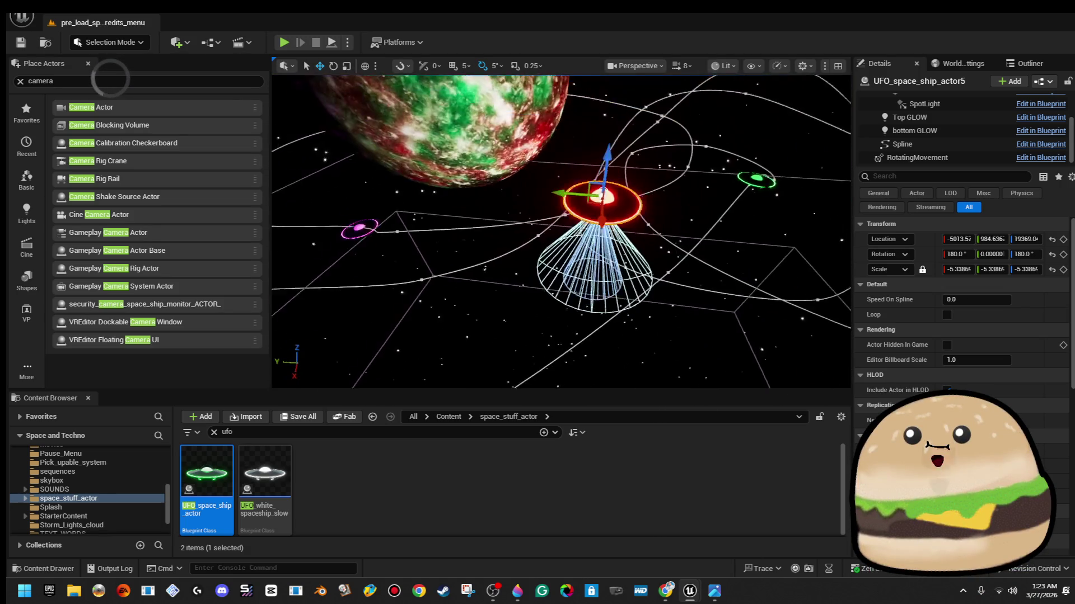
scroll(593, 191, up, 10)
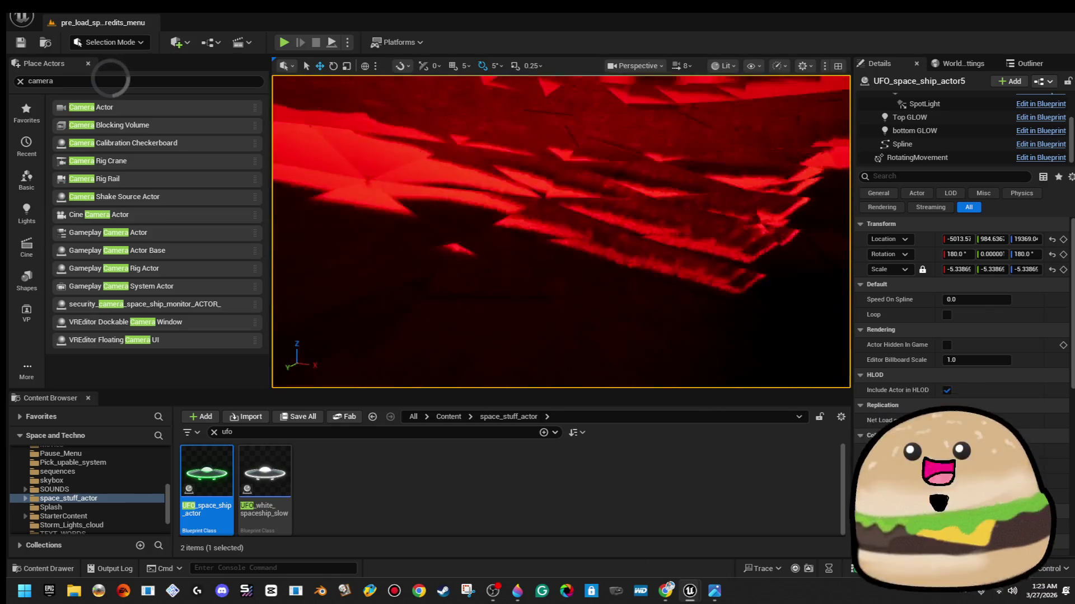
scroll(685, 231, down, 10)
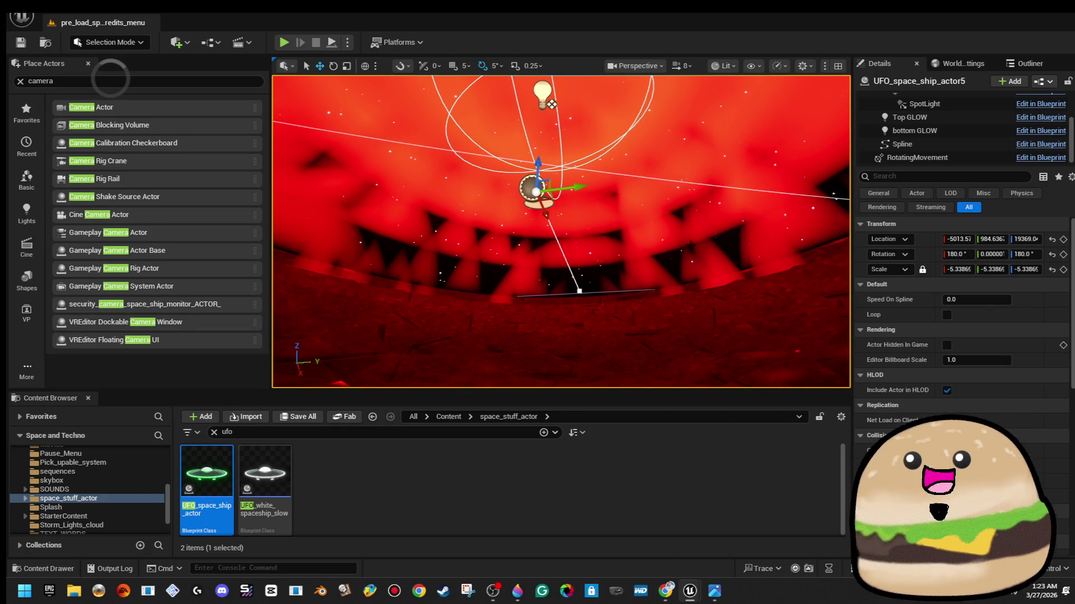
click(903, 144)
key(f)
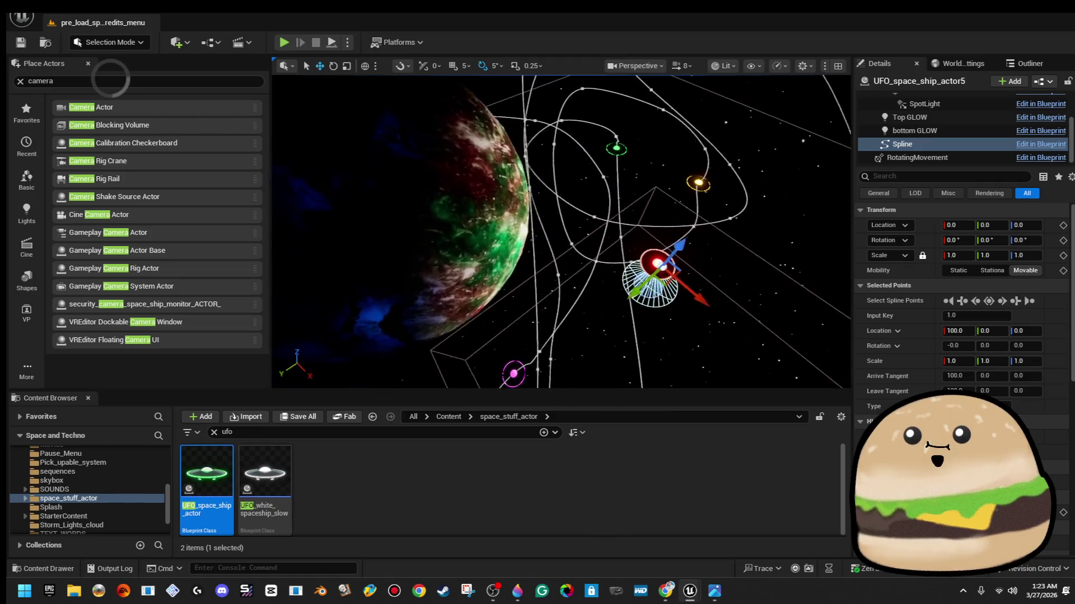
mouse_move(585, 265)
mouse_down()
mouse_move(459, 274)
mouse_move(494, 257)
mouse_up()
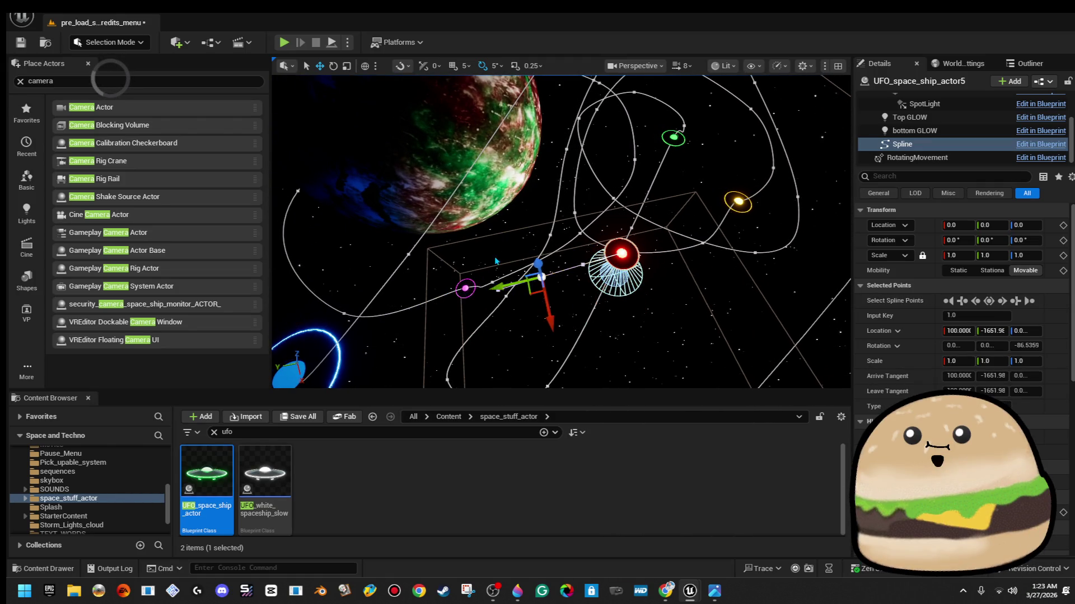
drag(536, 224, 565, 237)
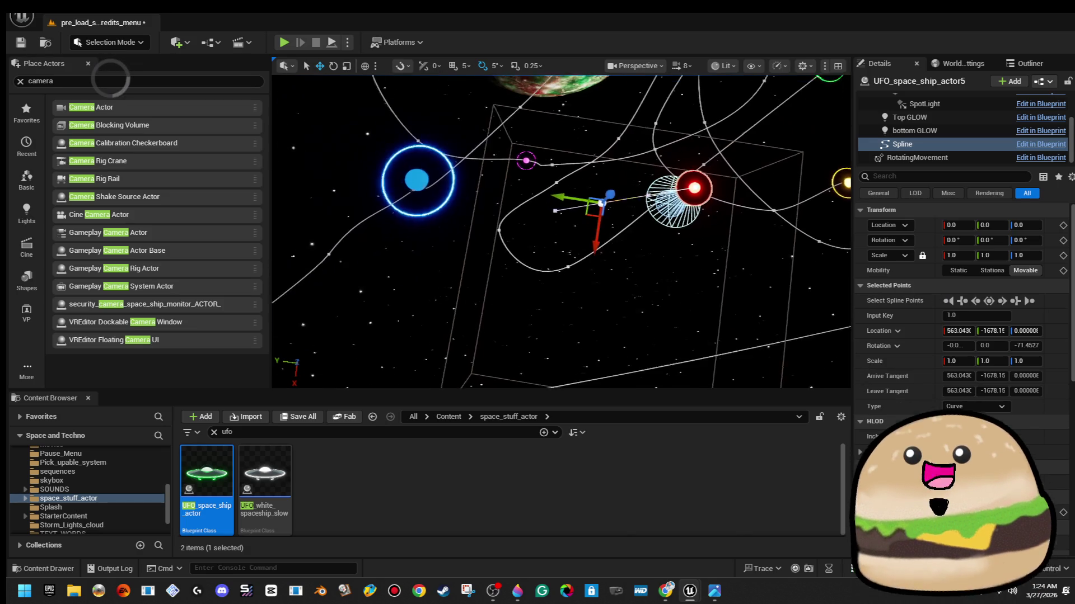
Move the next spline point up-left and raise it along Z
click(475, 185)
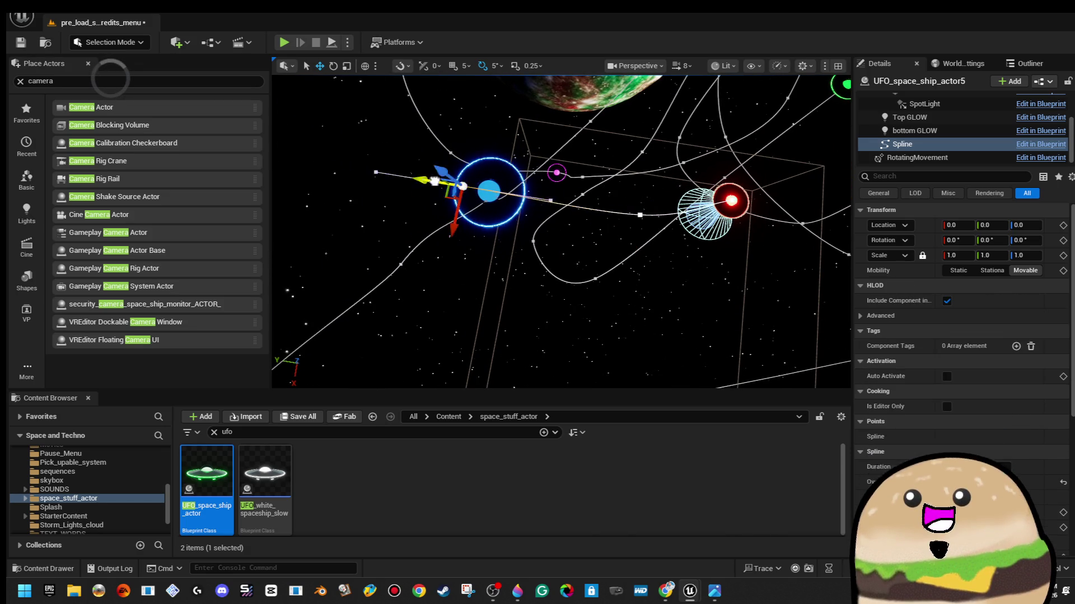
key(f)
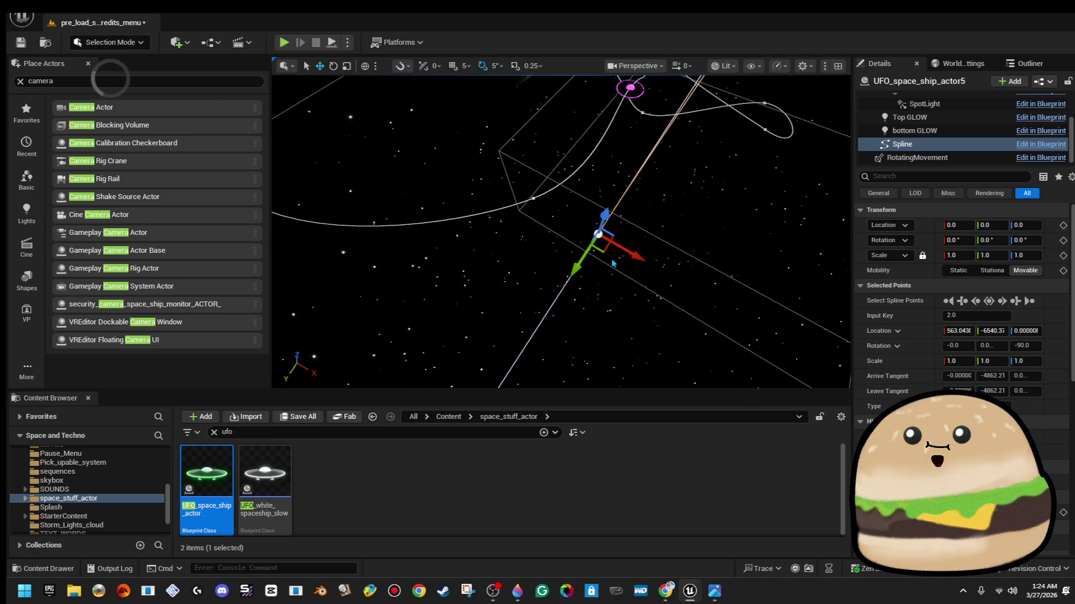
mouse_move(603, 250)
mouse_down()
mouse_move(549, 183)
mouse_move(505, 159)
mouse_move(421, 183)
mouse_move(496, 229)
mouse_move(487, 238)
mouse_up()
key(e)
key(f)
key(w)
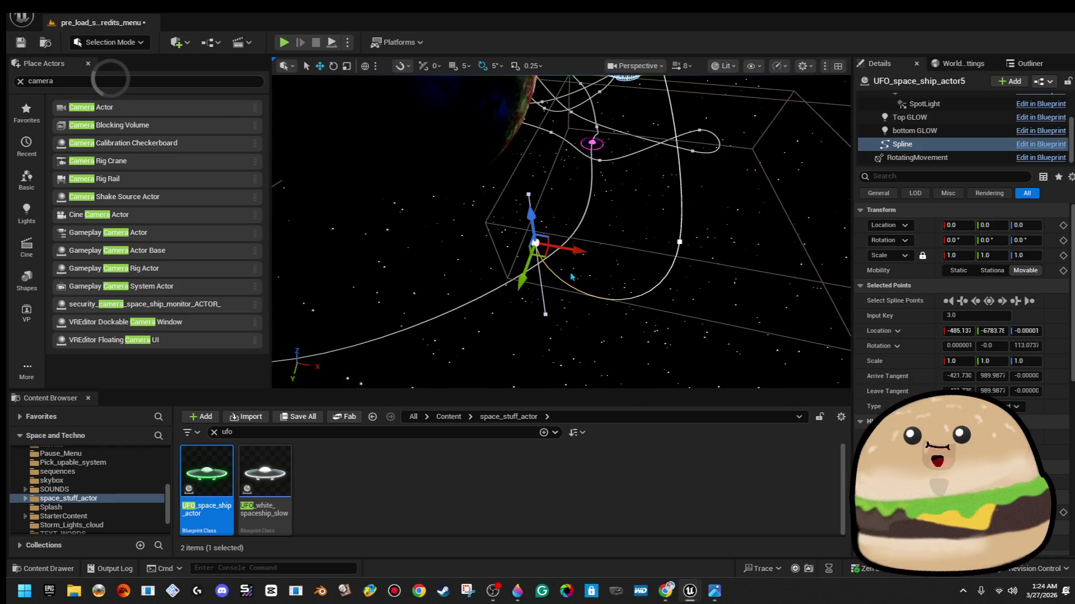
drag(455, 252, 455, 230)
Add spline points extending the path higher and to the right, then lower the next point
mouse_move(524, 278)
mouse_down()
mouse_move(635, 204)
mouse_move(683, 120)
mouse_move(576, 192)
mouse_move(330, 188)
mouse_up()
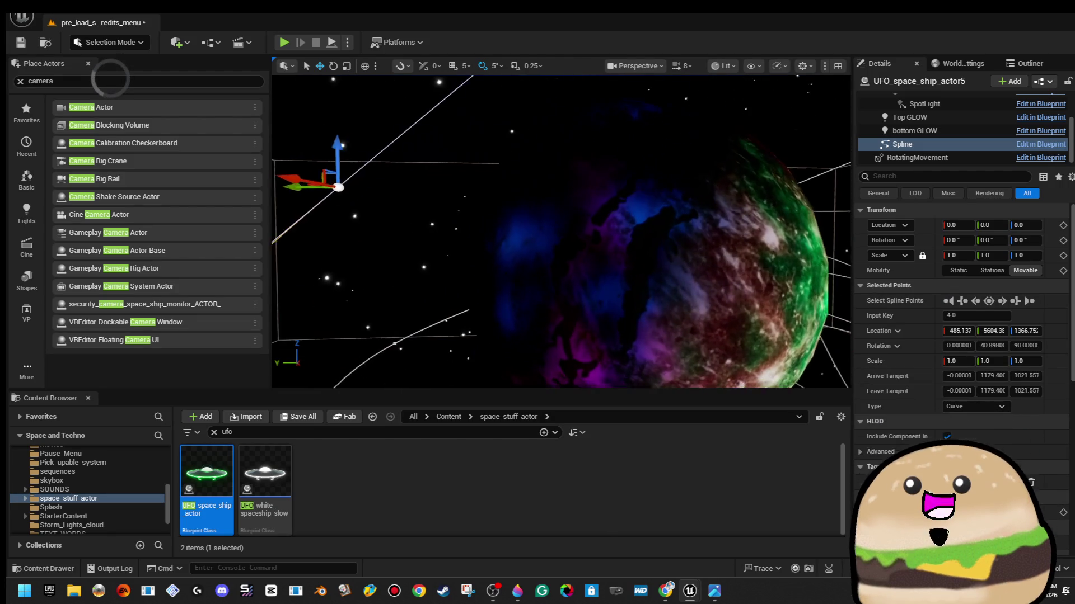
key(f)
drag(452, 215, 803, 219)
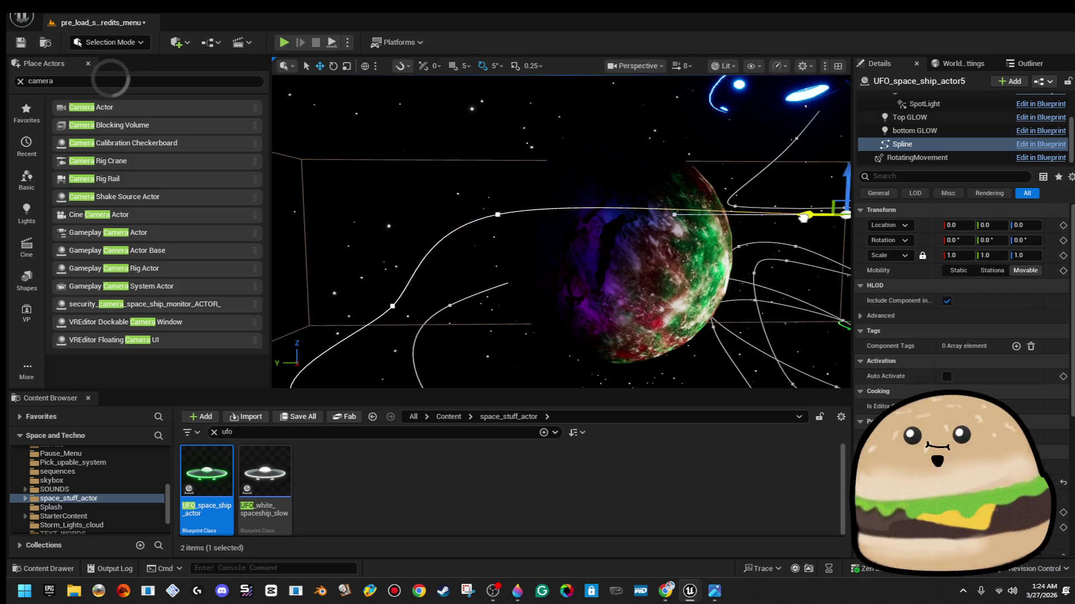
mouse_move(726, 227)
mouse_down()
mouse_move(507, 220)
mouse_move(722, 235)
mouse_up()
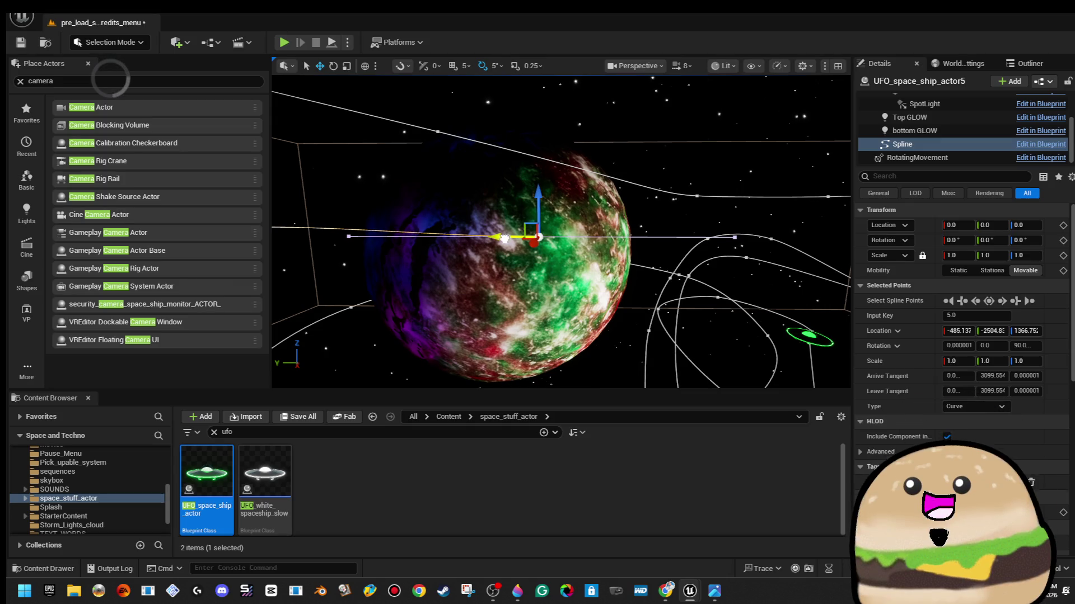
click(735, 237)
key(f)
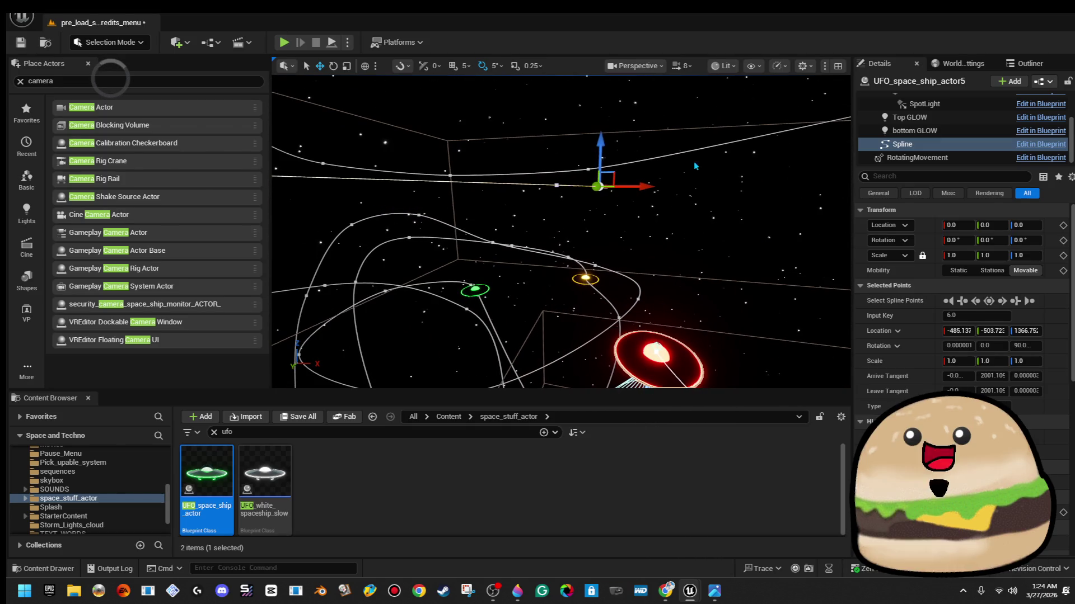
drag(600, 156, 600, 215)
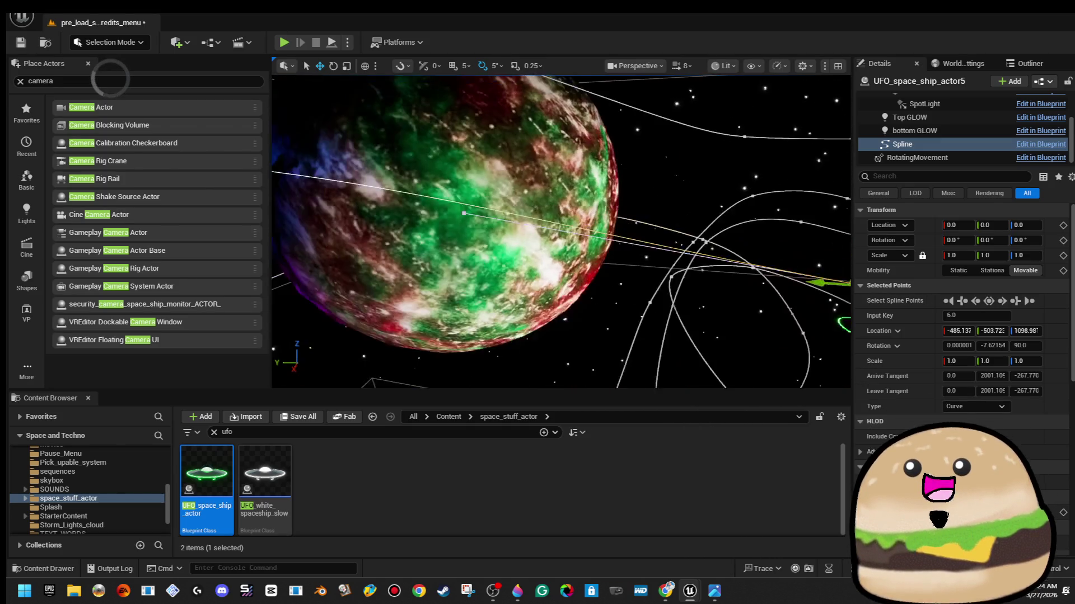
key(f)
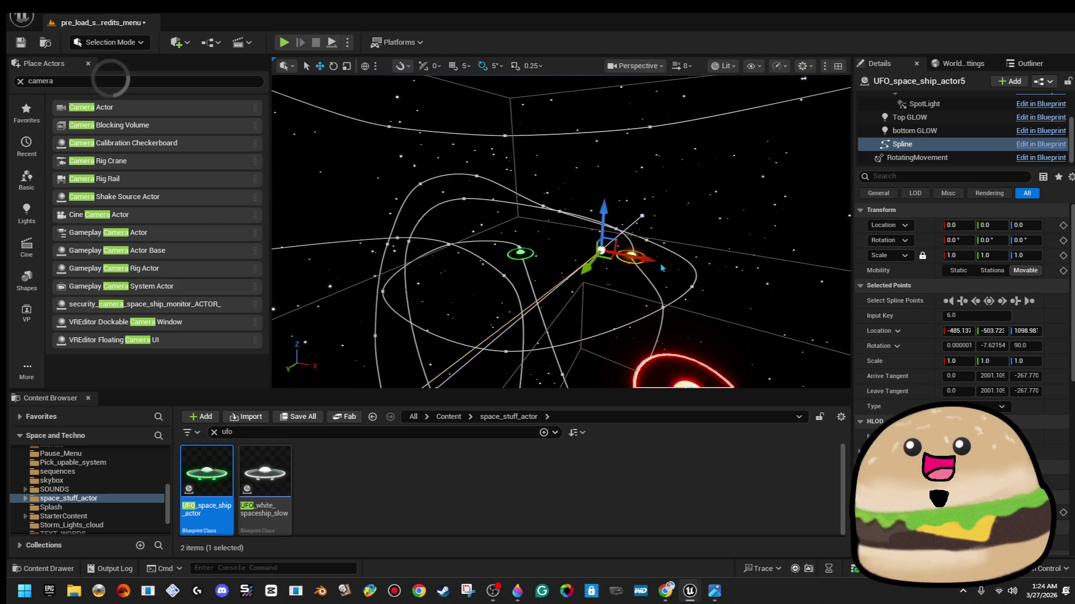
Select the spline points at Input Keys 7.0 and 8.0 and rotate point 8.0
key(Escape)
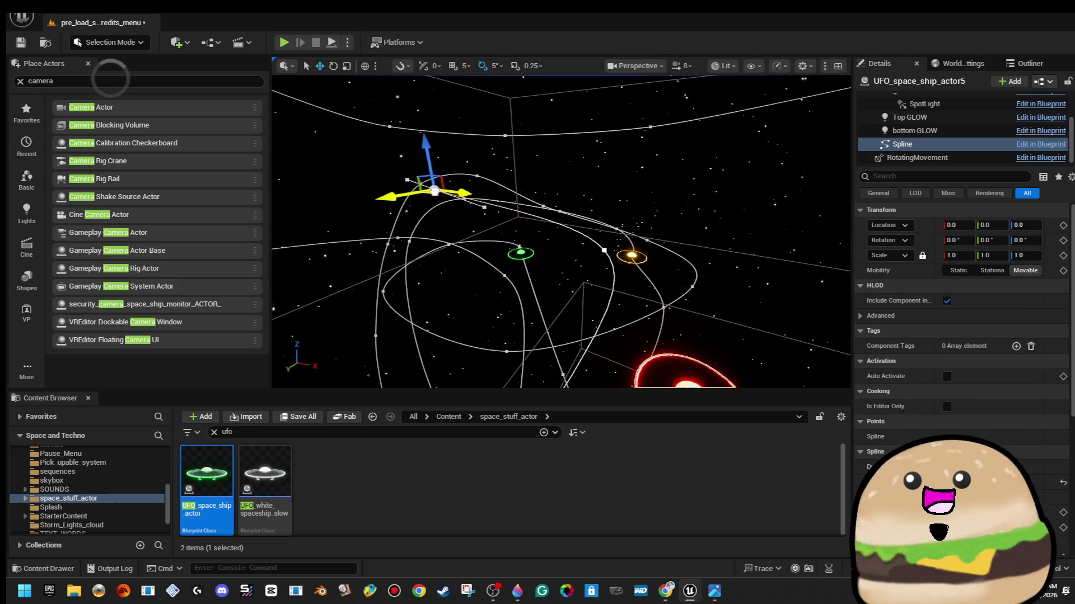
click(604, 251)
drag(409, 207, 409, 207)
key(Escape)
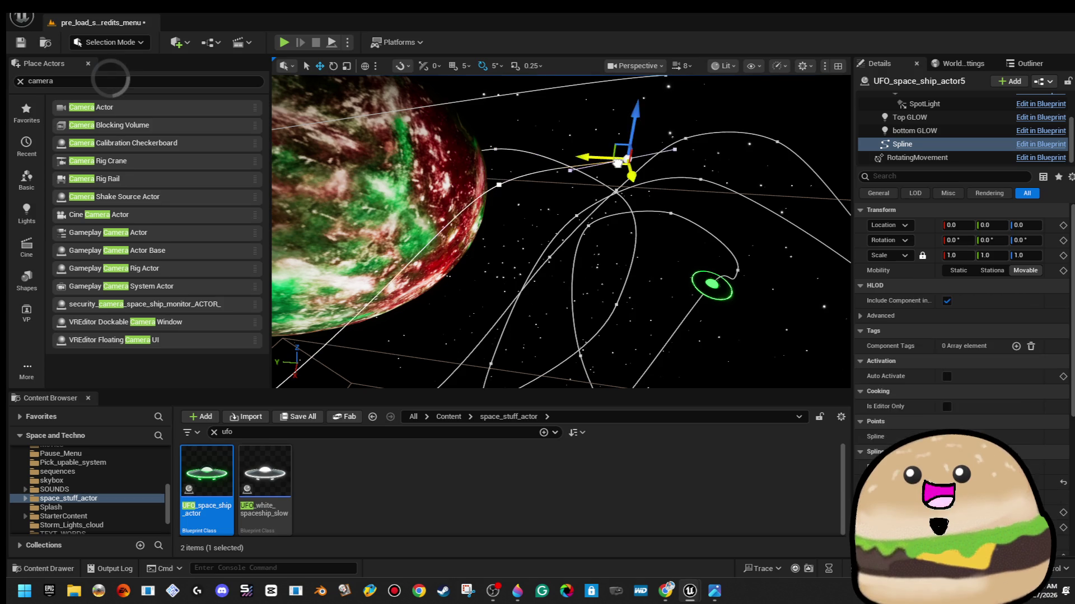
click(637, 130)
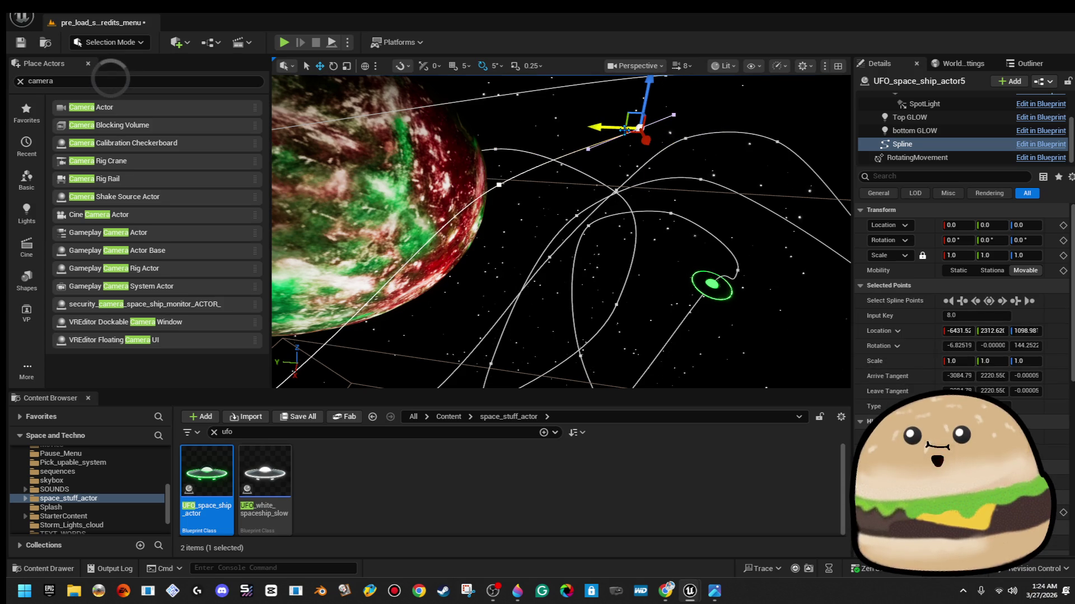
drag(645, 147, 669, 137)
mouse_move(560, 252)
mouse_down()
mouse_move(727, 235)
mouse_move(665, 224)
mouse_up()
Move that spline point up and left and rotate it by -20 degrees
key(w)
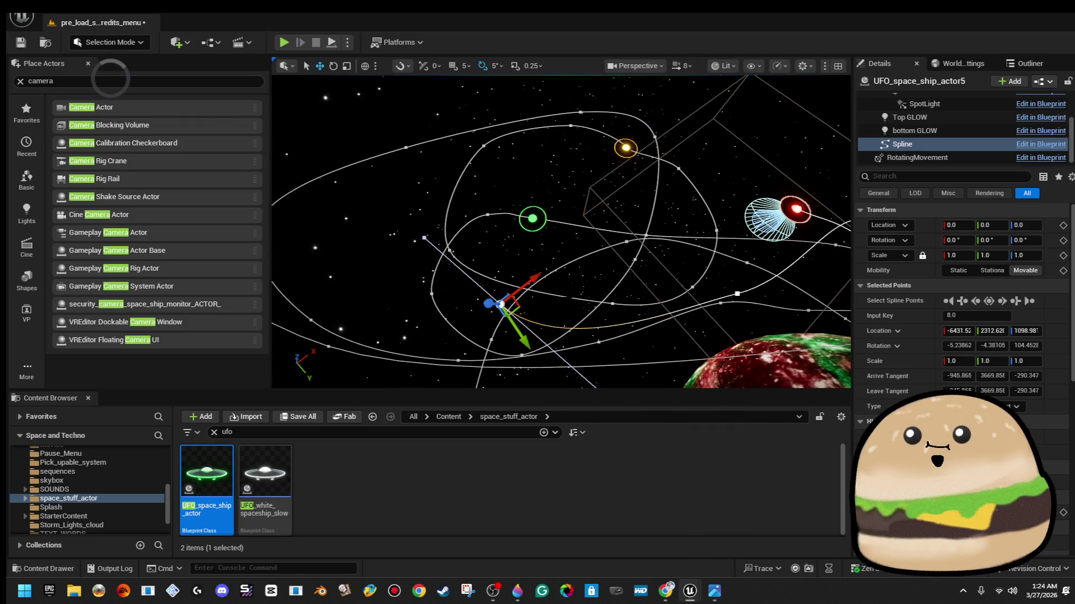
mouse_move(507, 305)
mouse_down()
mouse_move(470, 235)
mouse_move(471, 159)
mouse_move(433, 153)
mouse_up()
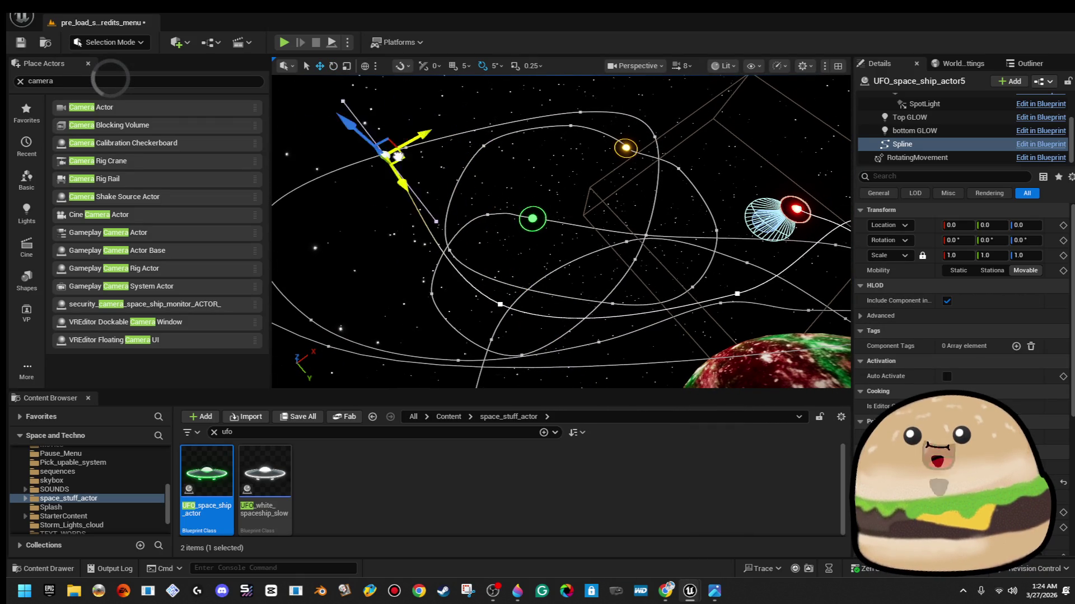
drag(584, 125, 565, 114)
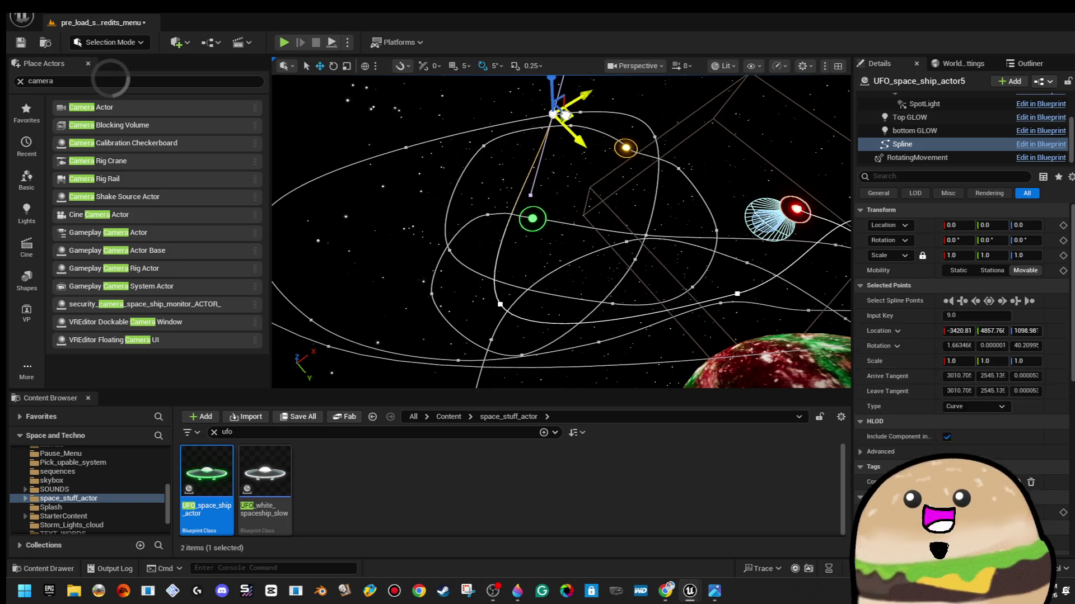
drag(571, 174, 513, 163)
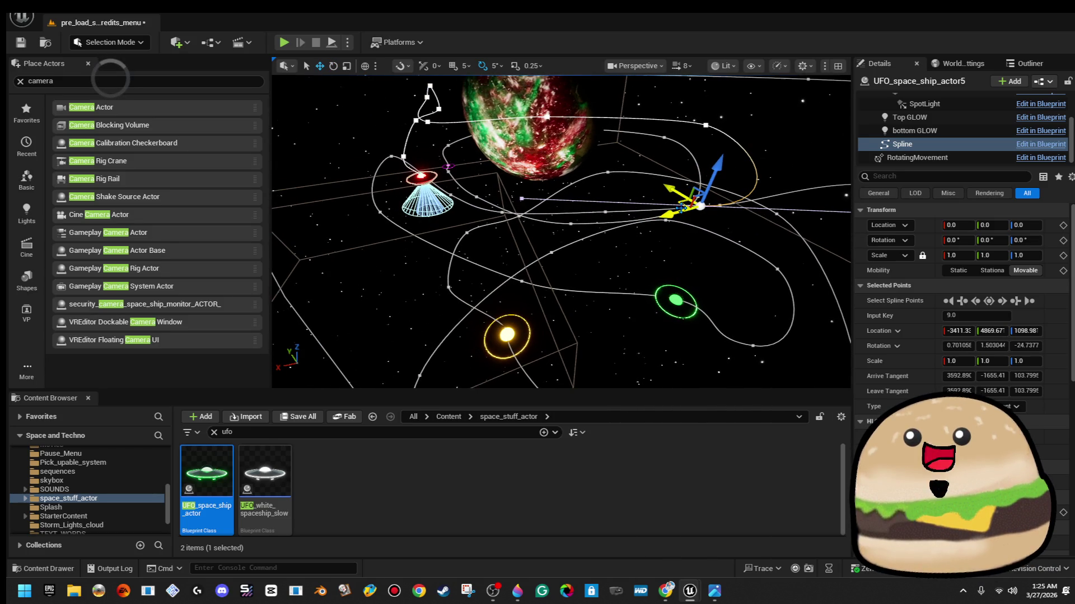
click(599, 201)
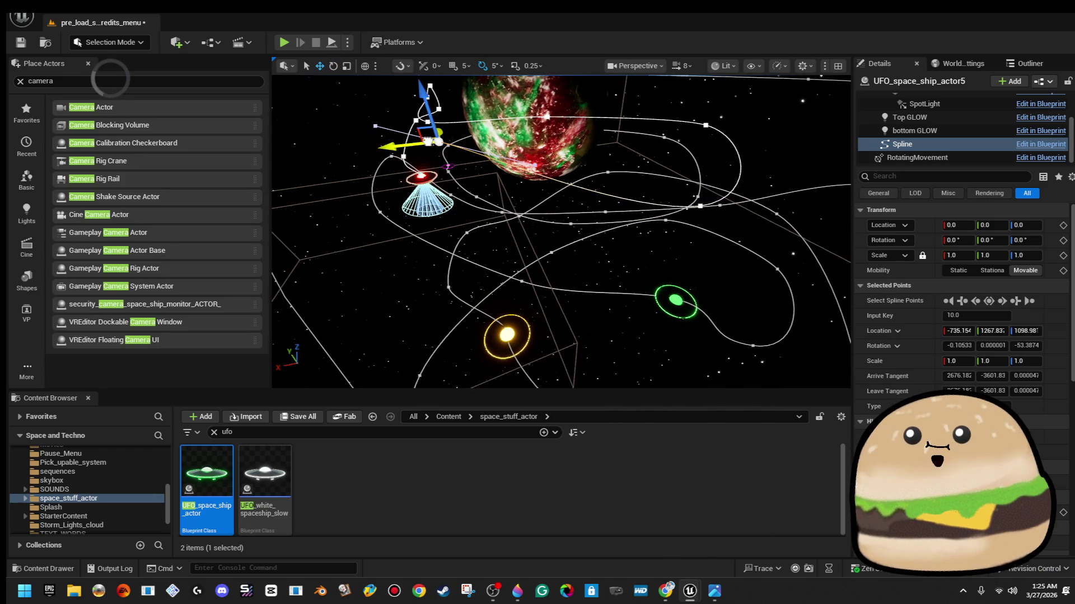
Raise the spline point at Input Key 10.0, shift it down-left, then frame the red UFO
click(454, 188)
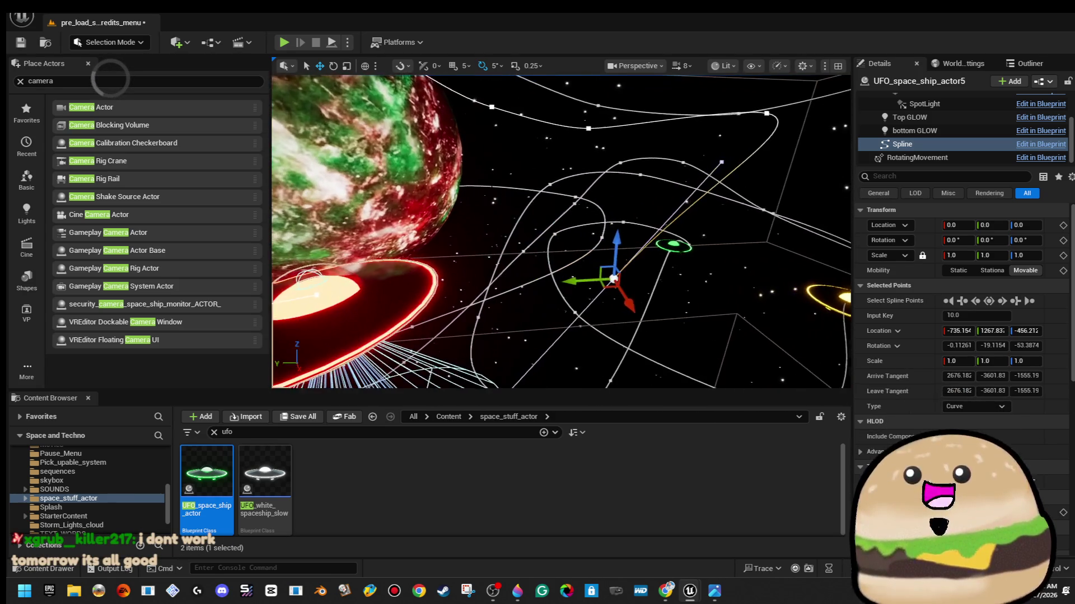
drag(614, 245, 628, 195)
drag(618, 205, 580, 240)
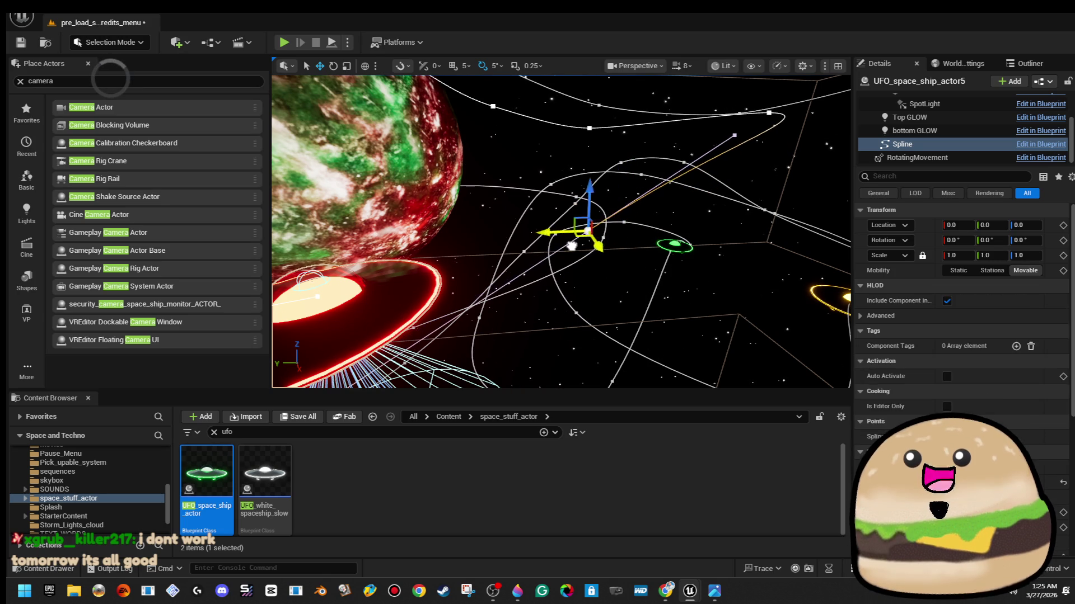
scroll(963, 336, down, 6)
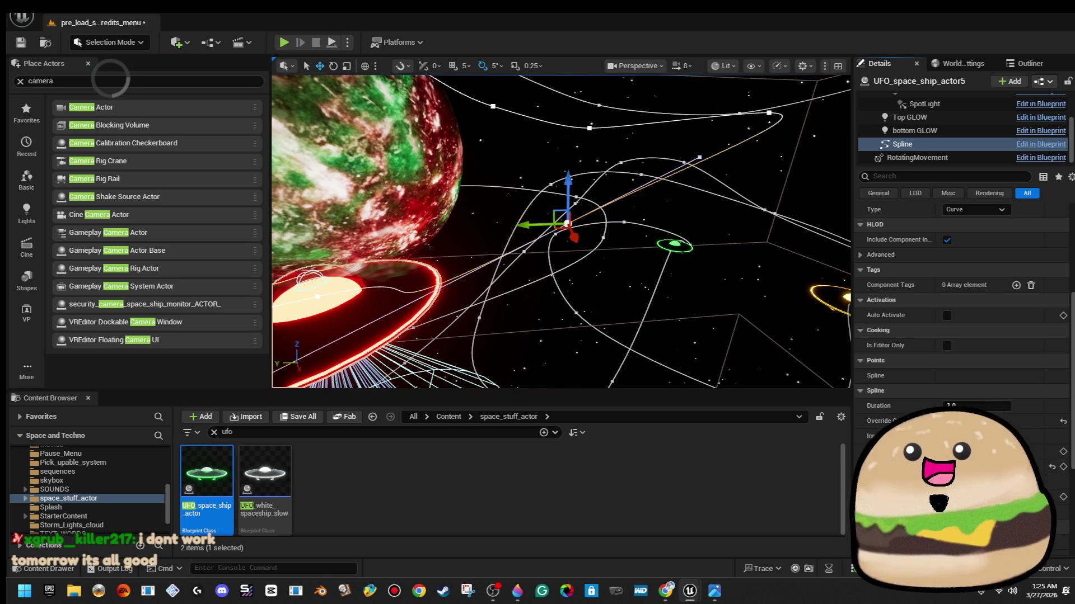
key(f)
click(689, 285)
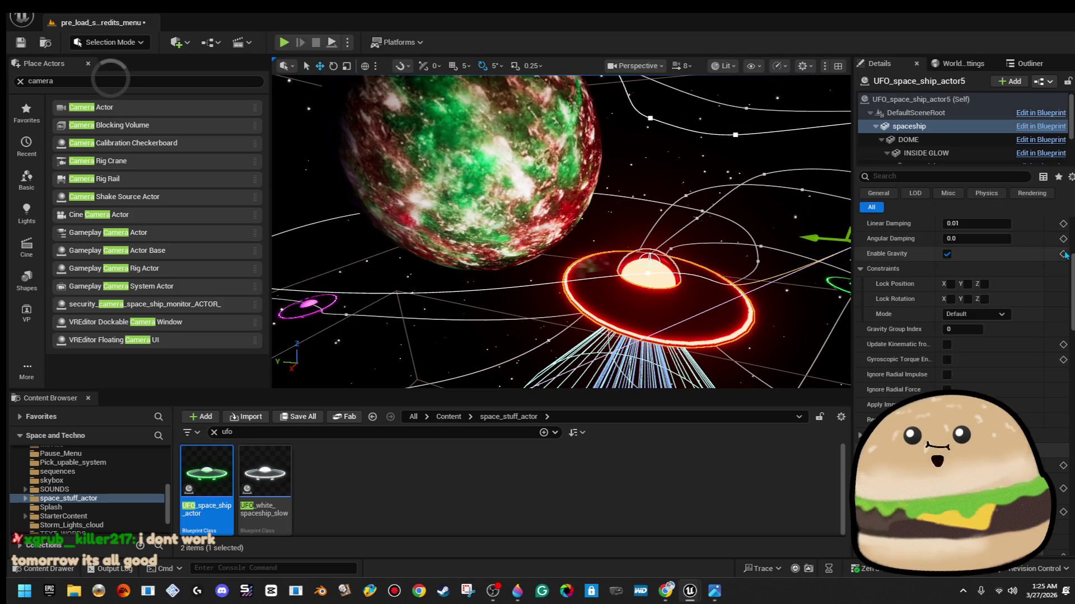
Review the UFO's Spline and RotatingMovement component settings in Details
scroll(940, 140, down, 3)
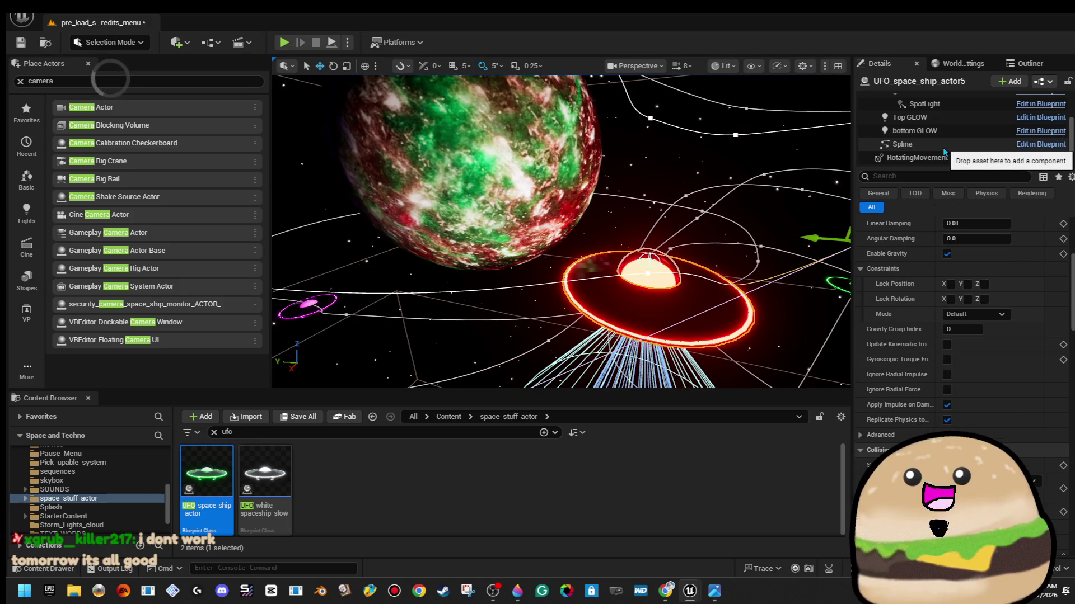
click(903, 143)
scroll(979, 300, up, 2)
scroll(979, 301, up, 2)
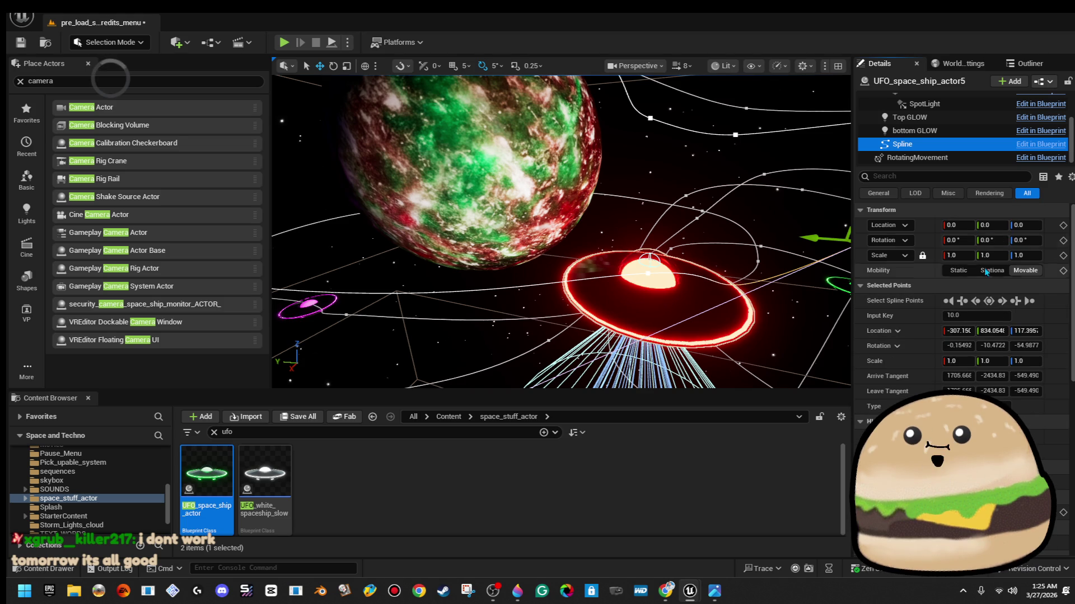
click(941, 159)
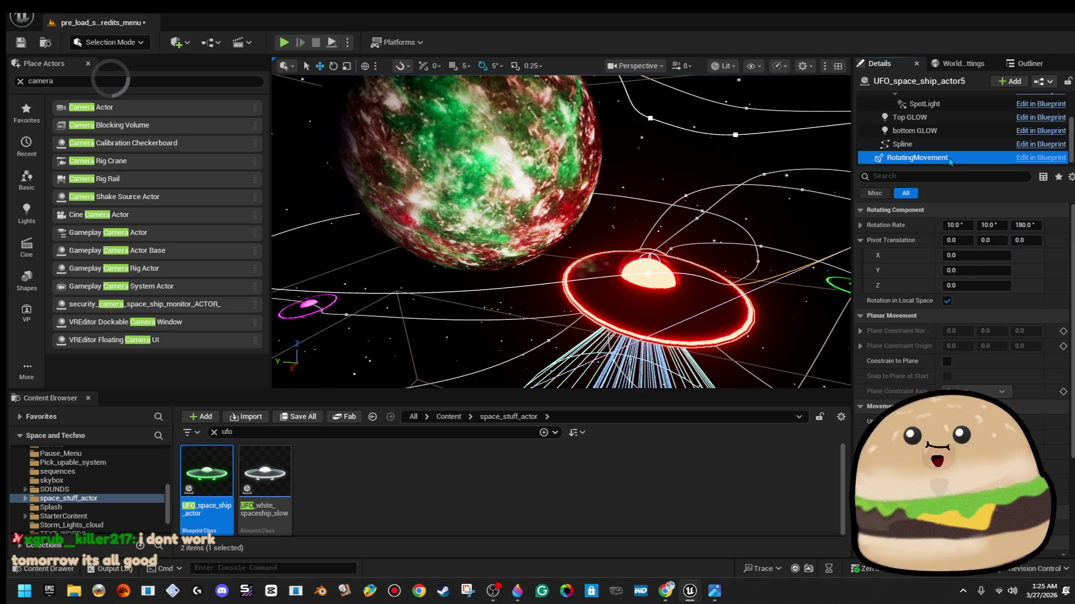
key(Up)
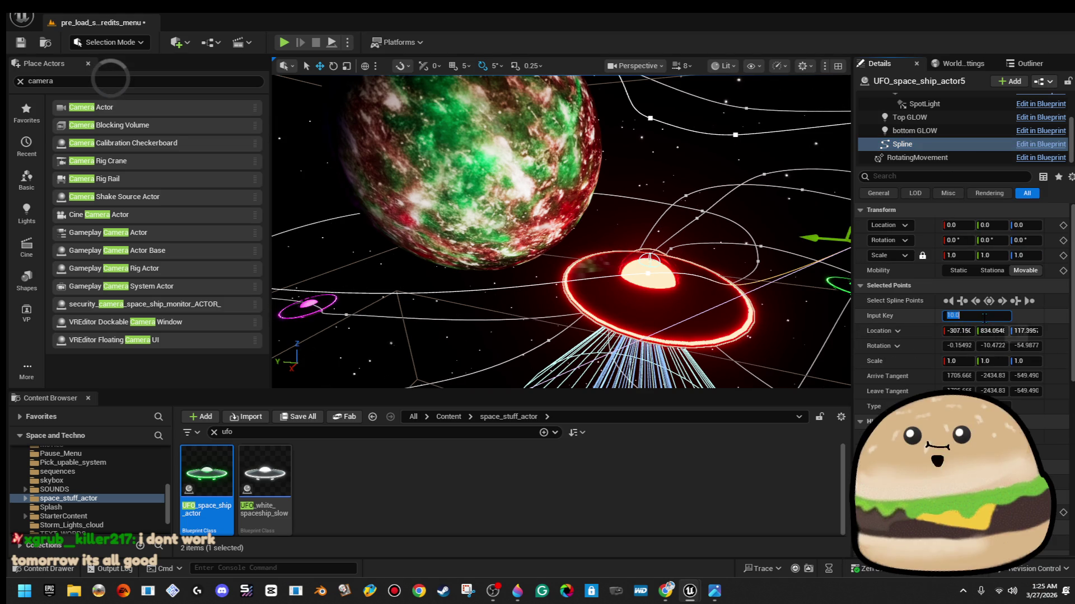
scroll(1005, 398, down, 15)
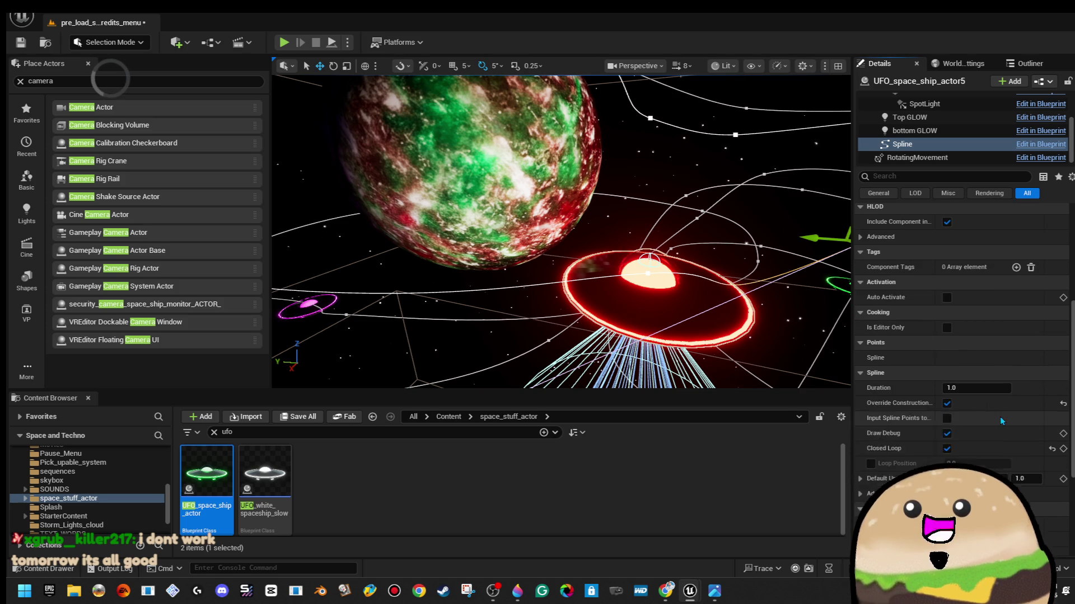
scroll(1007, 400, up, 15)
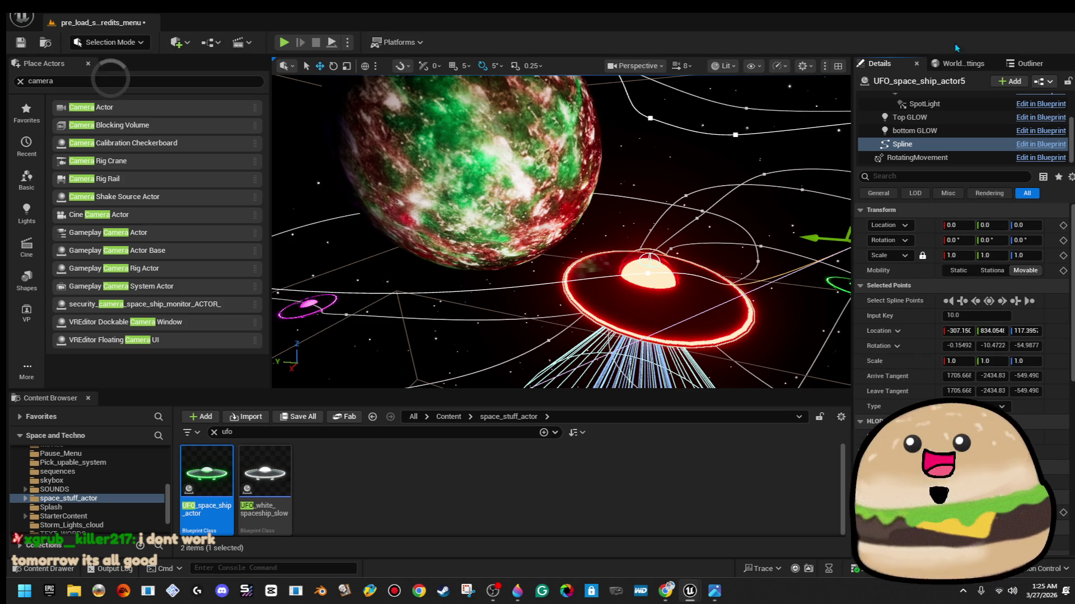
scroll(954, 108, up, 5)
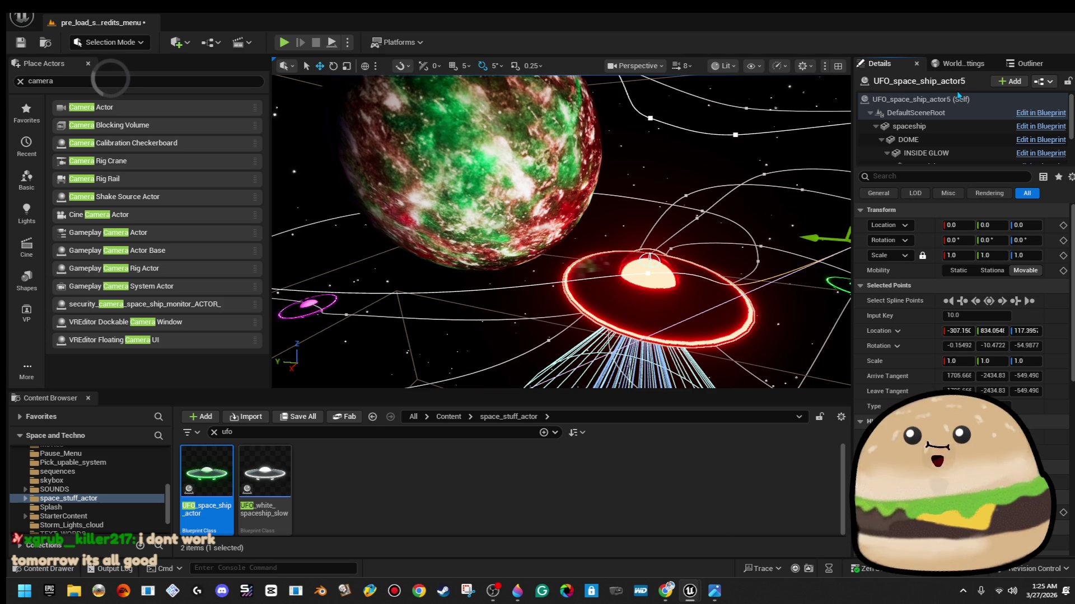
Set the actor's Speed On Spline to 10000 and play the level full screen
click(963, 99)
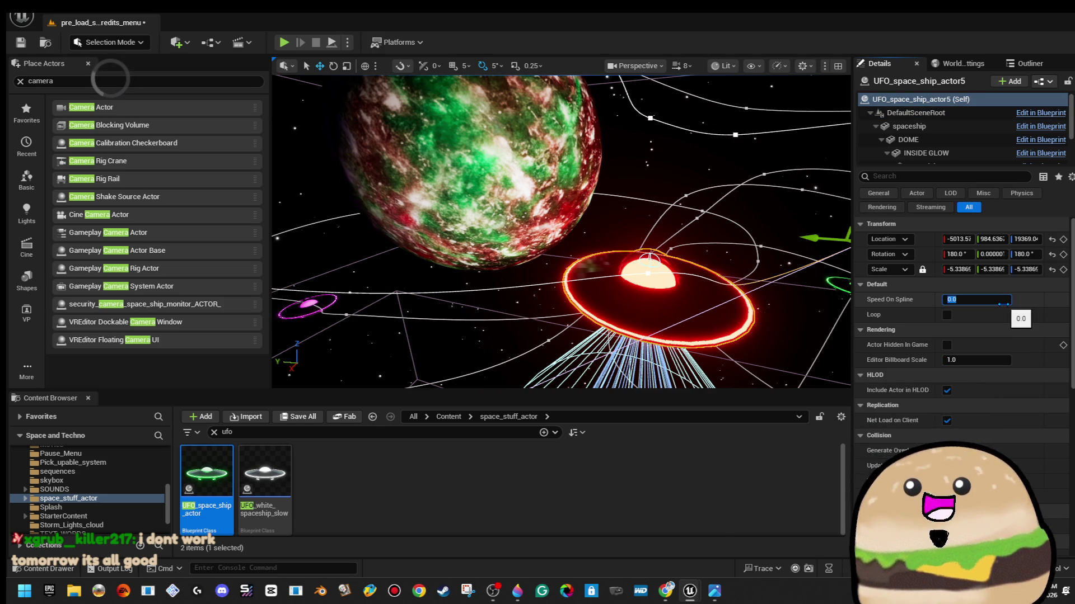
text(10000)
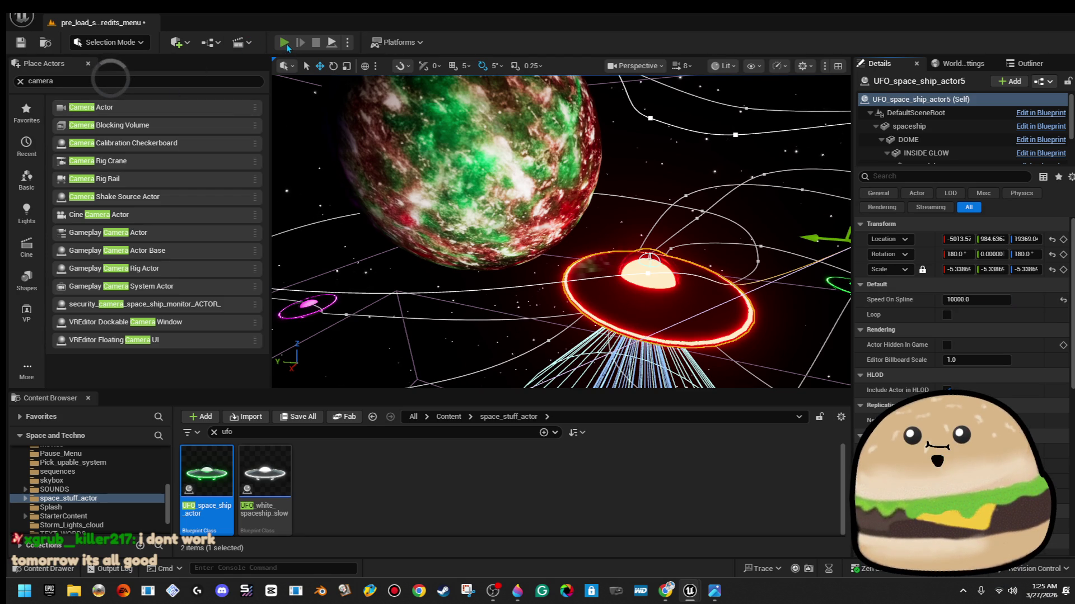
click(284, 42)
key(F11)
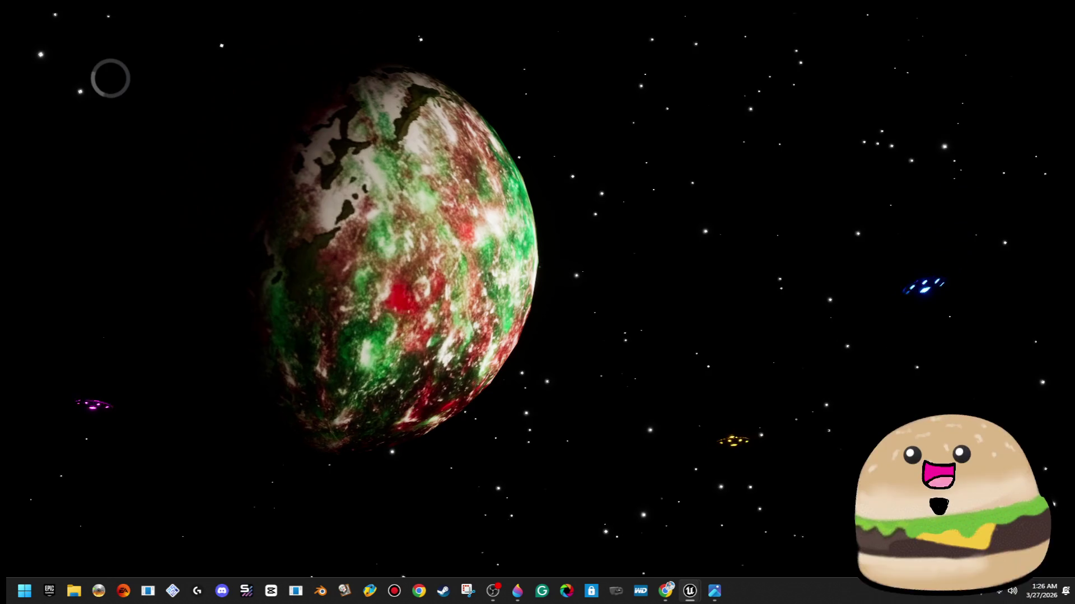
Leave the game view and centre the editor viewport on the selected red UFO
key(Escape)
key(f)
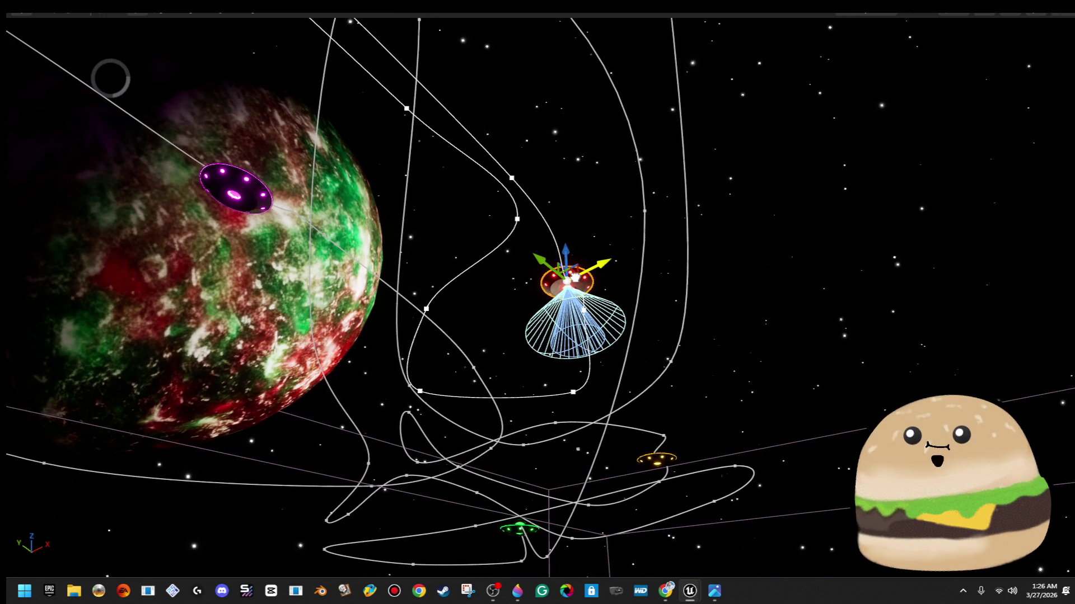
right_click(575, 277)
Open the UFO_space_ship_actor Blueprint's Viewport and select the spaceship mesh component
click(667, 241)
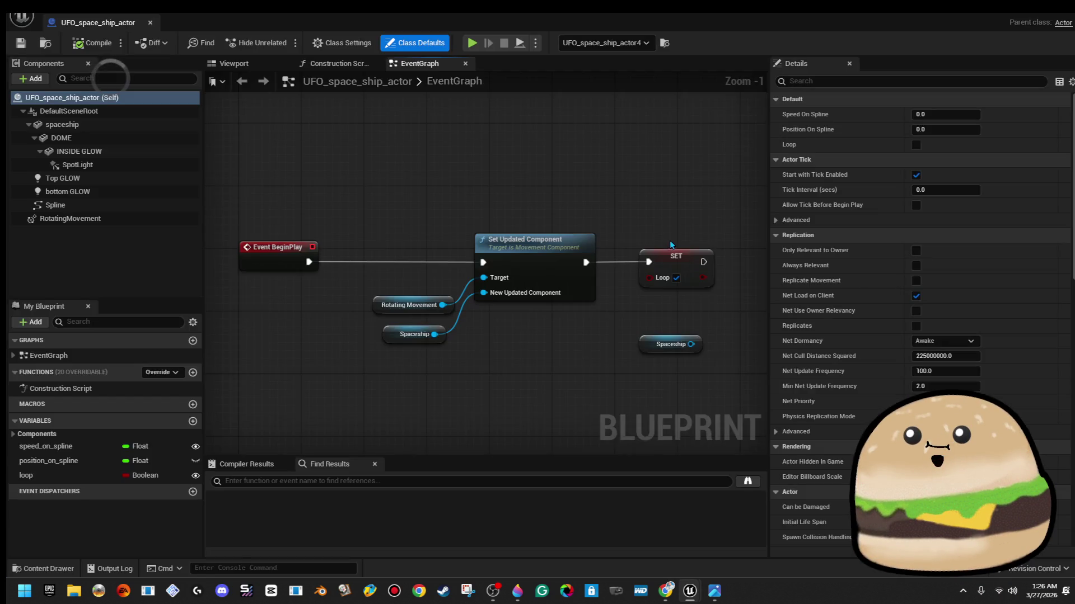
click(237, 64)
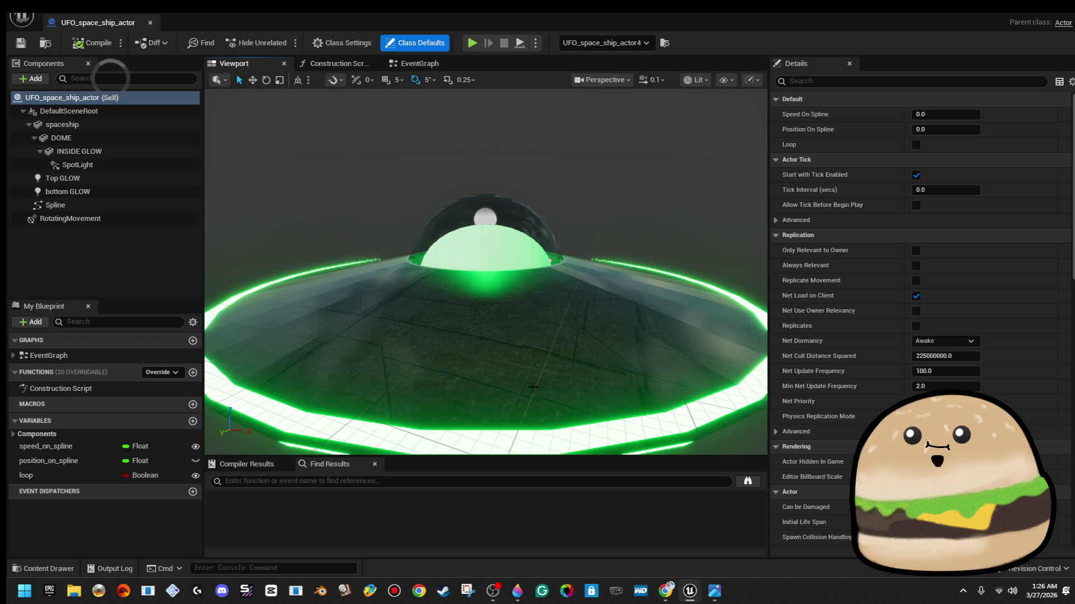
click(533, 387)
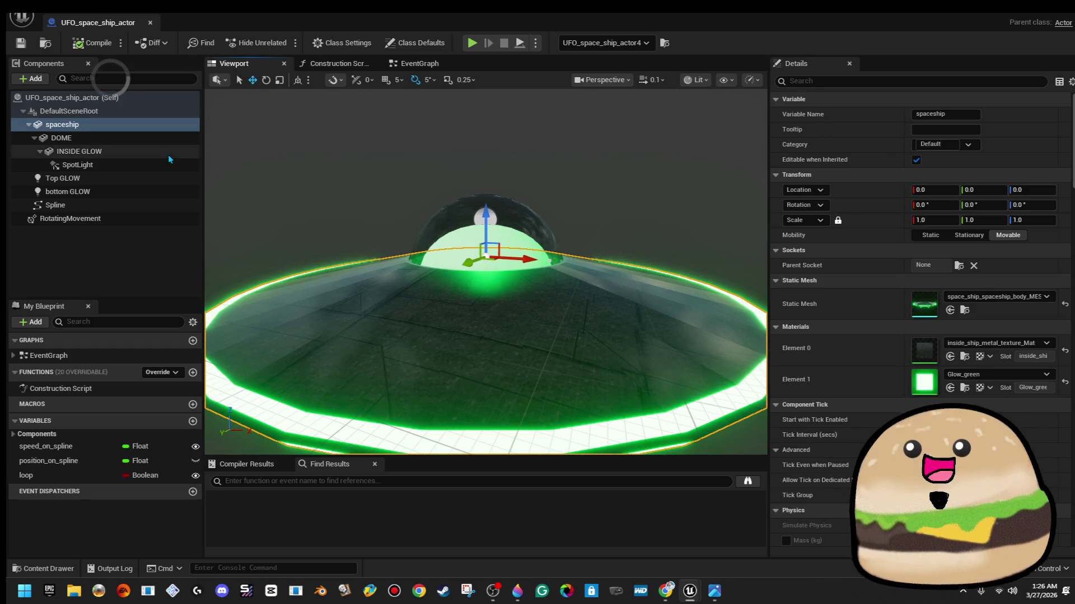
shift+click(143, 155)
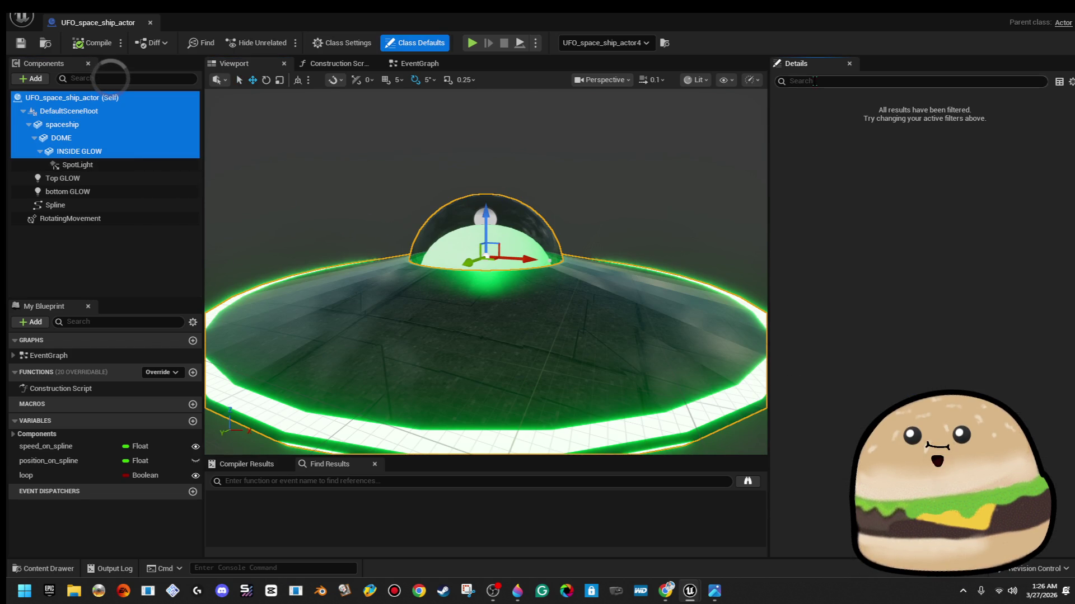
click(167, 112)
click(168, 122)
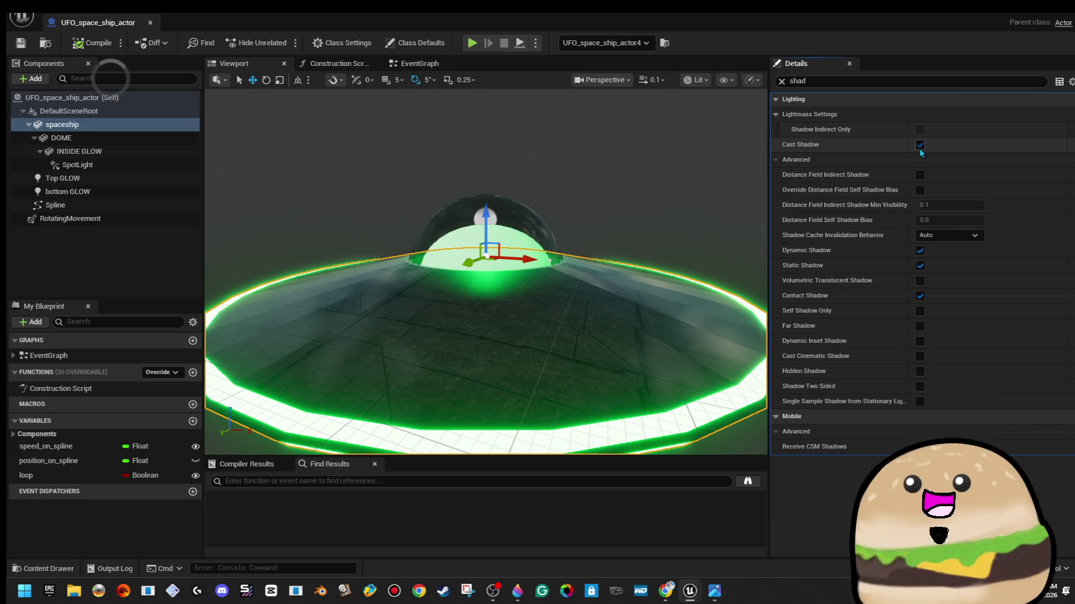
Turn off Cast Shadow on the spaceship, DOME and INSIDE GLOW components
click(920, 146)
click(153, 139)
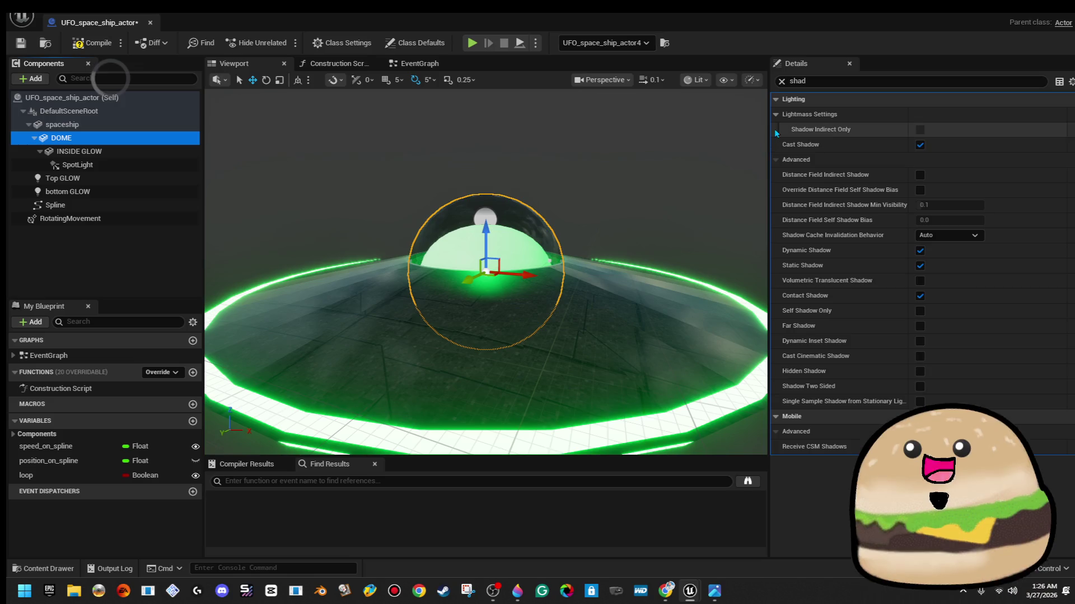
click(919, 144)
click(171, 154)
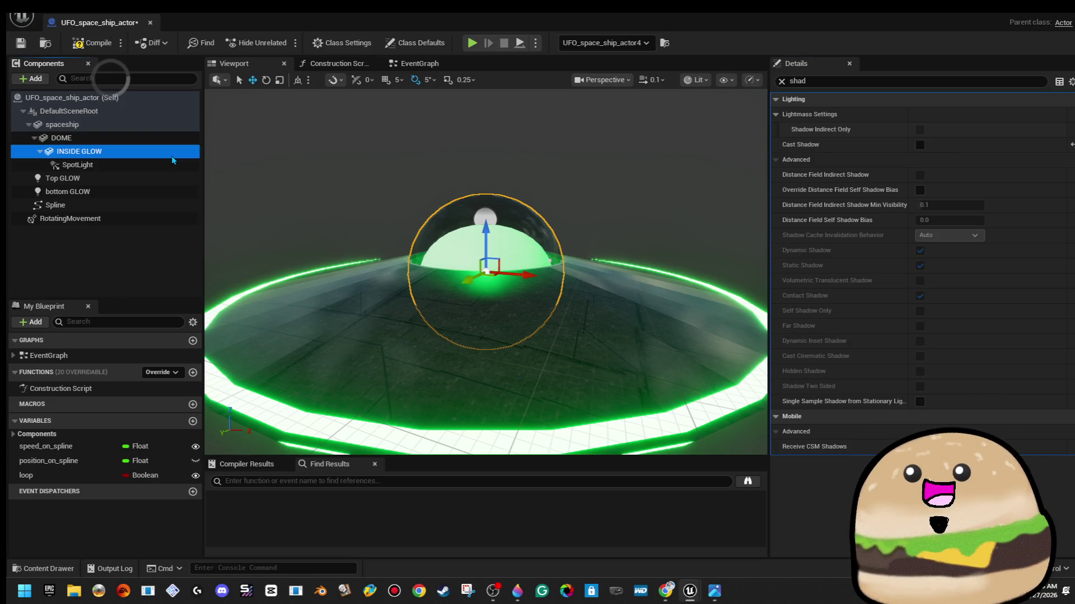
click(919, 144)
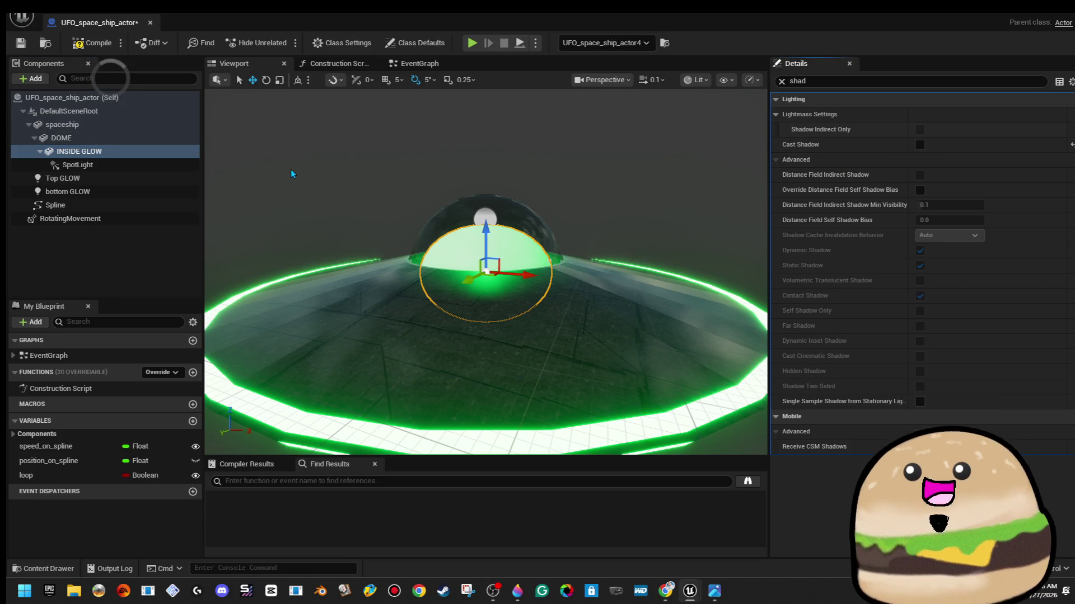
Review the shadow settings of the SpotLight and other Blueprint components
click(162, 165)
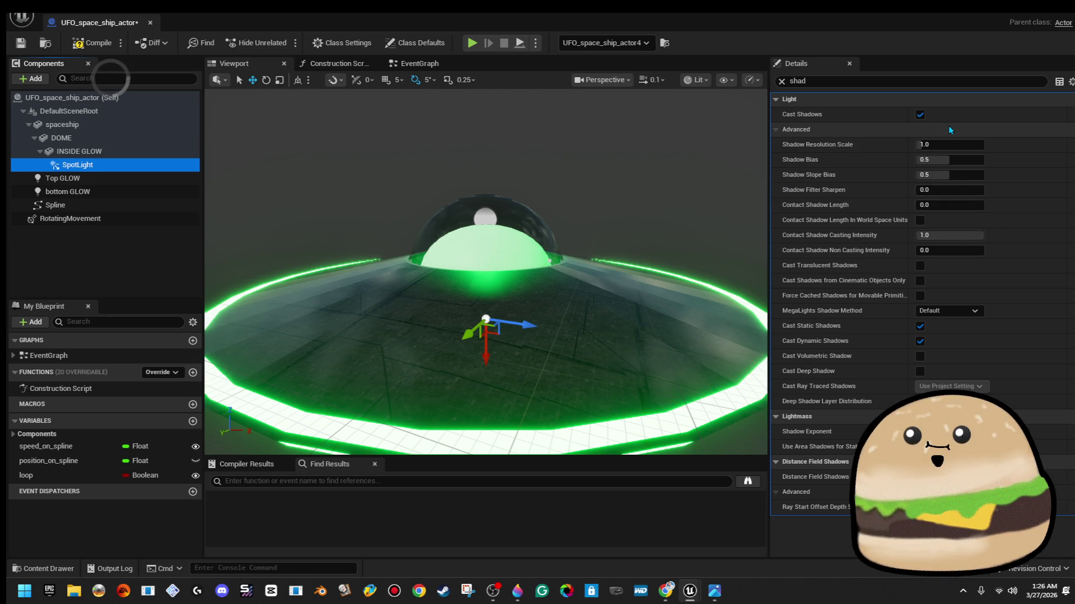
key(Down)
key(Down)
key(Down)
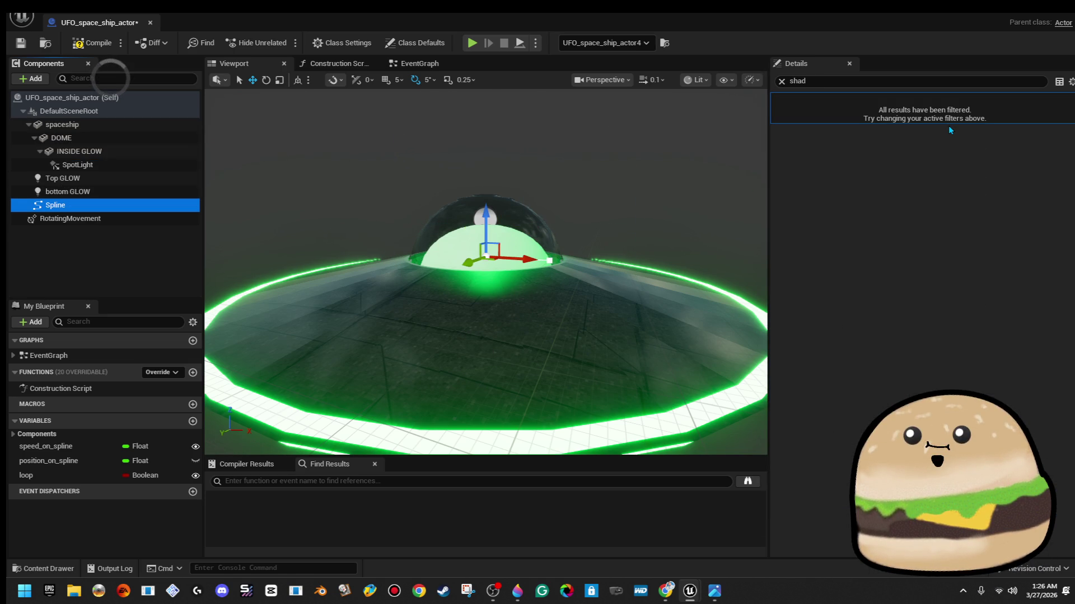
key(Down)
key(Up)
key(Up)
key(Up)
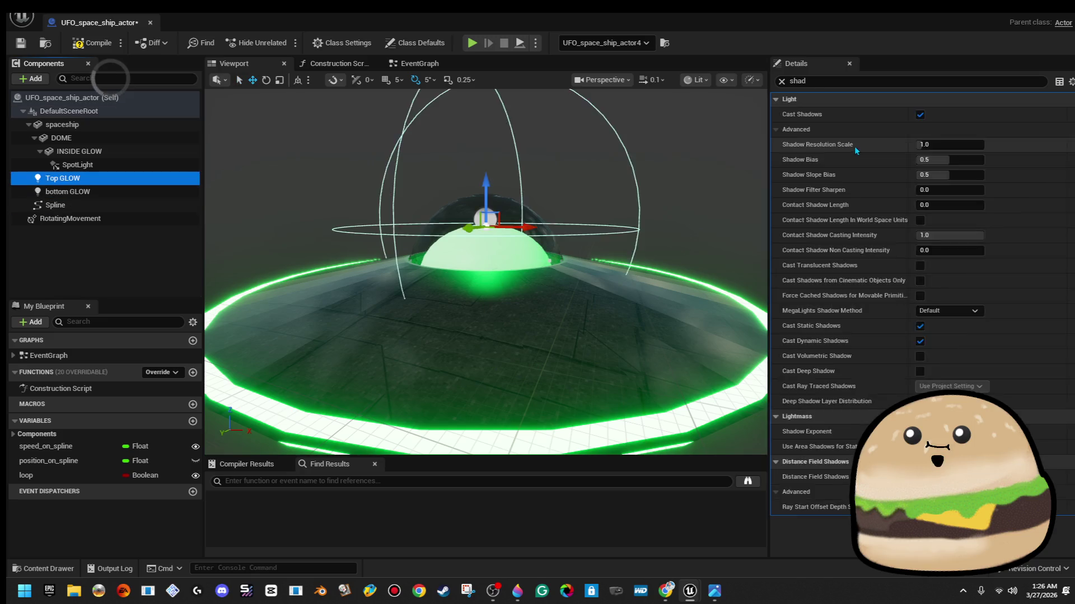
key(Up)
key(Up)
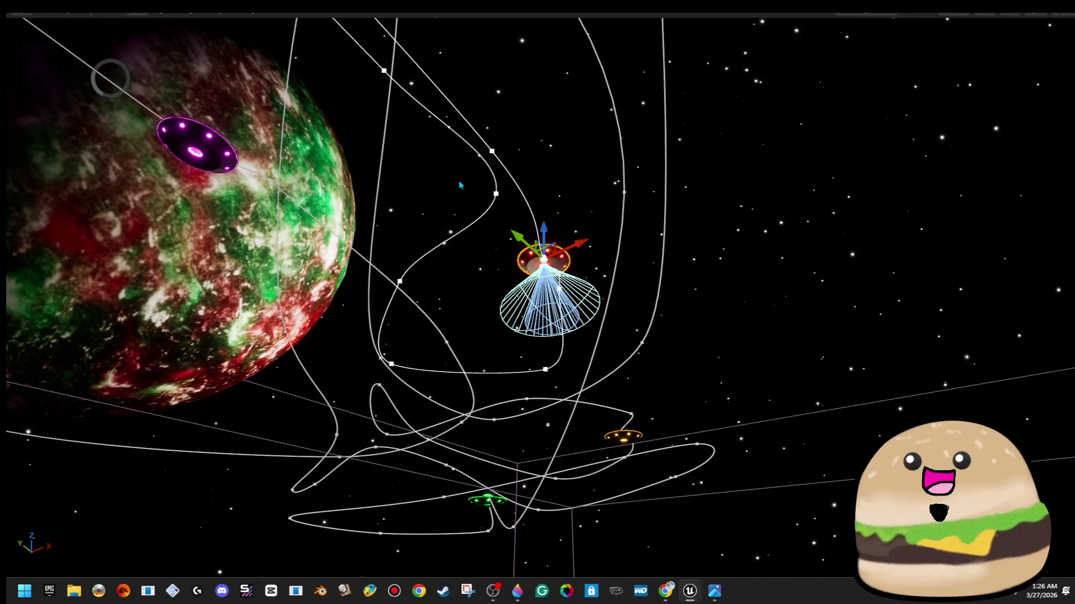
Restore the editor layout, then play the level full screen with Alt+P
key(F11)
key(alt+p)
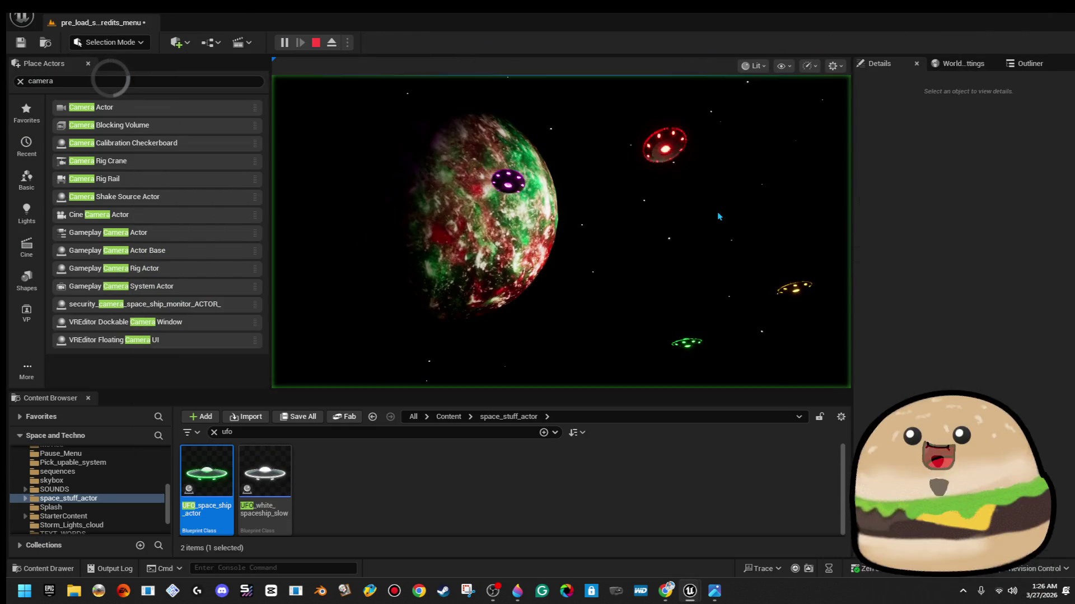
key(F11)
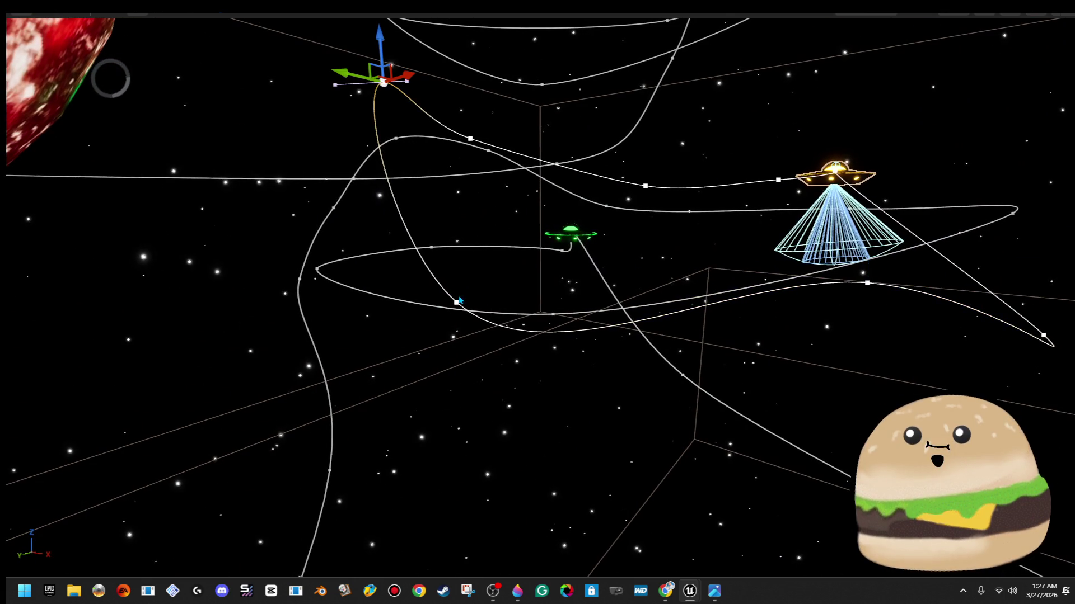
Drag one point of the yellow UFO's flight path down, deselect, and restore the full editor layout
click(459, 301)
click(455, 302)
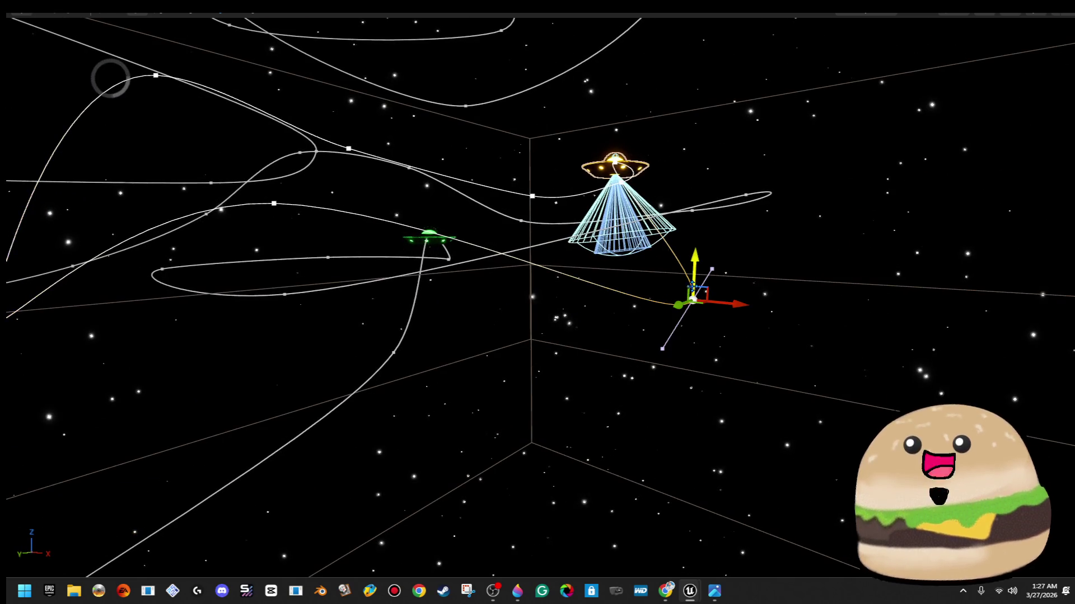
drag(693, 289, 694, 335)
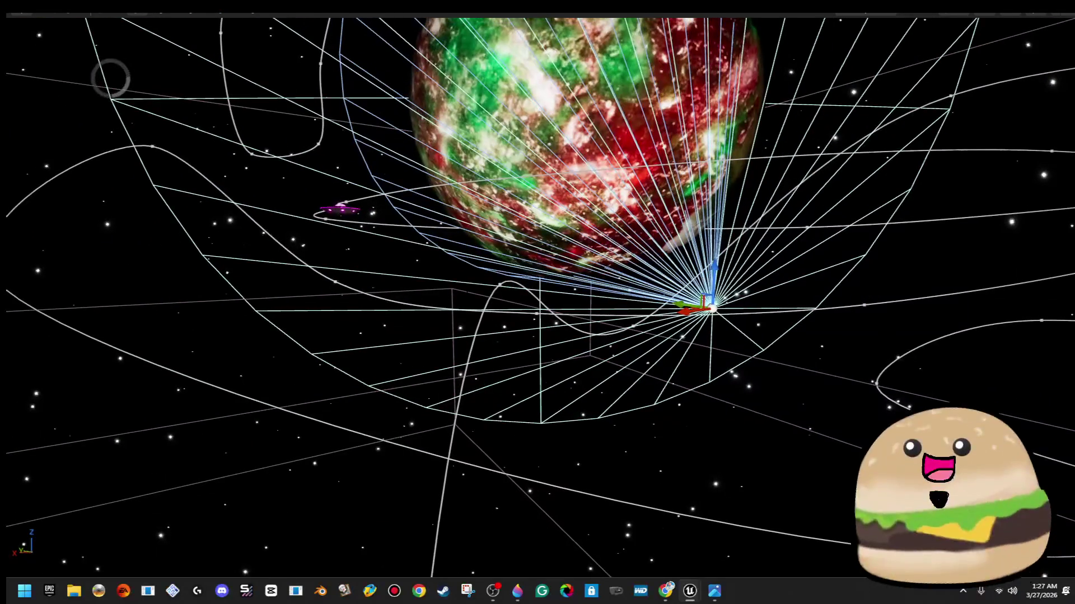
click(709, 307)
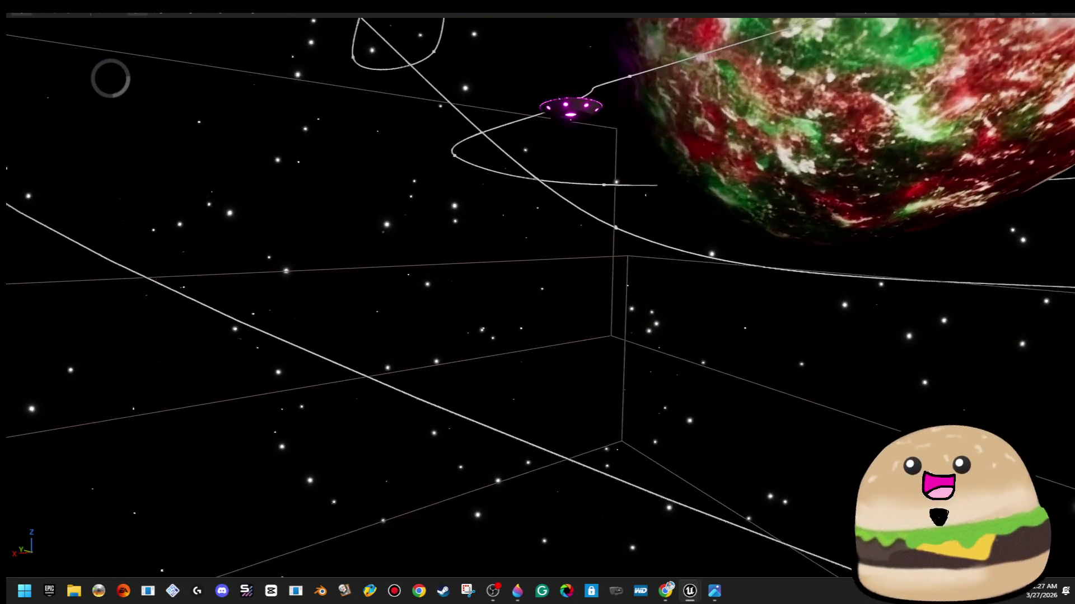
key(F11)
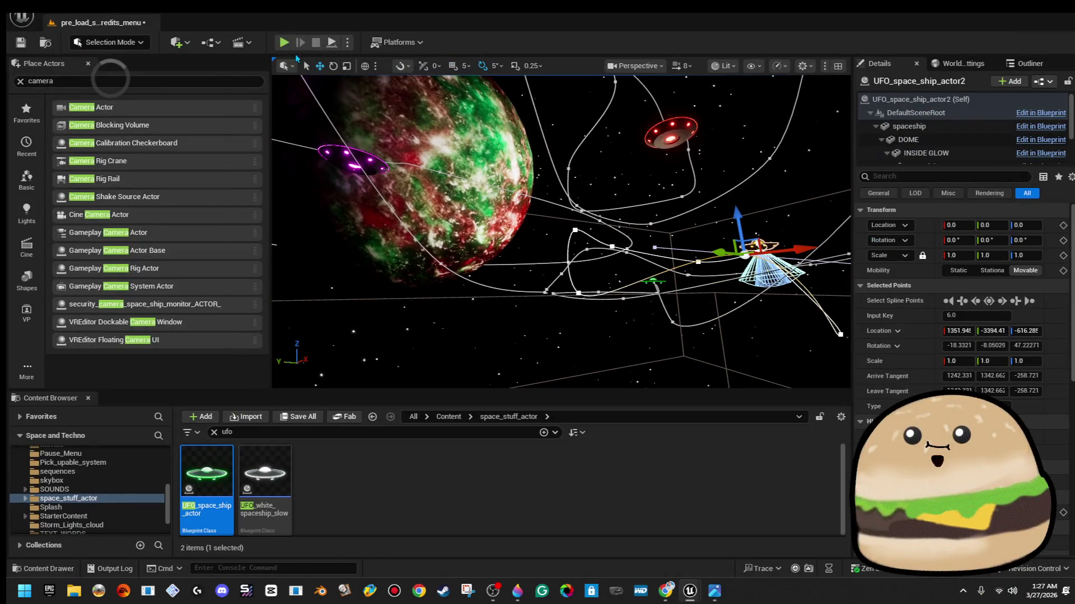
Play-test the space level full screen again, then exit fullscreen and stop the session
click(285, 45)
key(F11)
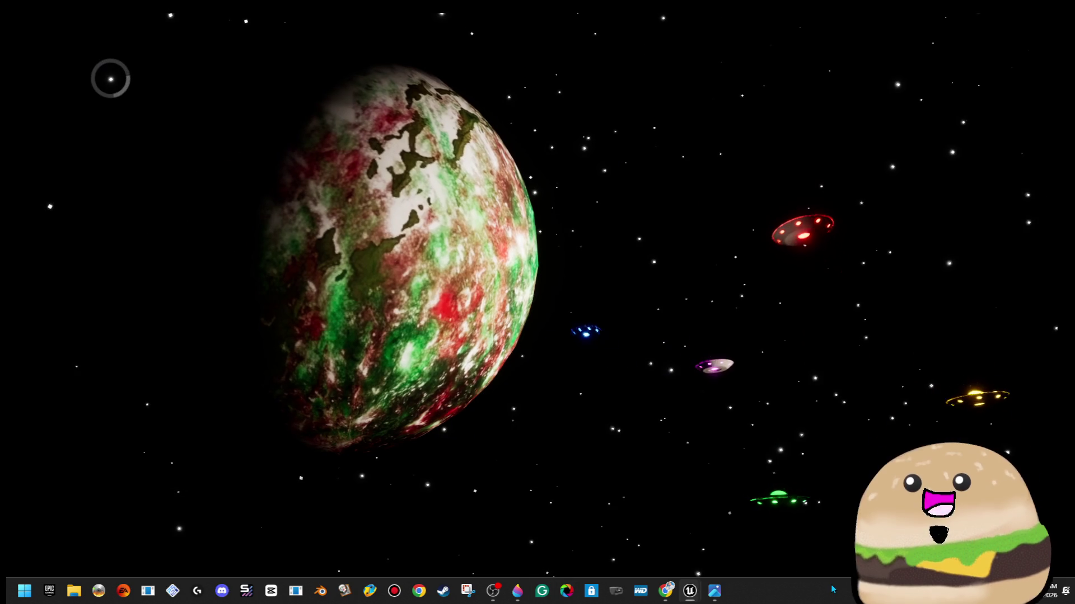
click(845, 568)
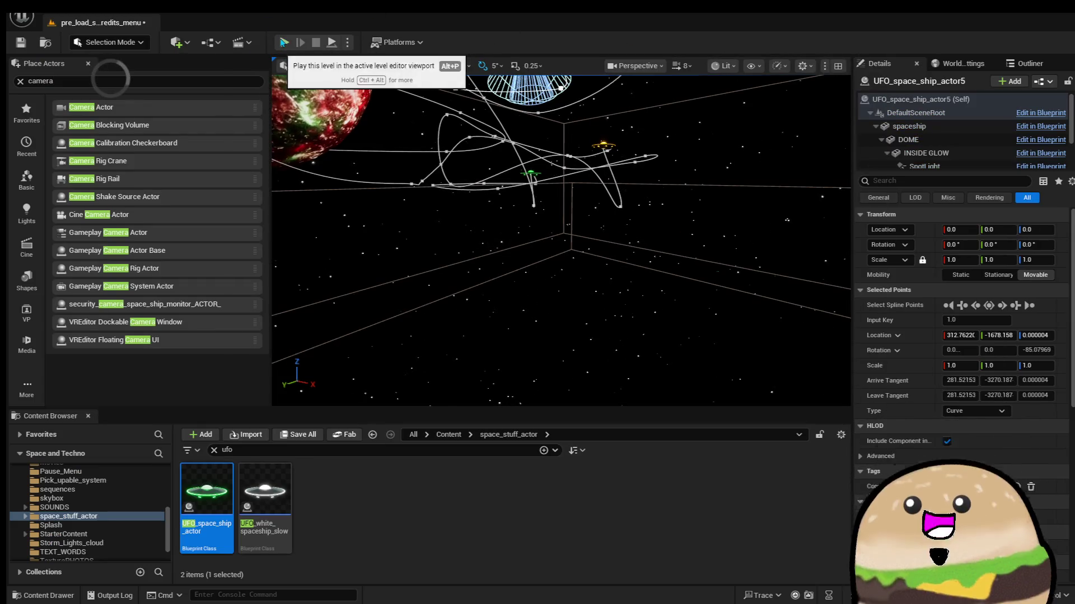
click(284, 42)
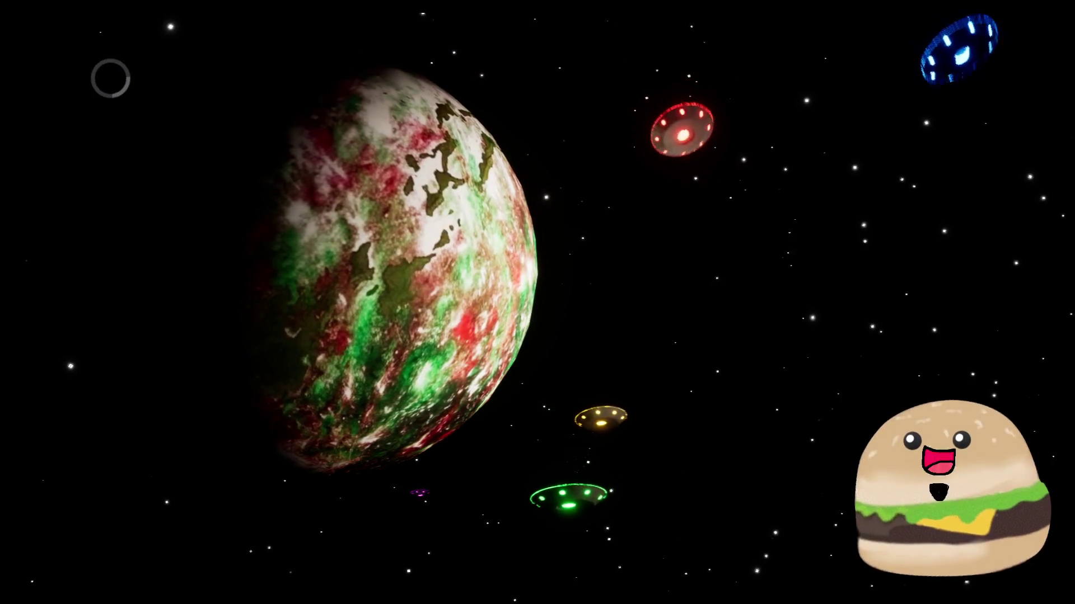
key(F11)
key(Escape)
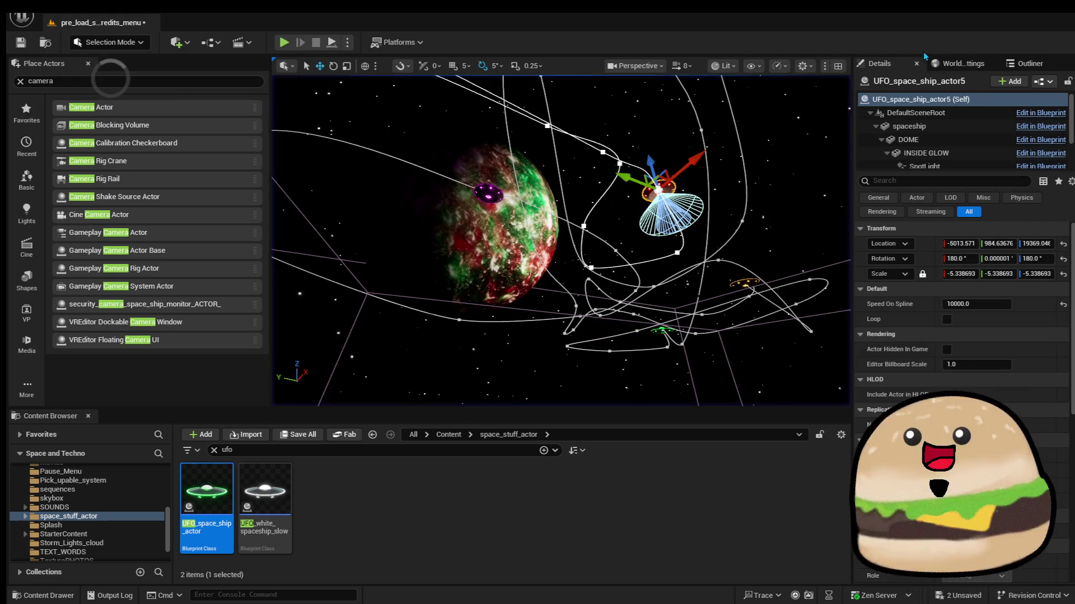
Switch to Paint 3D and save the photosensitivity warning image as a Paint 3D project
key(super+d)
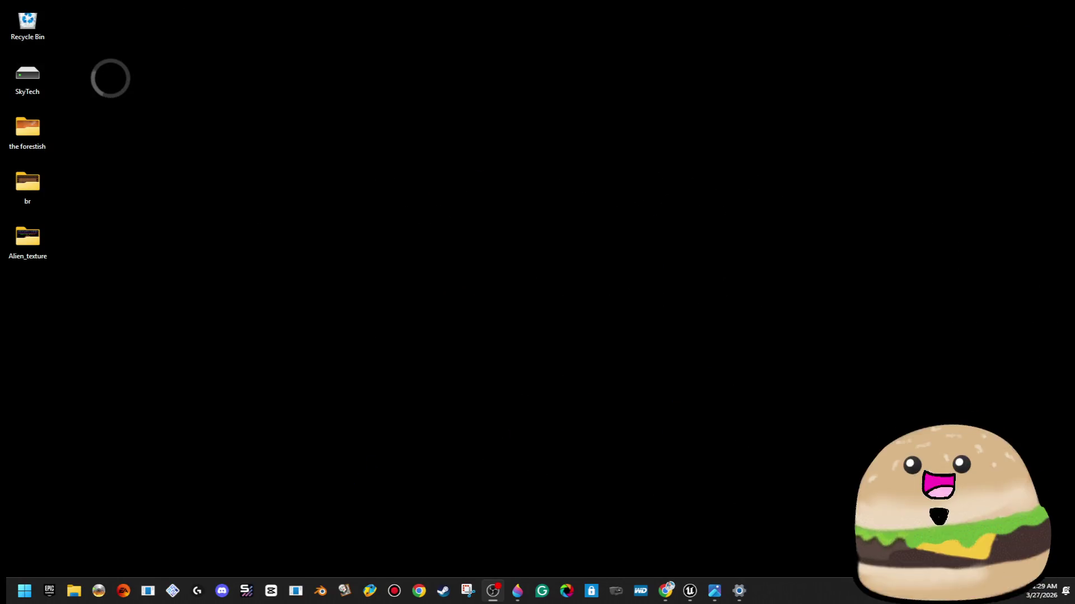
click(520, 592)
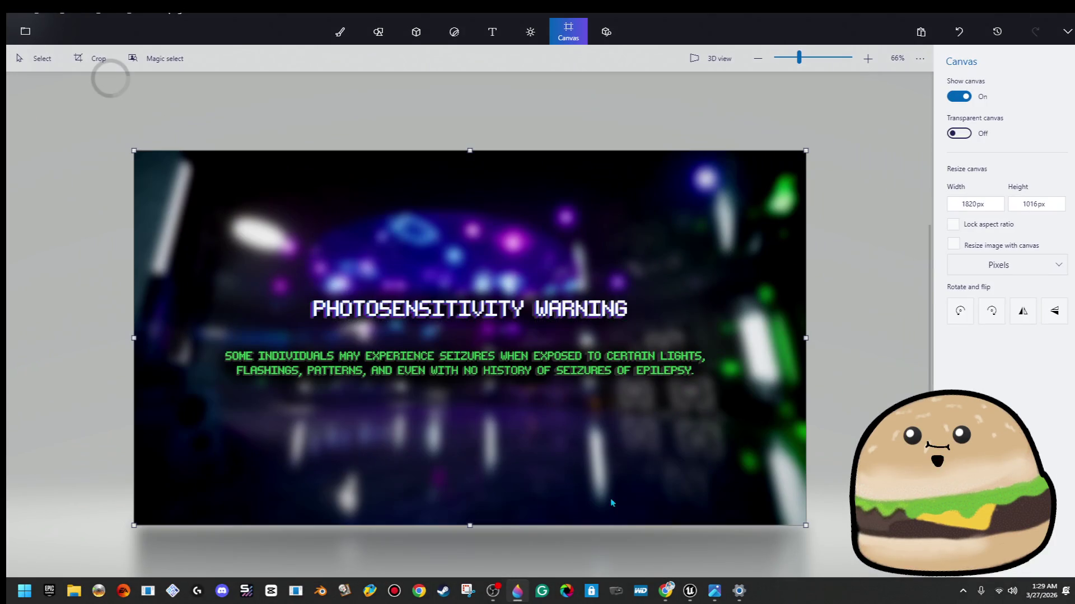
click(31, 39)
click(106, 172)
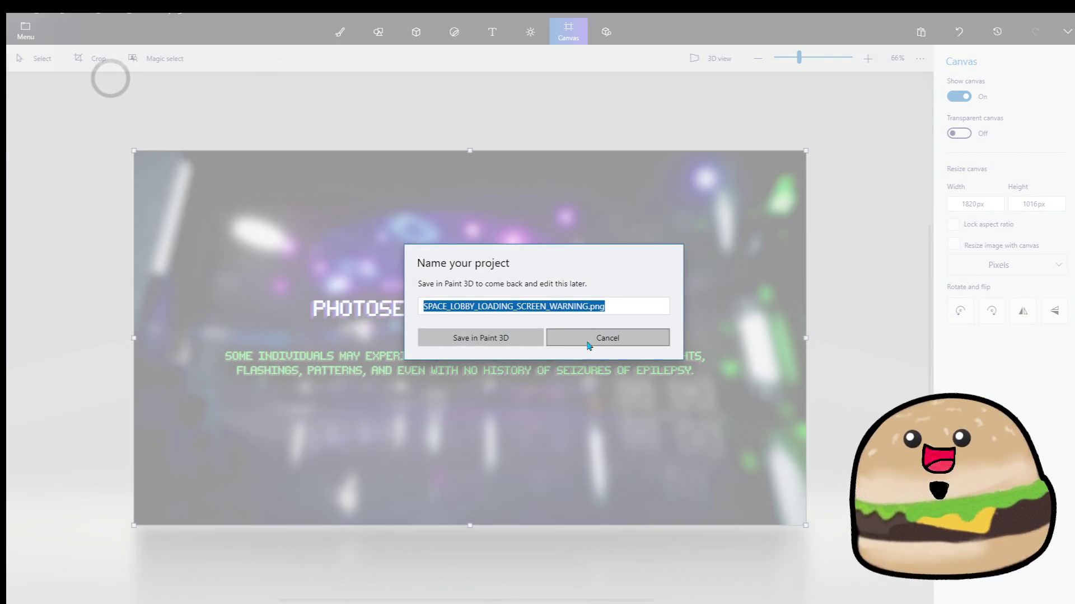
click(531, 339)
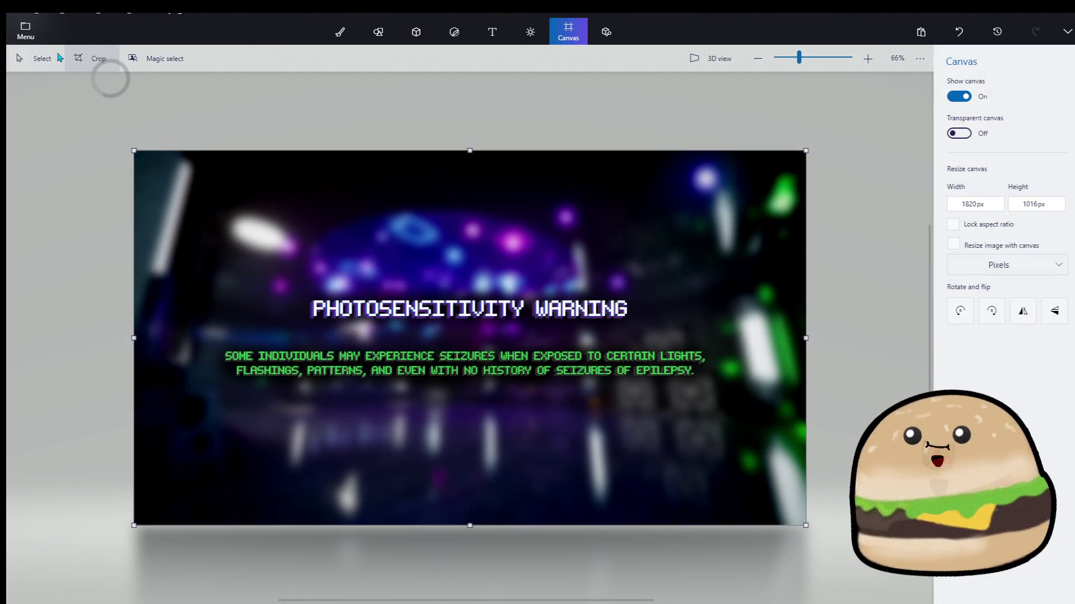
Open the saved 'space beef logo' project and select the SPACE BEEF logo
click(25, 35)
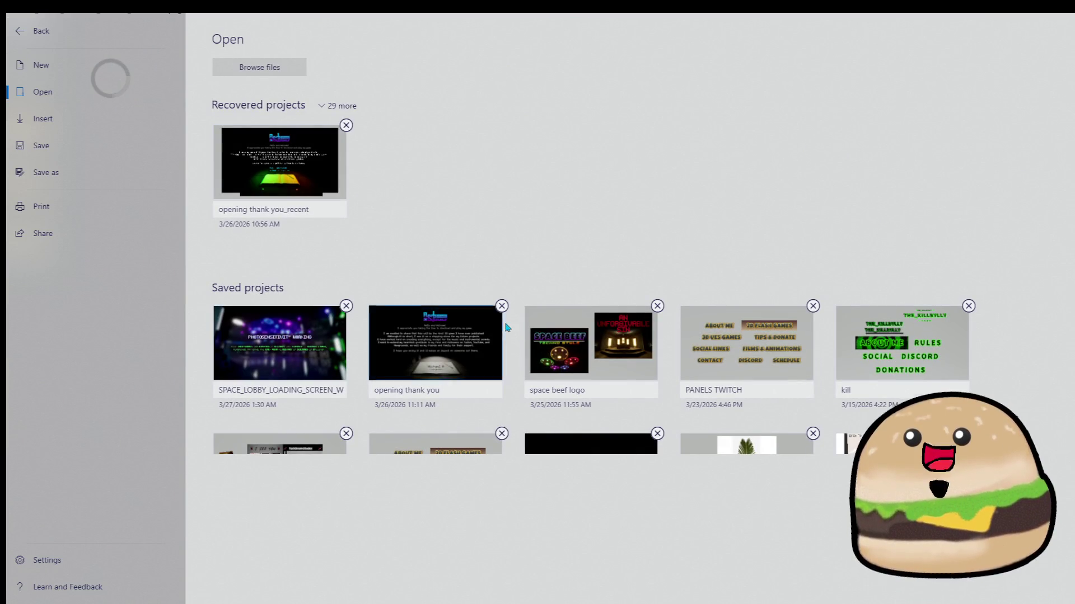
click(574, 343)
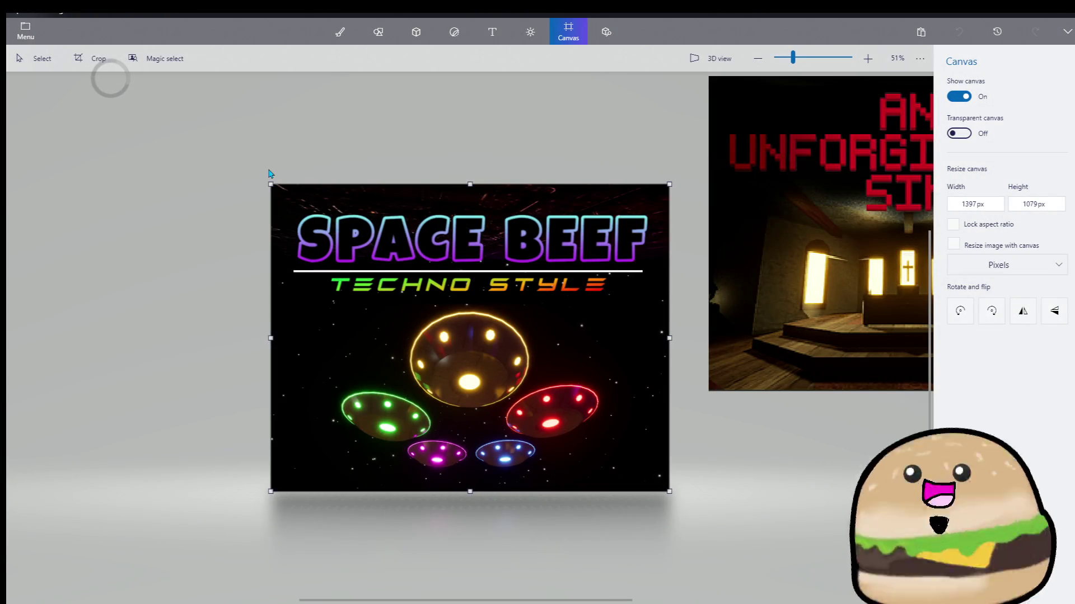
drag(269, 185, 675, 315)
Move the SPACE BEEF logo above the picture and shrink the canvas from its corners
mouse_move(615, 274)
mouse_down()
mouse_move(602, 252)
mouse_move(630, 347)
mouse_move(593, 160)
mouse_up()
scroll(593, 160, down, 5)
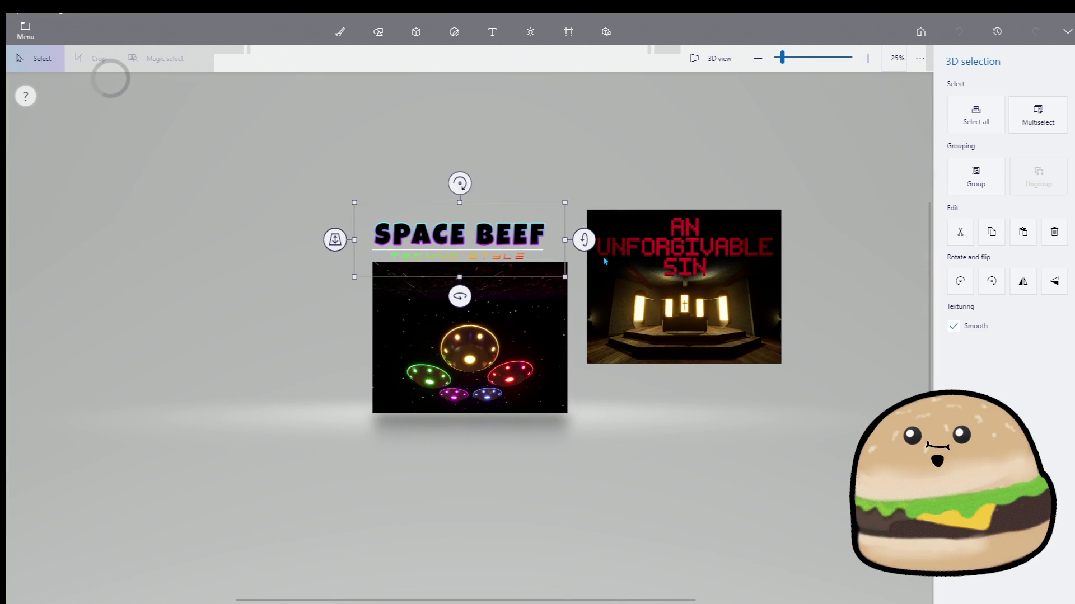
drag(310, 248, 712, 497)
drag(825, 211, 621, 389)
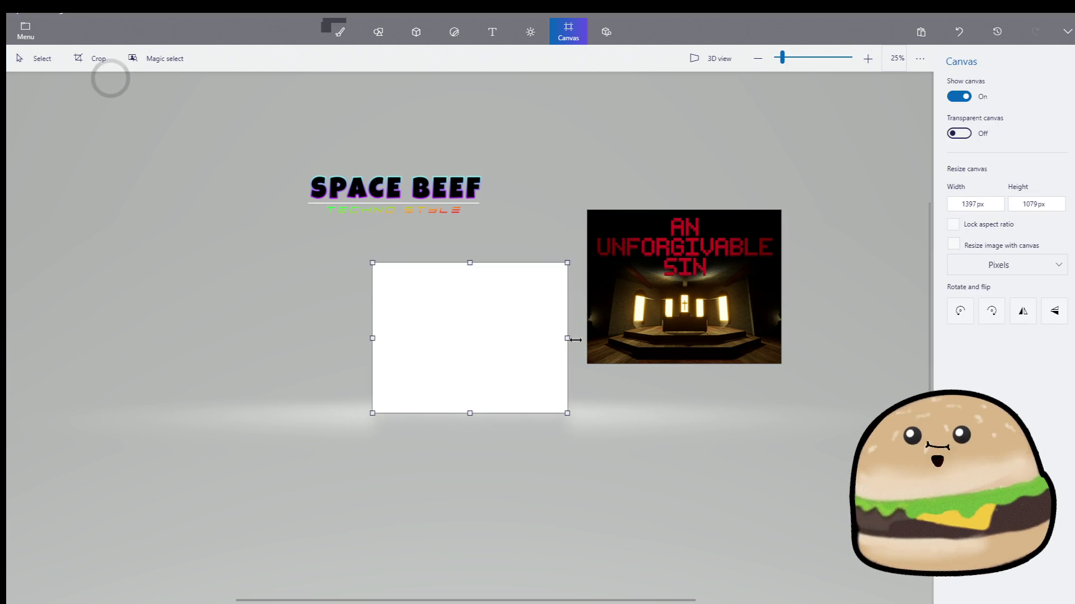
mouse_move(583, 199)
mouse_down()
mouse_move(811, 414)
mouse_move(851, 425)
mouse_up()
Center the SPACE BEEF logo on the trimmed white 1397 × 511 px canvas
drag(568, 119, 194, 274)
mouse_move(418, 212)
mouse_down()
mouse_move(504, 401)
mouse_move(493, 360)
mouse_move(492, 392)
mouse_up()
click(564, 37)
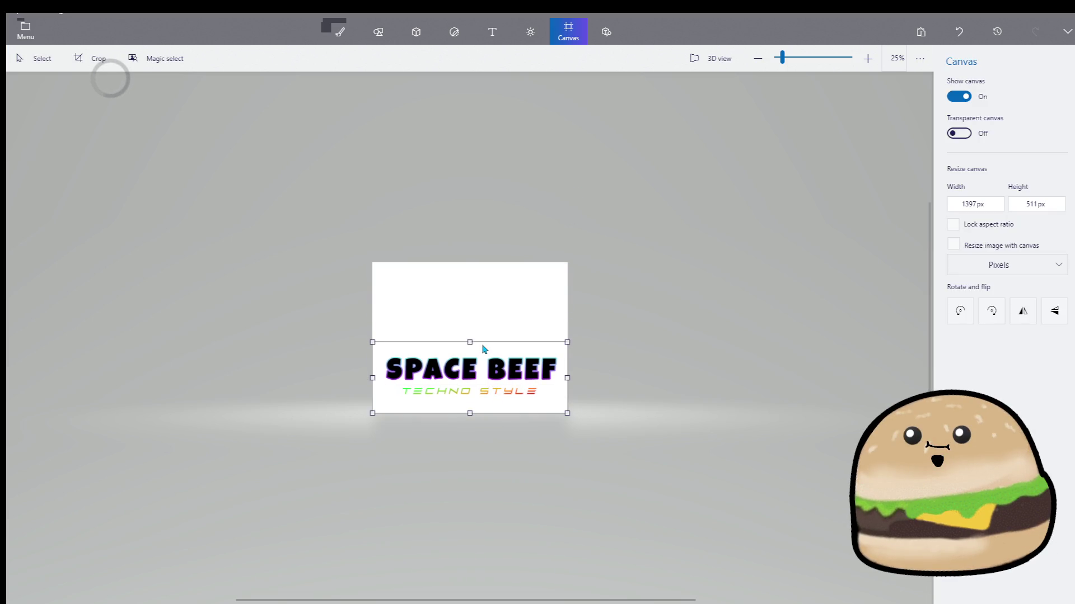
click(465, 405)
drag(466, 405, 467, 369)
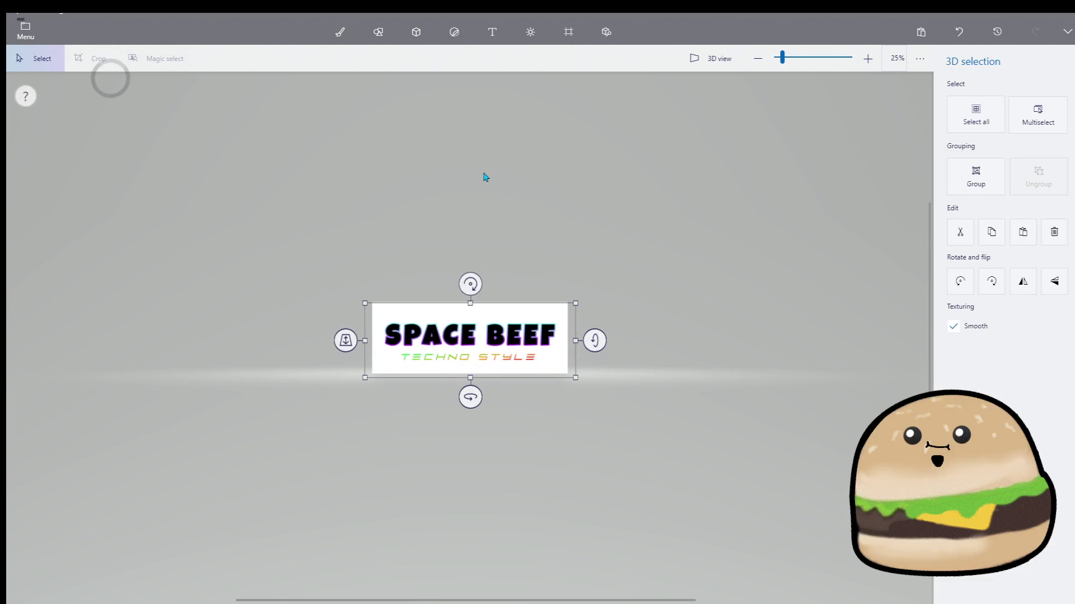
click(568, 32)
click(19, 27)
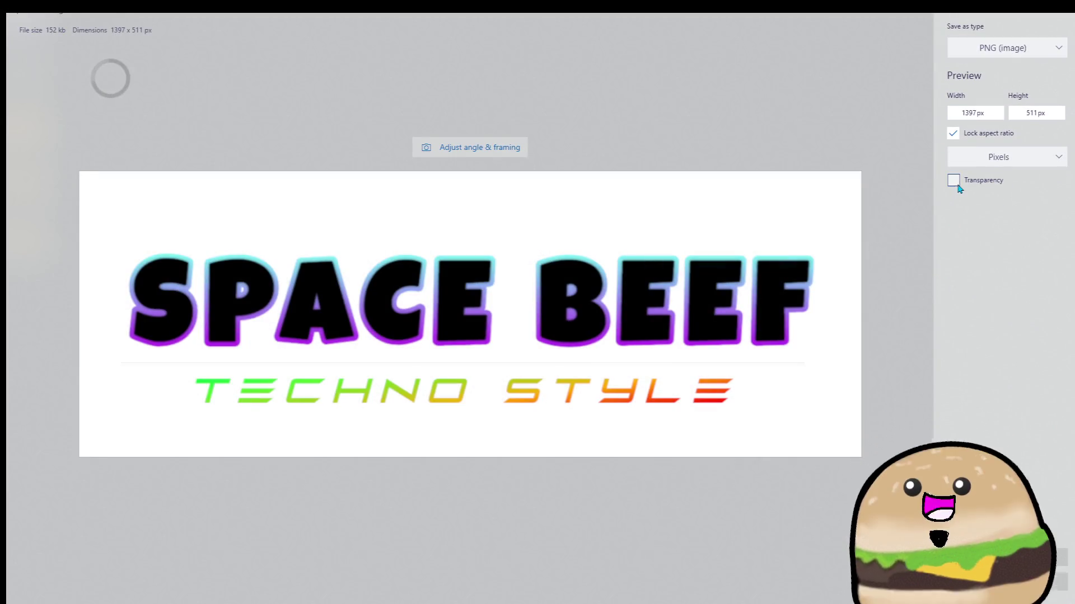
Export the logo as transparent PNG 'space beef' into space_stuff_actor, then close Paint 3D
click(953, 181)
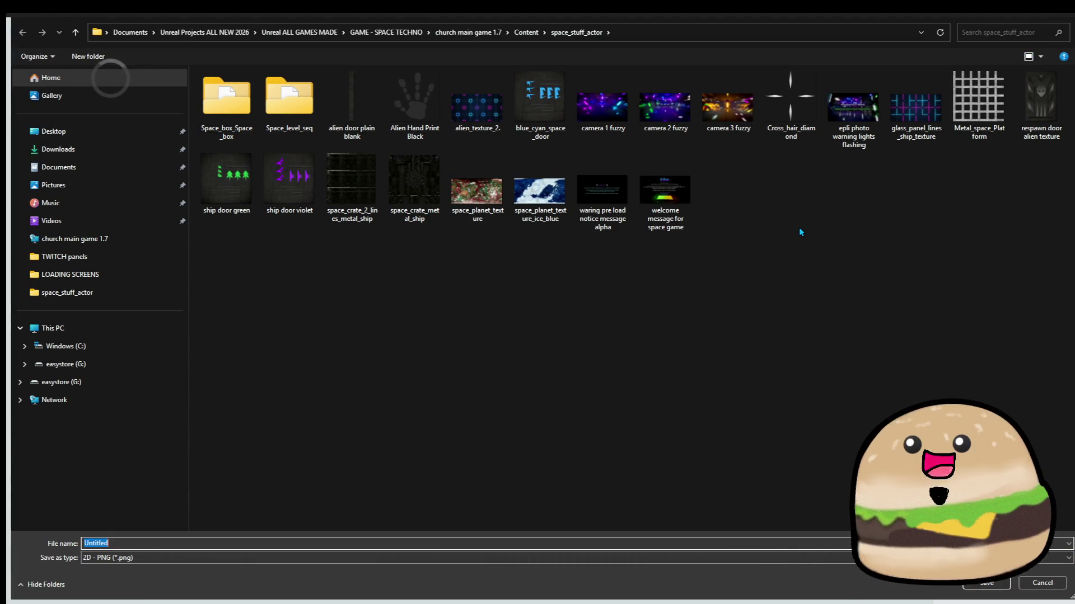
text(space beef logo)
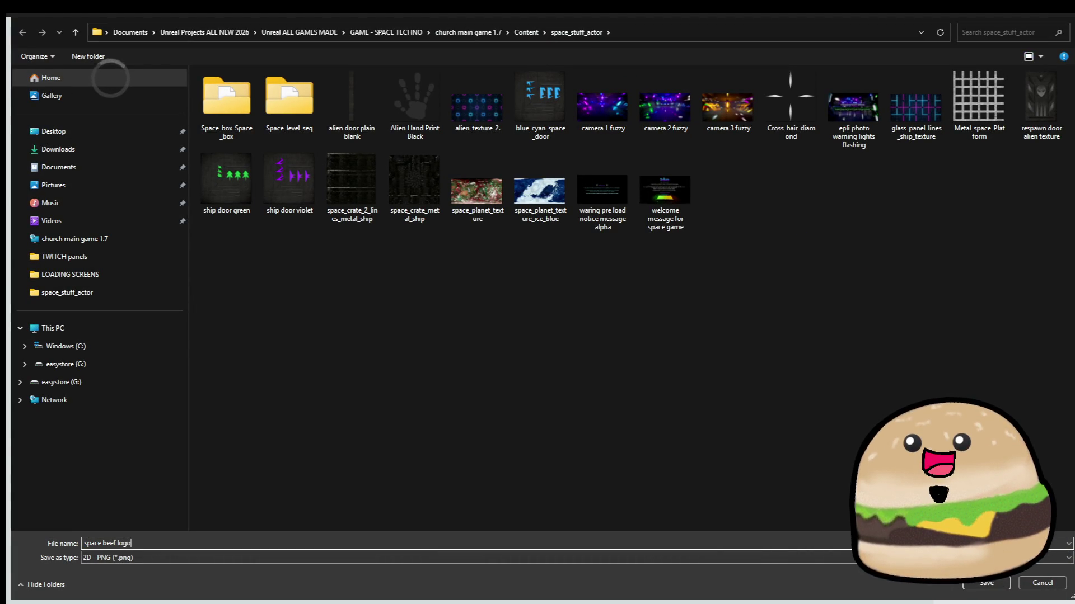
key(Return)
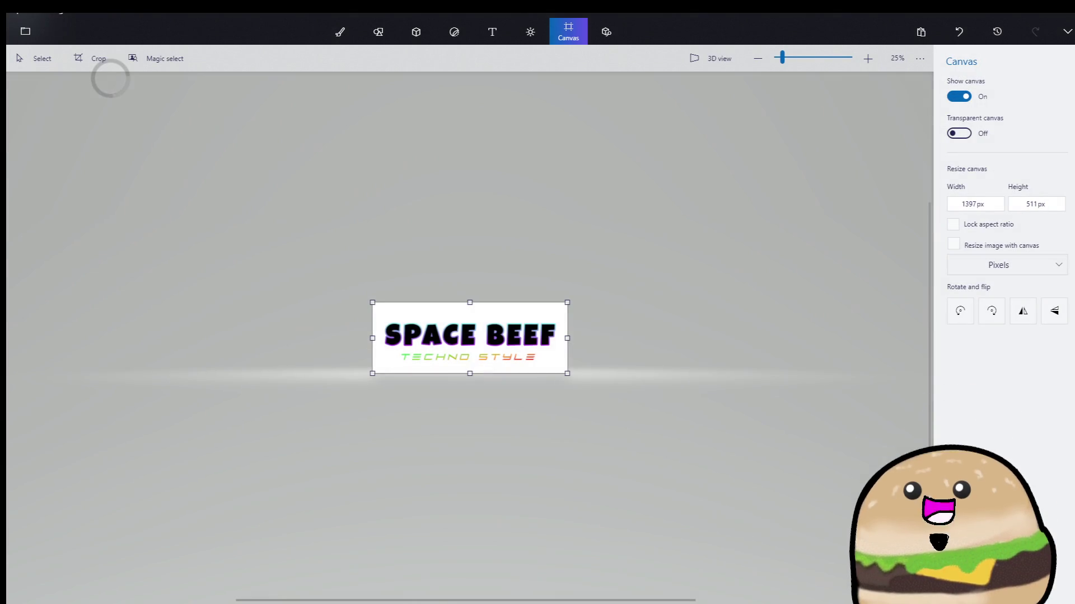
click(1022, 14)
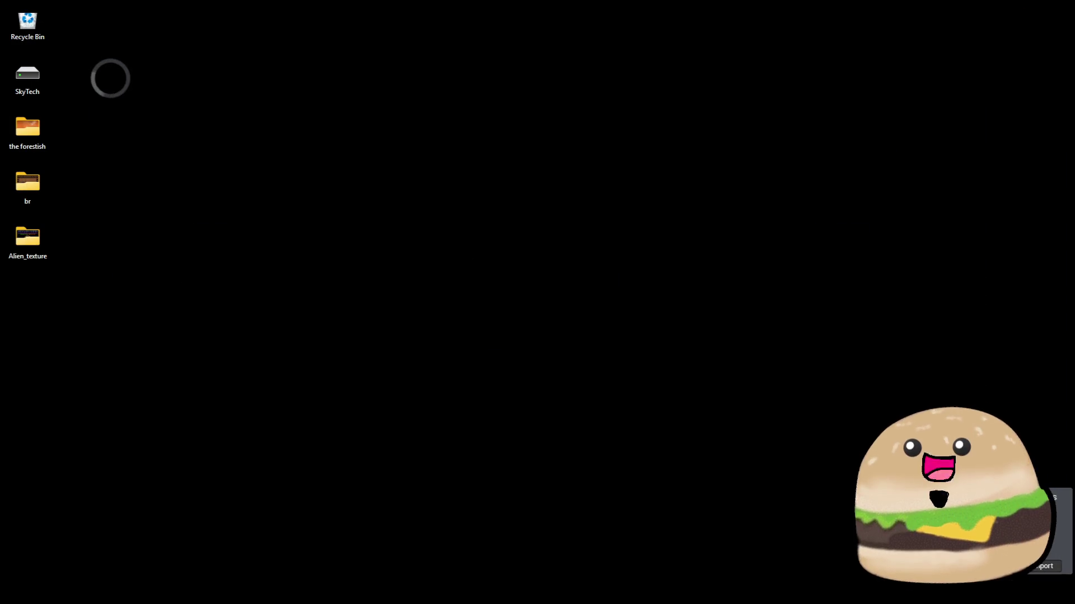
Restore the Unreal Editor, then open and close the Level Blueprint
mouse_move(739, 602)
mouse_move(690, 591)
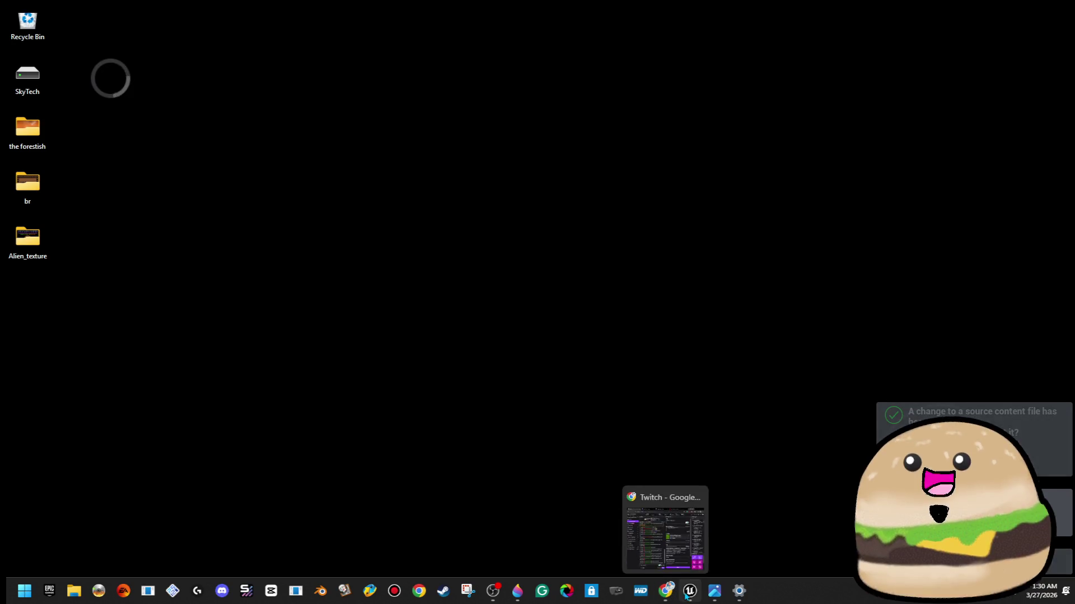
click(666, 526)
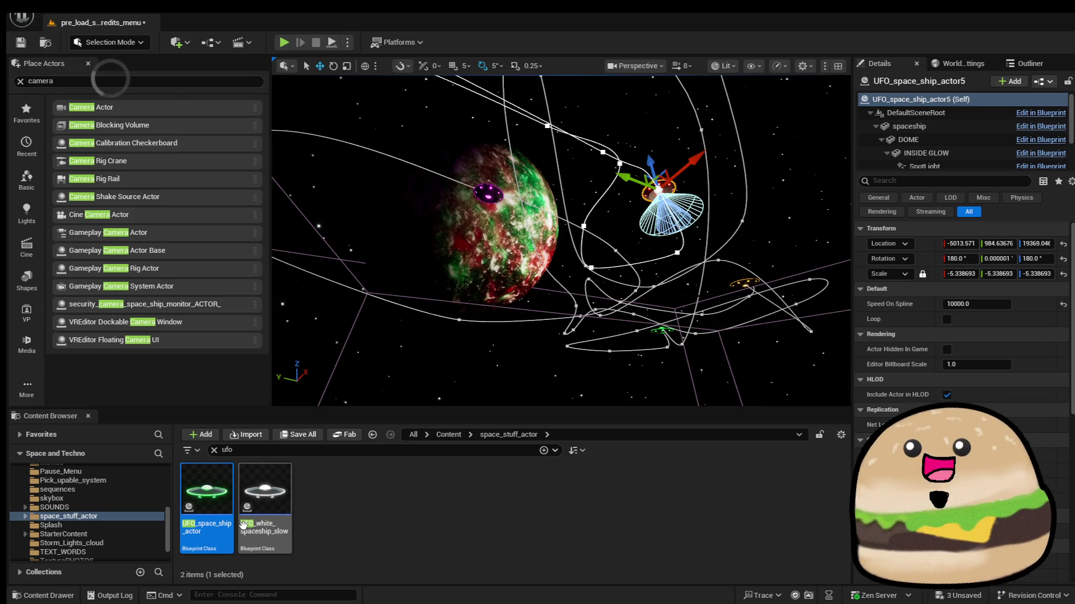
click(207, 48)
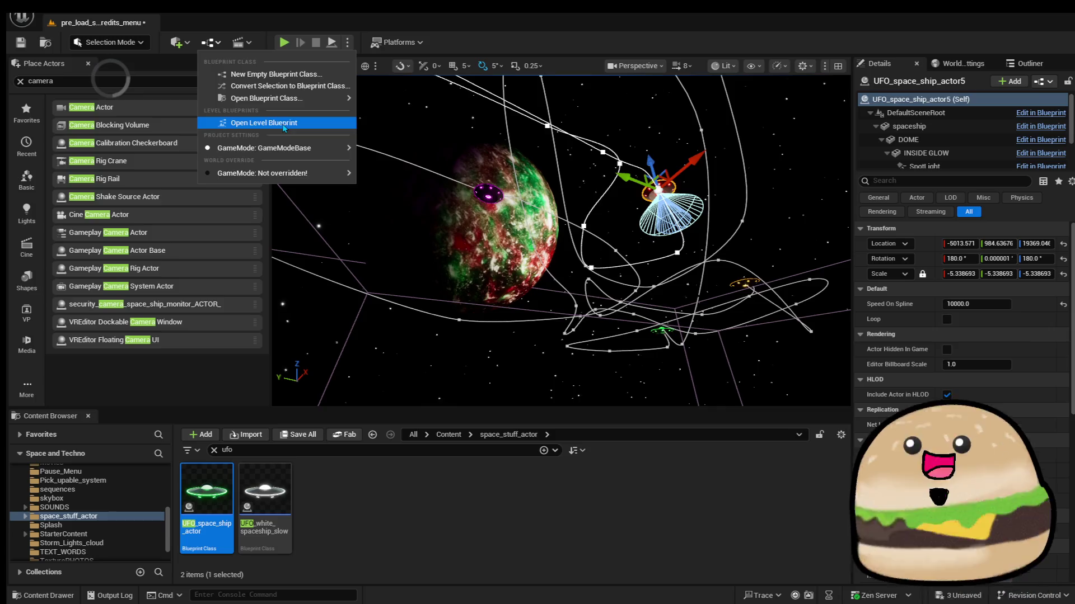
click(277, 123)
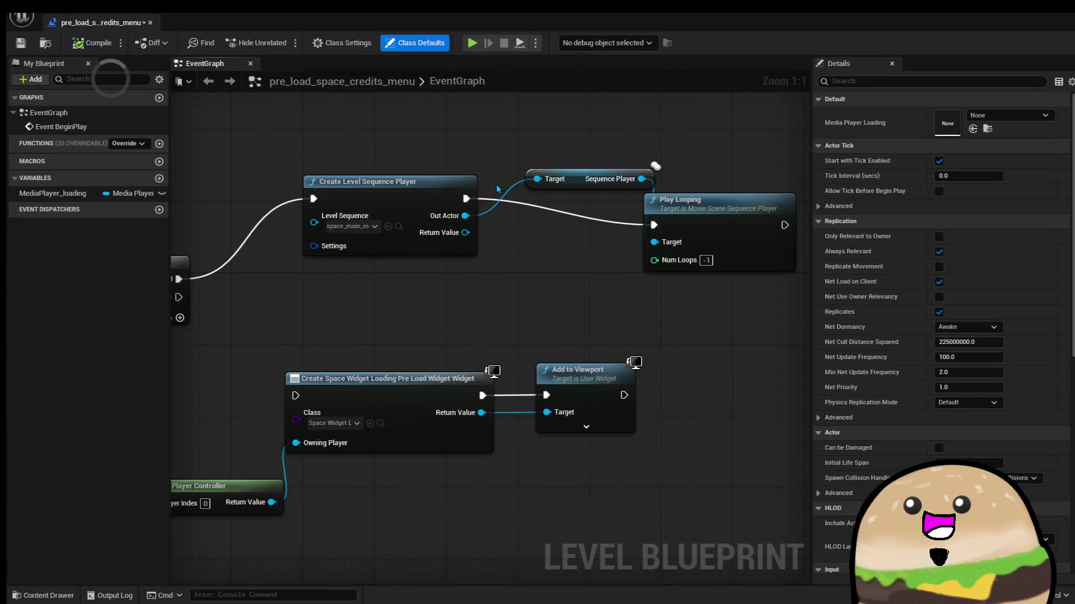
scroll(593, 266, down, 5)
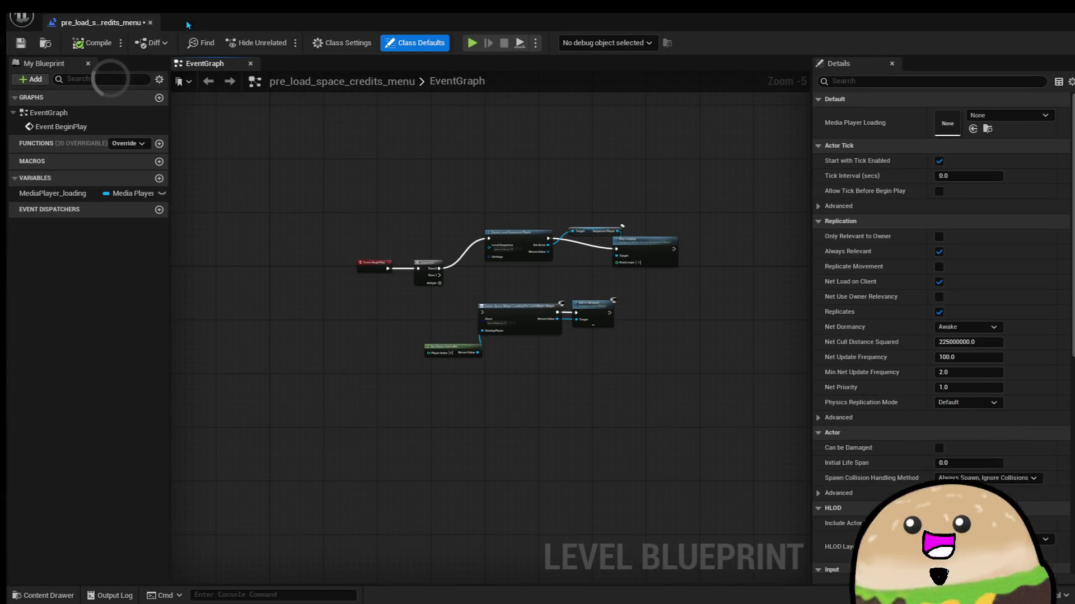
click(150, 23)
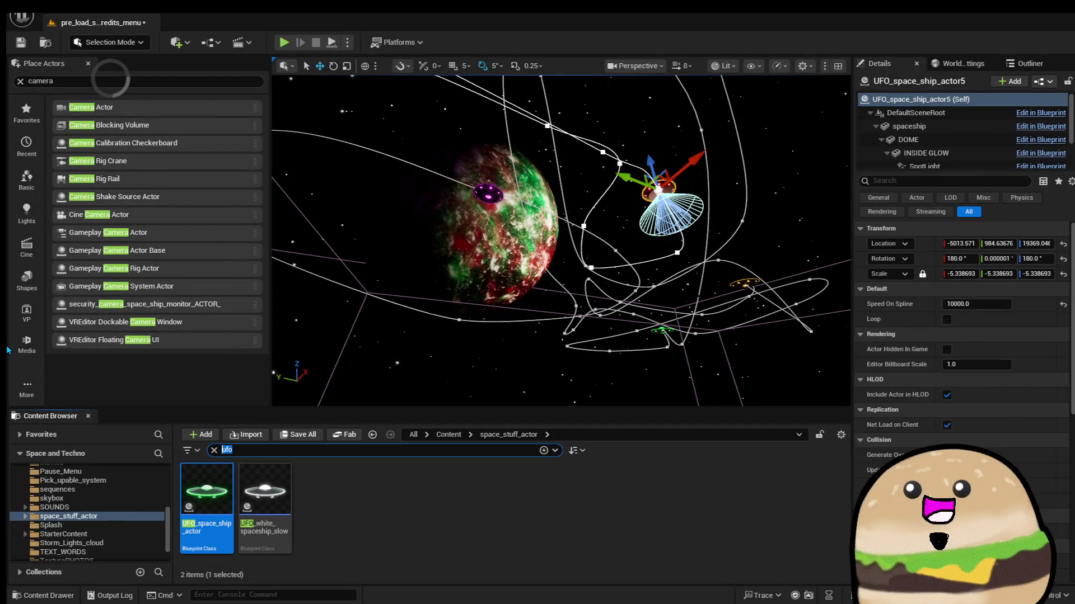
Search the Content Browser for 'widget' and open the photosensitivity warning loading widget
text(widget)
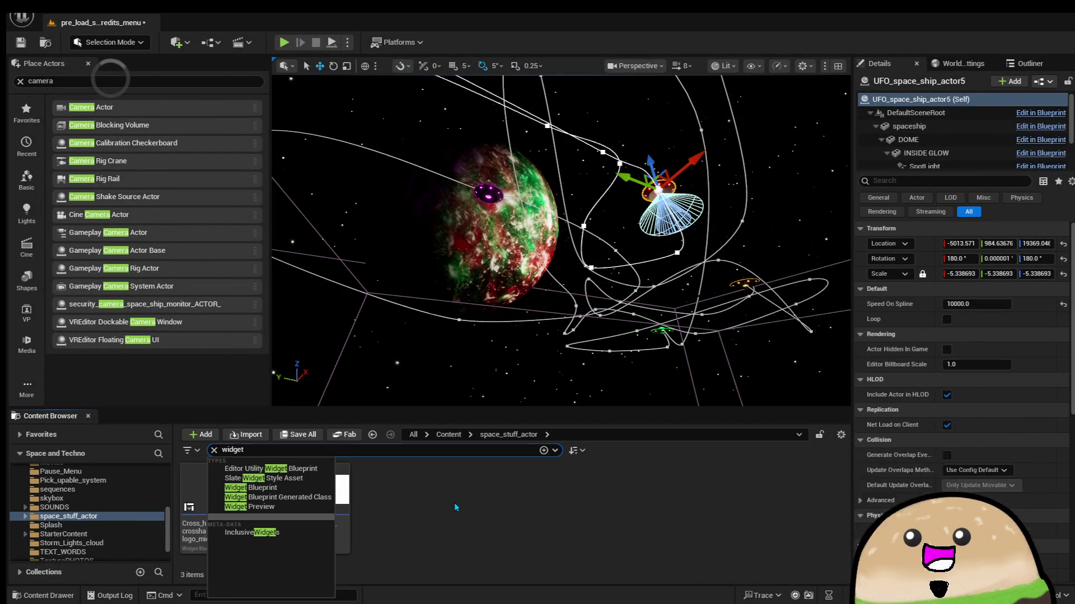
click(455, 507)
double_click(283, 490)
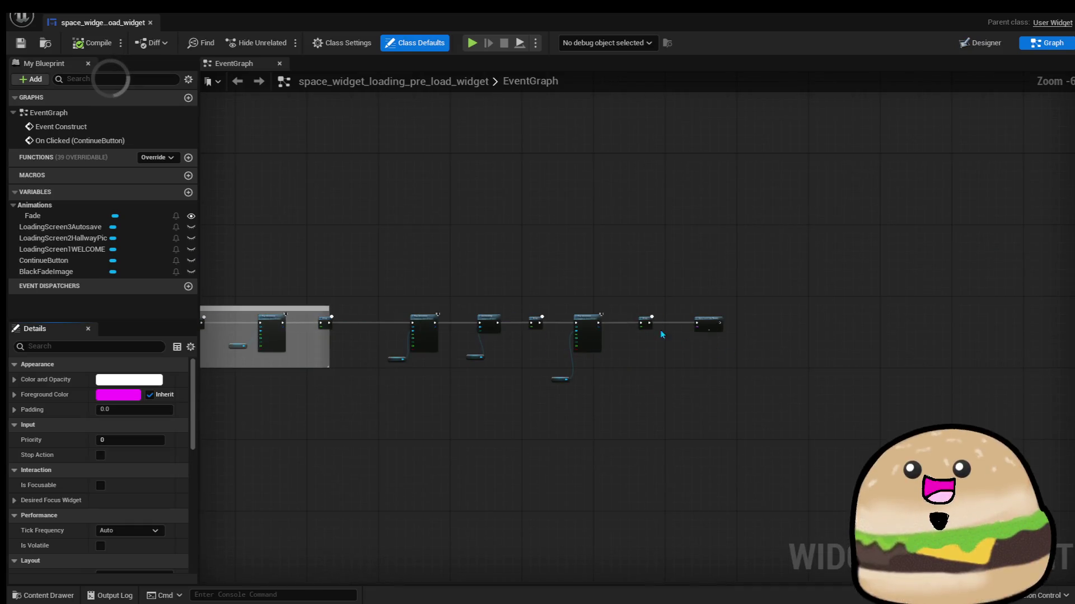
Disconnect Open Level (by Name) from the Delay and move it far right
scroll(660, 335, up, 5)
drag(583, 436, 657, 348)
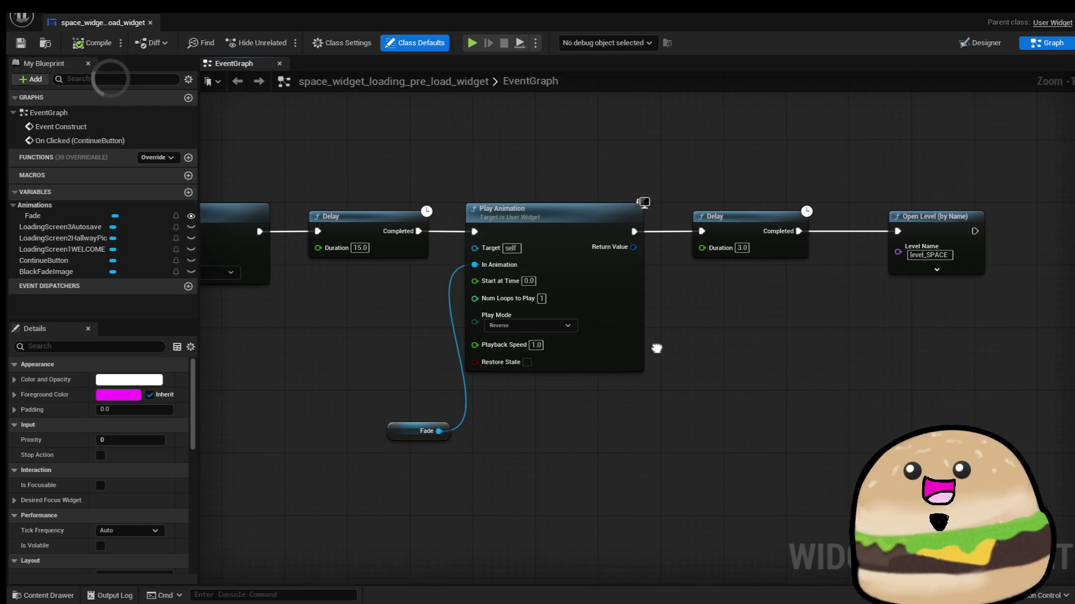
click(628, 312)
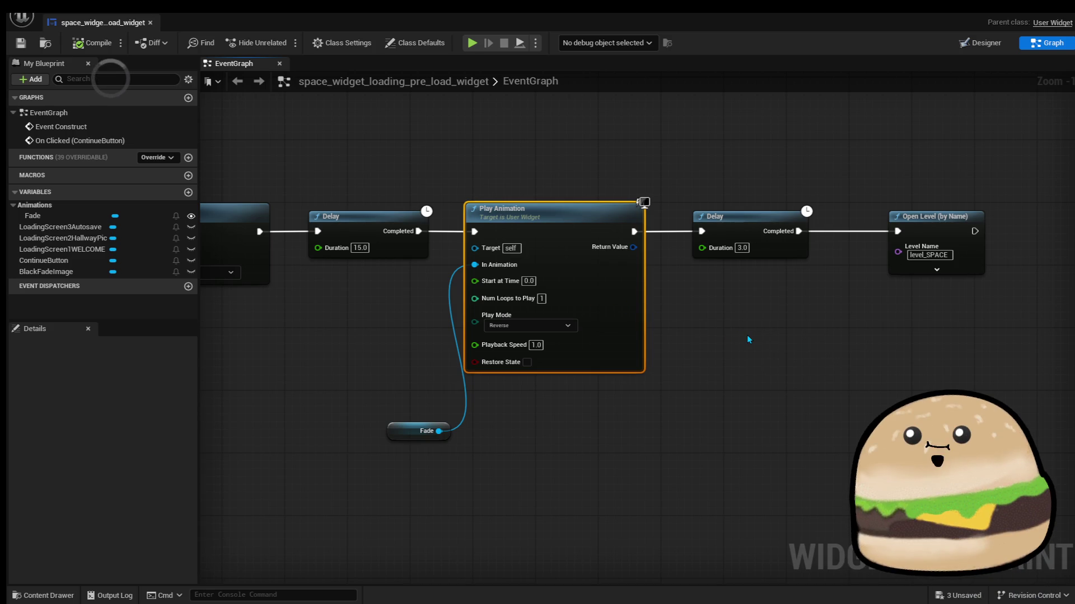
mouse_move(749, 339)
mouse_down()
mouse_move(836, 345)
mouse_move(664, 314)
mouse_up()
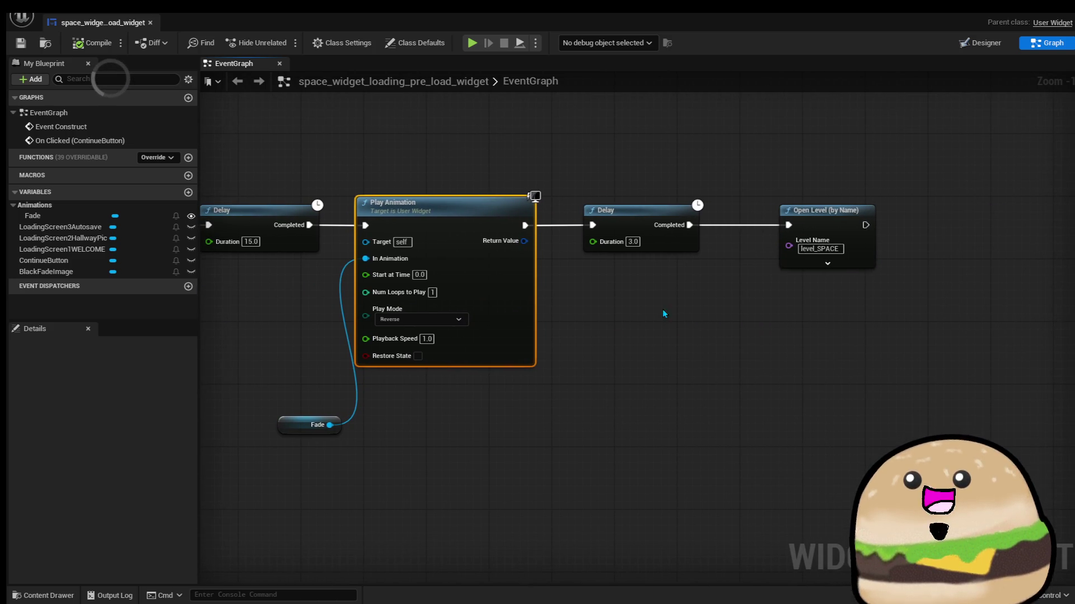
click(826, 229)
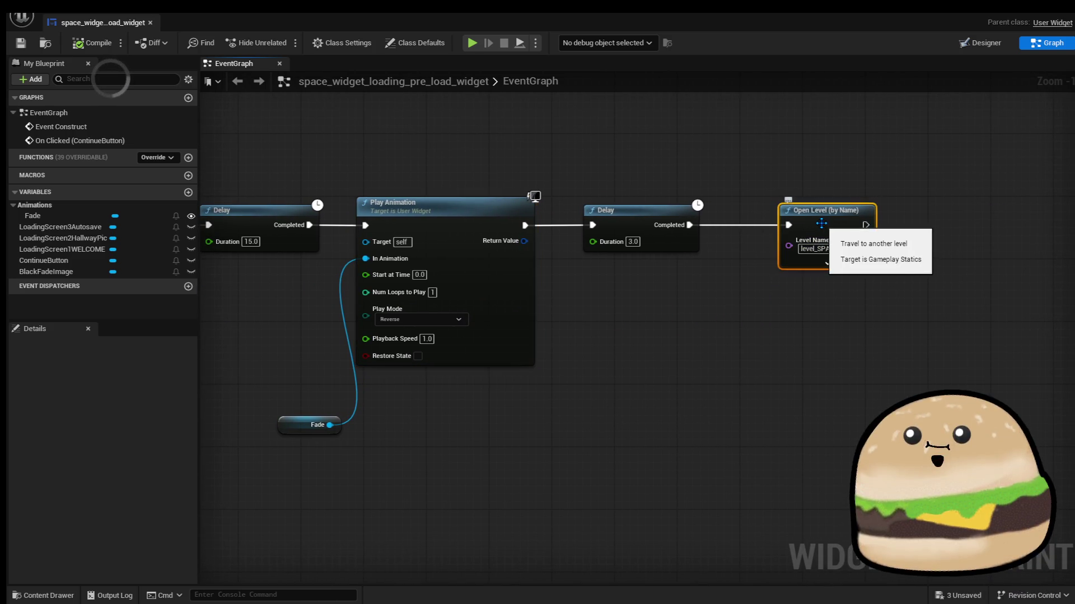
right_click(789, 225)
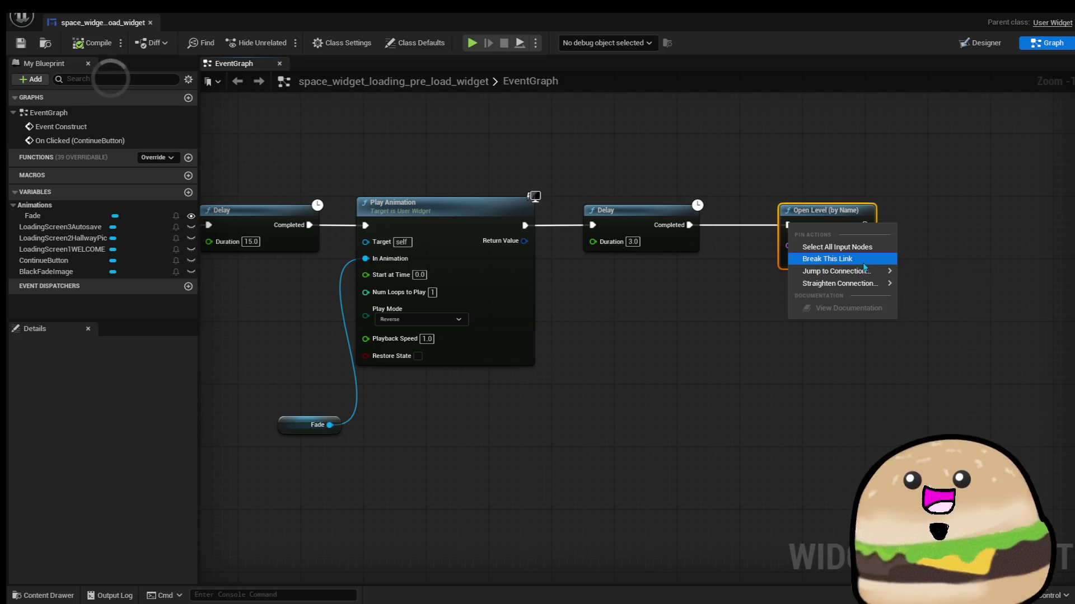
click(827, 259)
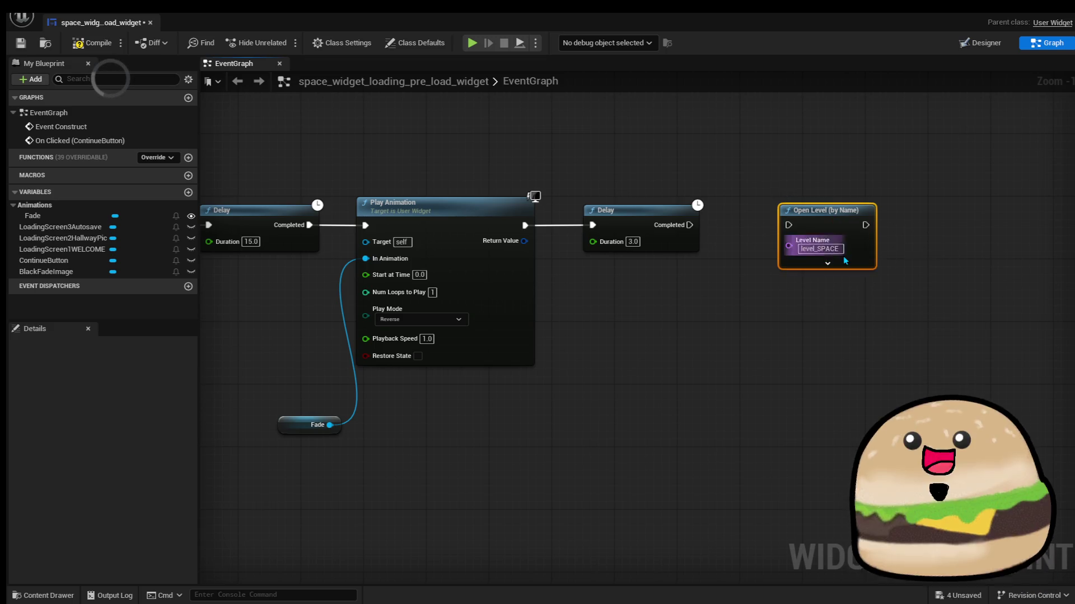
scroll(826, 258, down, 2)
mouse_move(828, 247)
mouse_down()
mouse_move(1063, 255)
mouse_move(1007, 255)
mouse_up()
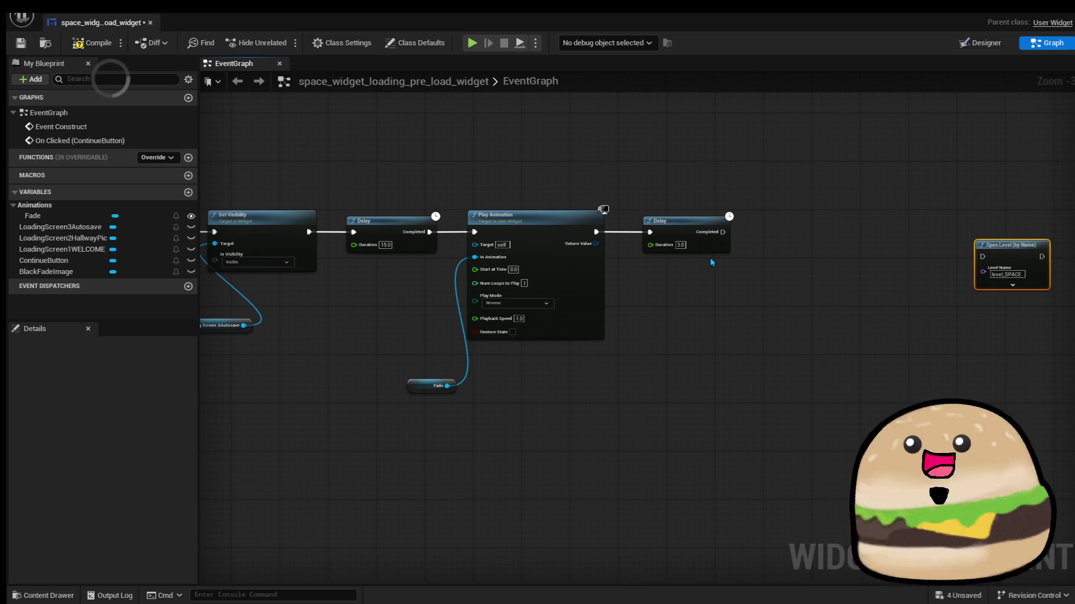
Copy and paste the reverse Fade Play Animation node with its Fade reference
drag(421, 290, 504, 391)
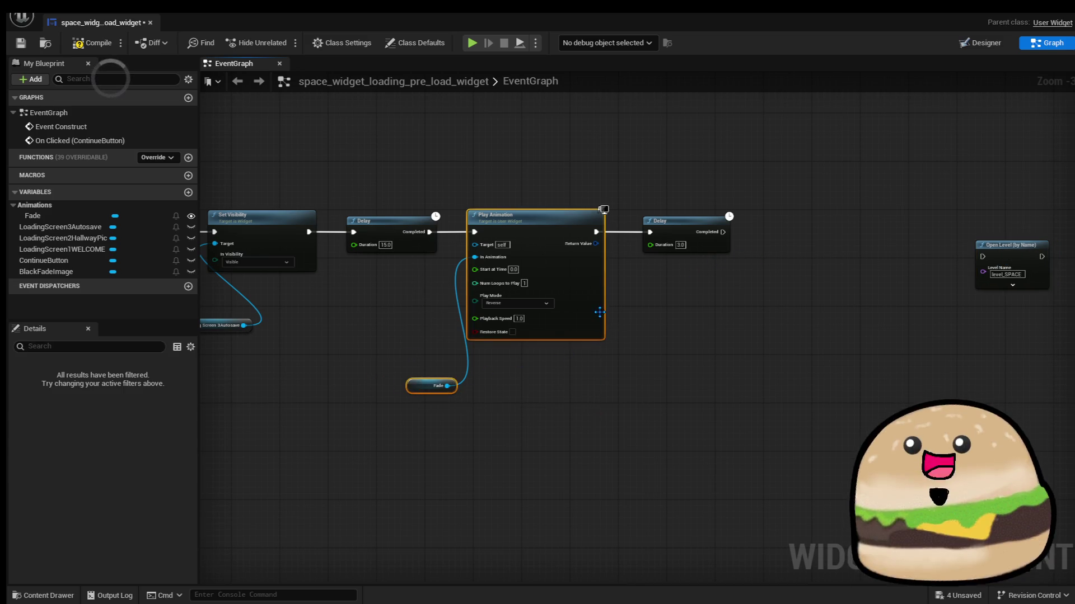
right_click(598, 309)
click(632, 370)
click(774, 269)
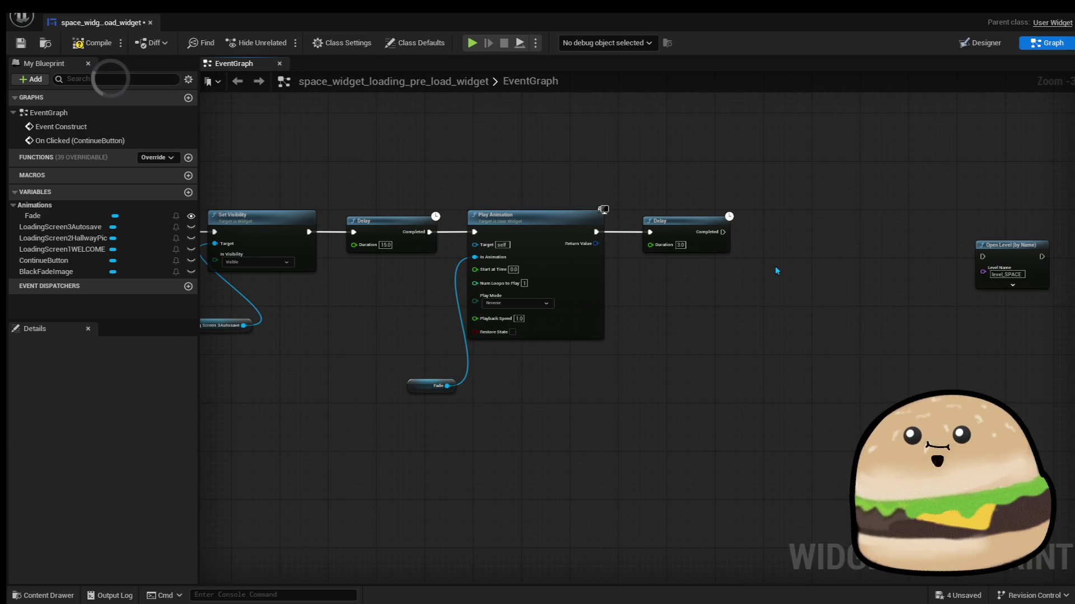
key(ctrl+v)
scroll(775, 267, up, 3)
Wire the 3-second Delay into the pasted Play Animation and move Open Level lower
drag(952, 140, 915, 191)
drag(786, 216, 759, 220)
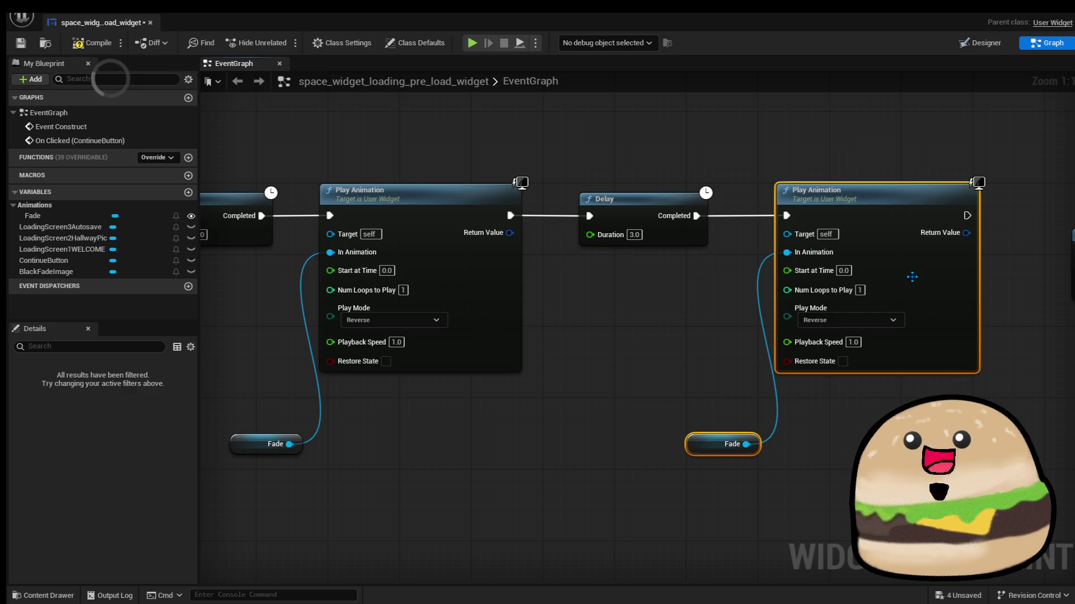
mouse_move(1000, 364)
mouse_down()
mouse_move(753, 362)
mouse_move(674, 350)
mouse_up()
drag(795, 249, 848, 396)
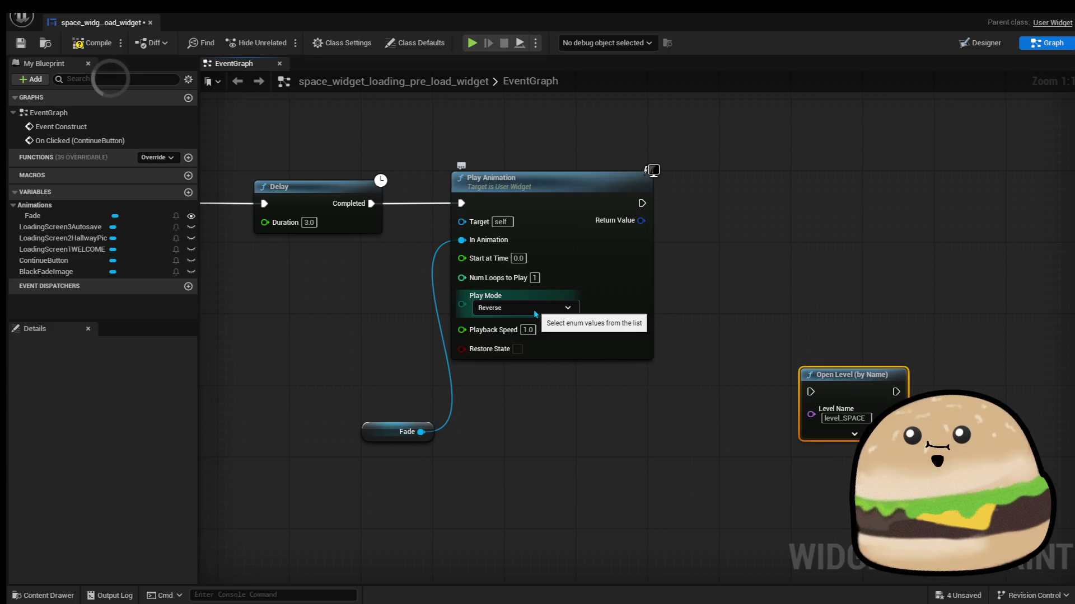
drag(360, 327, 623, 333)
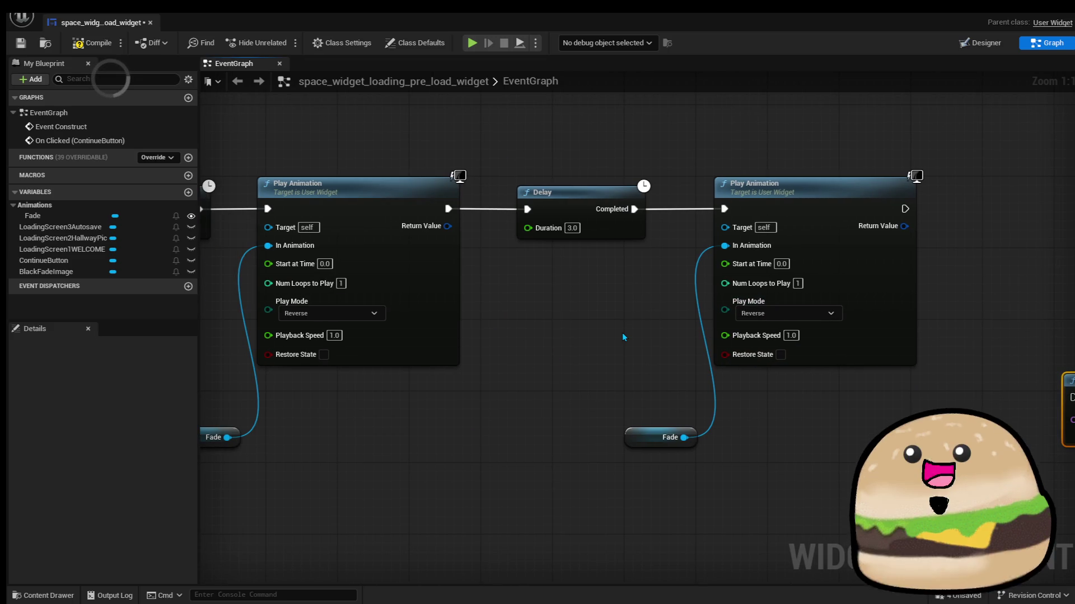
Set the copied Fade to play Forward and add a Delay node after it
drag(676, 164, 795, 462)
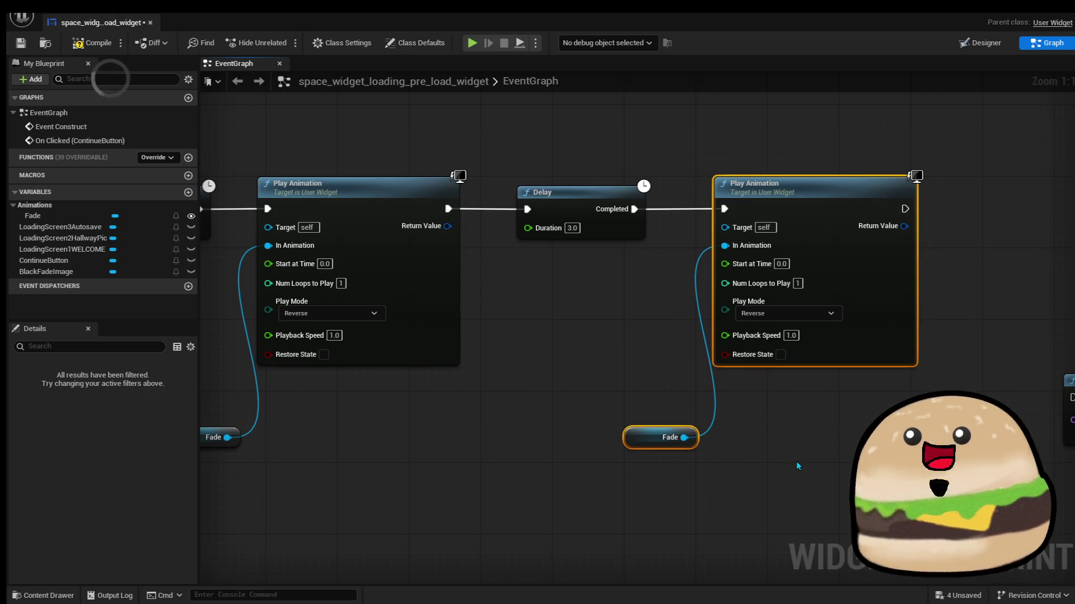
click(801, 314)
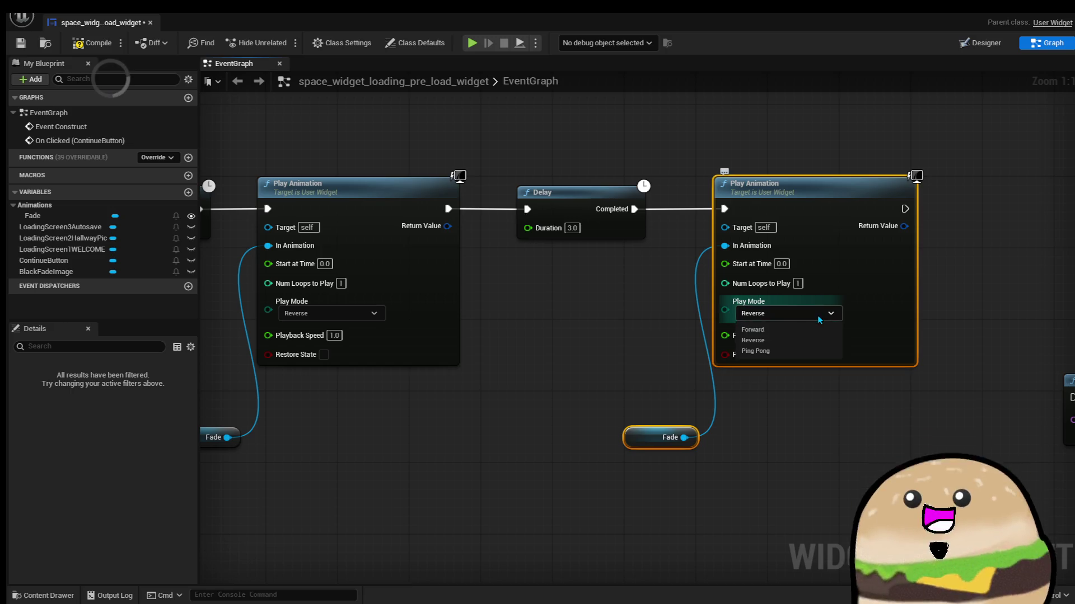
click(817, 329)
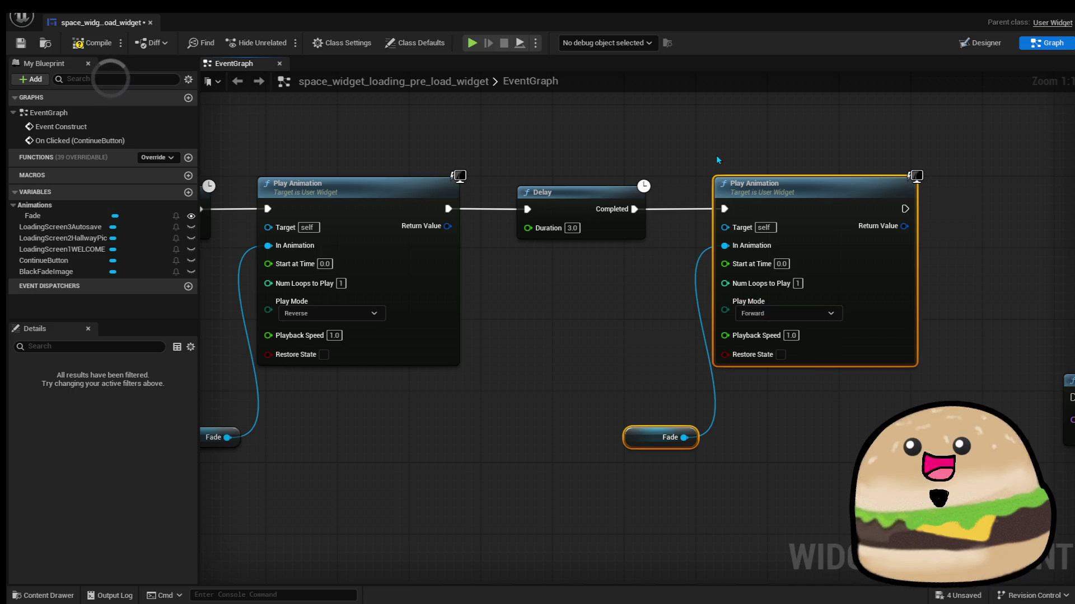
click(927, 252)
mouse_move(905, 242)
mouse_down()
mouse_move(723, 218)
mouse_move(799, 198)
mouse_up()
click(829, 216)
Set the new Delay to 5 seconds, then compile and save the loading widget
text(5)
click(829, 263)
click(91, 43)
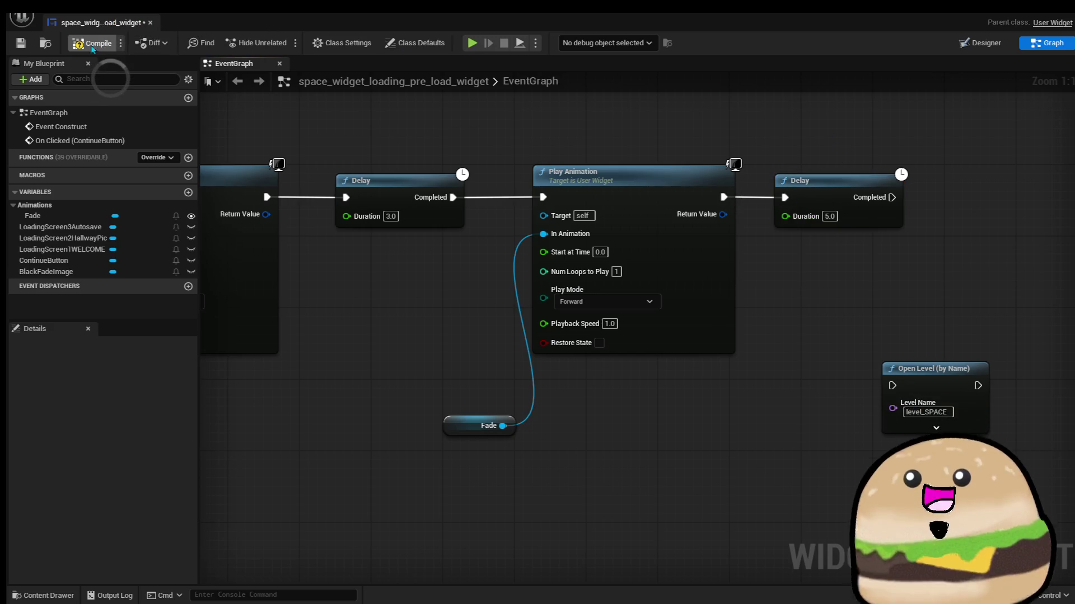
click(21, 43)
click(1041, 6)
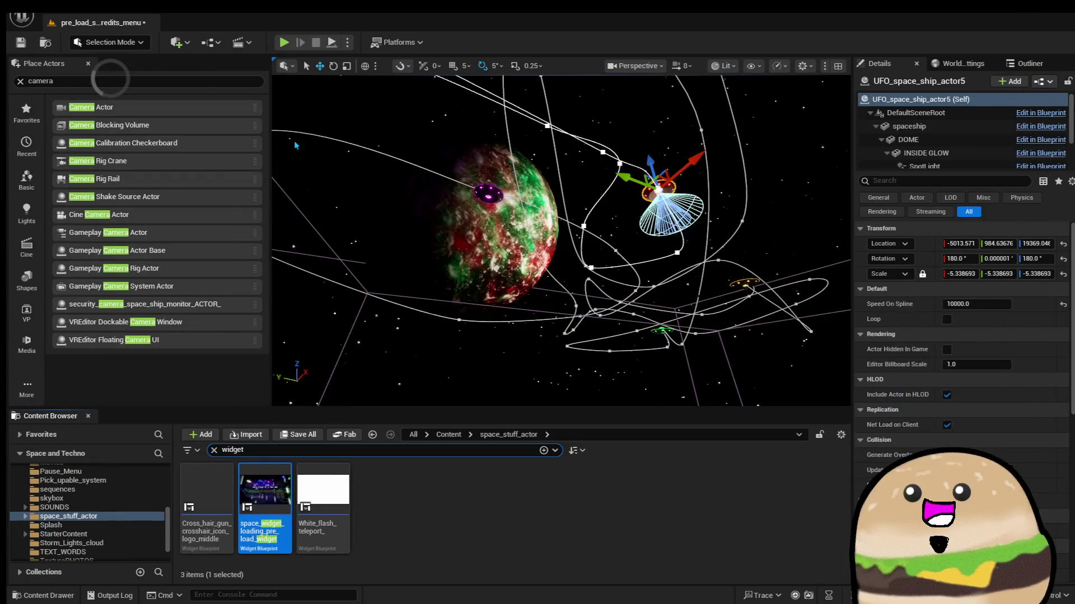
In the Level Blueprint, wire Sequence Then 1 to Create Widget, then save and compile
click(210, 42)
mouse_move(263, 98)
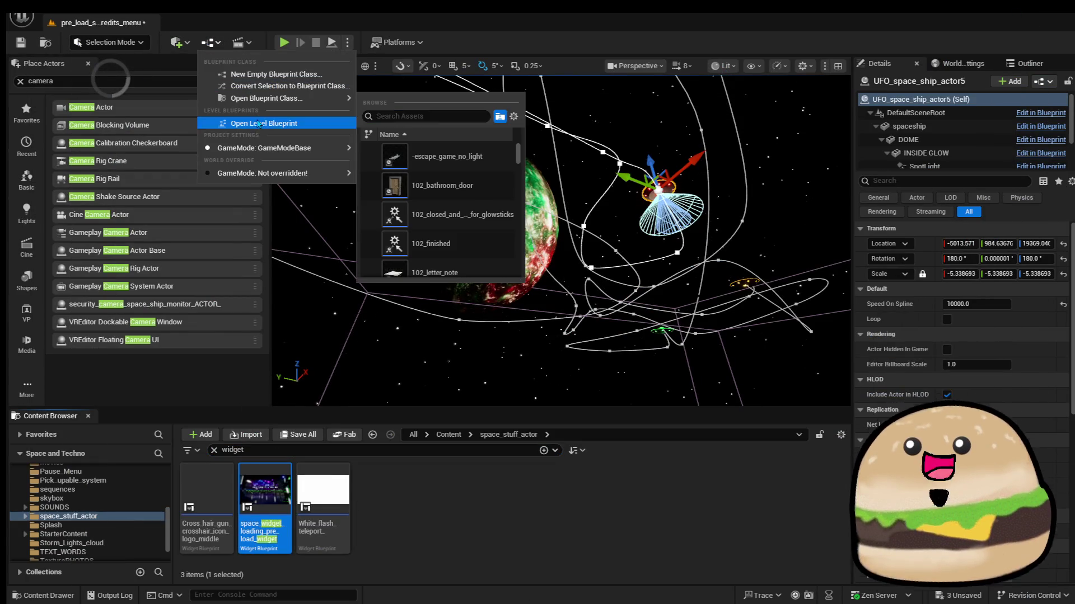
click(261, 123)
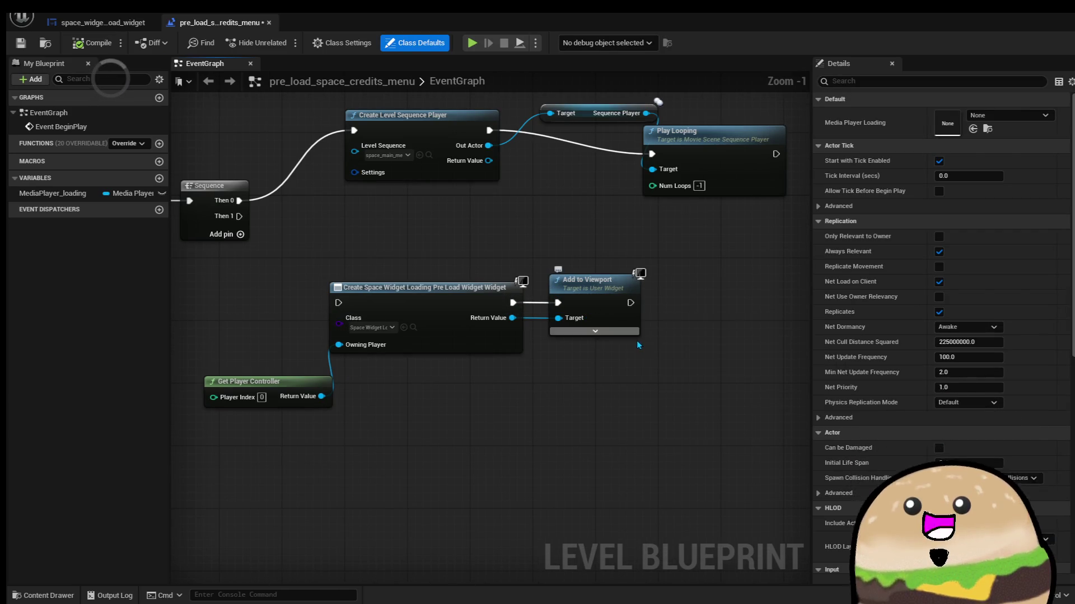
drag(338, 302, 239, 216)
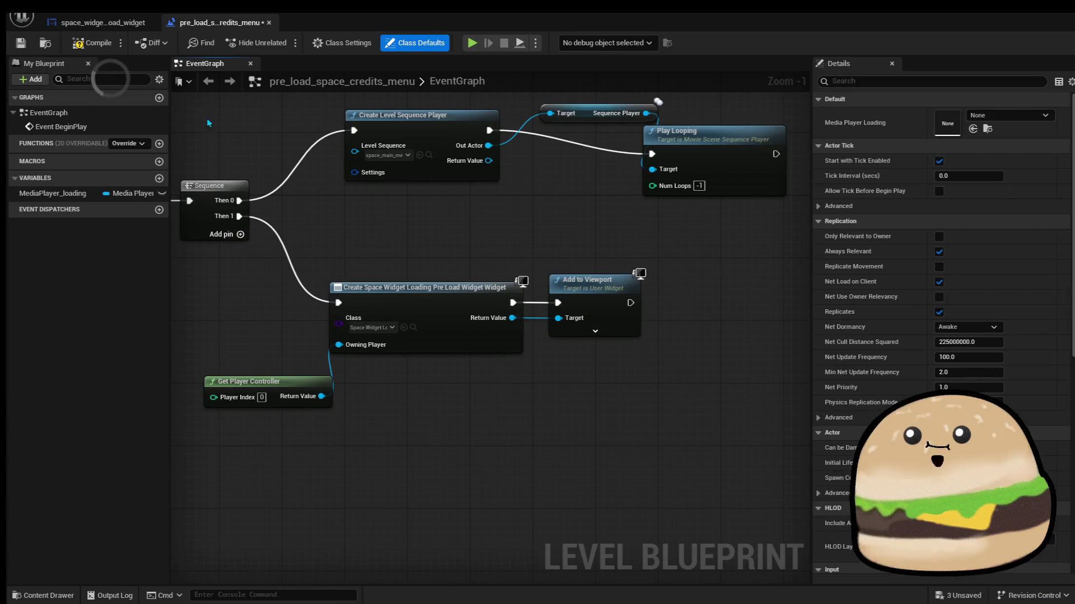
key(ctrl+s)
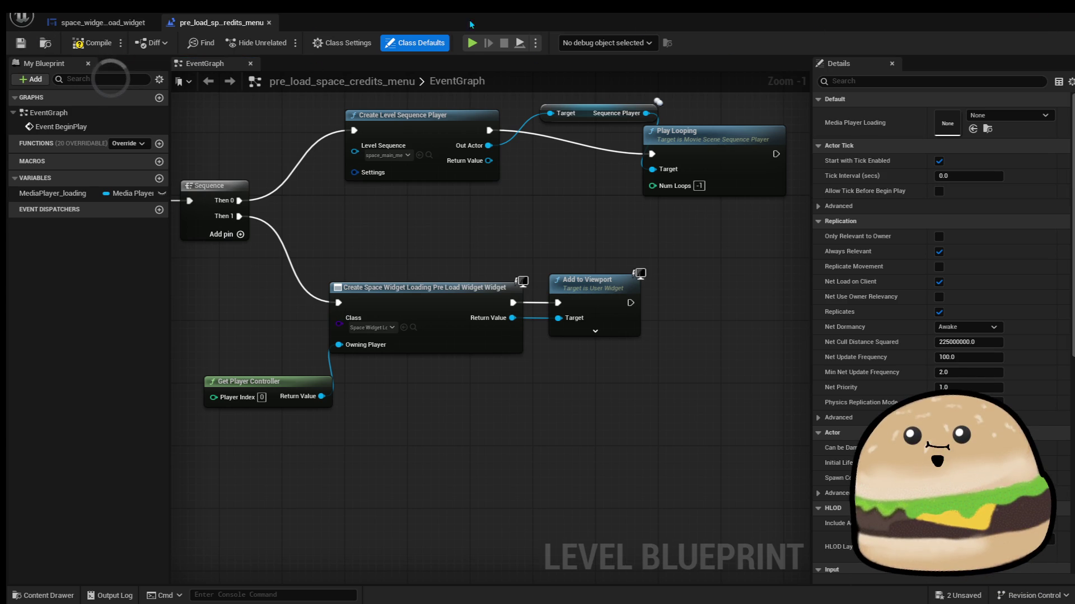
click(100, 43)
click(101, 22)
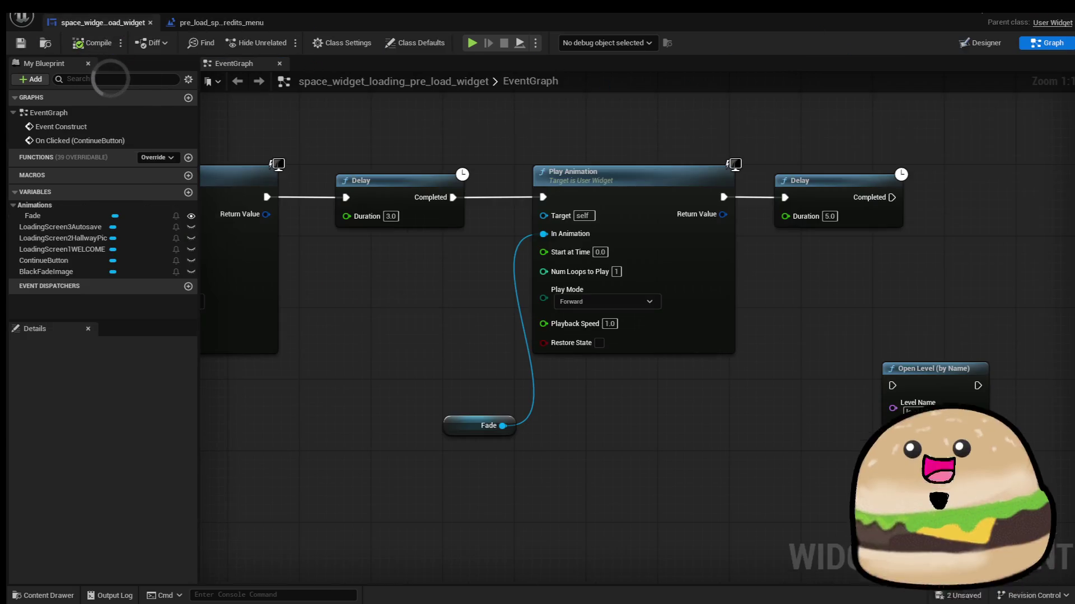
click(150, 23)
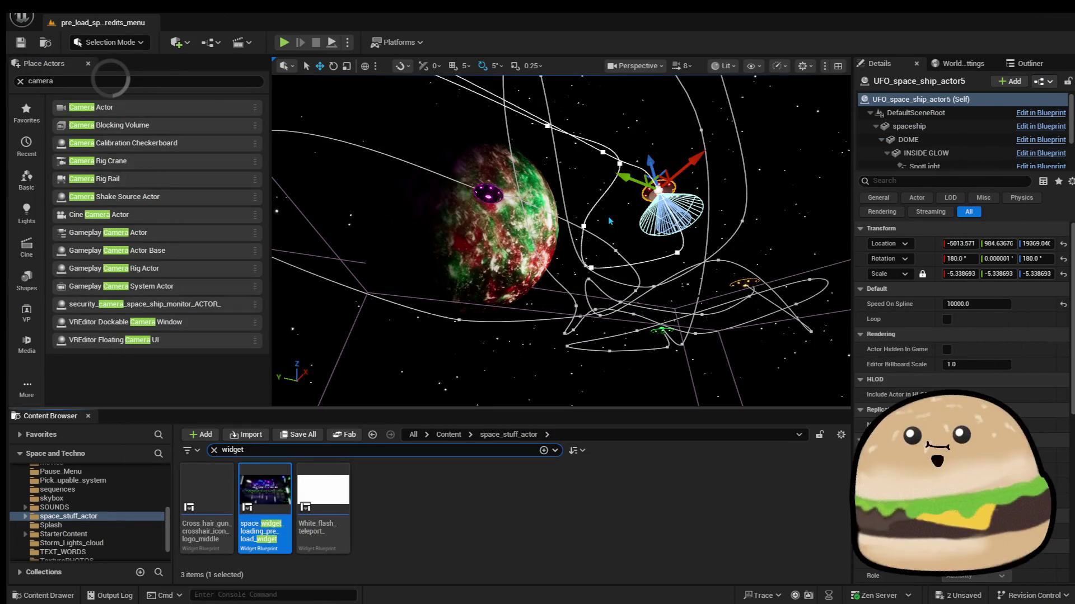
click(284, 42)
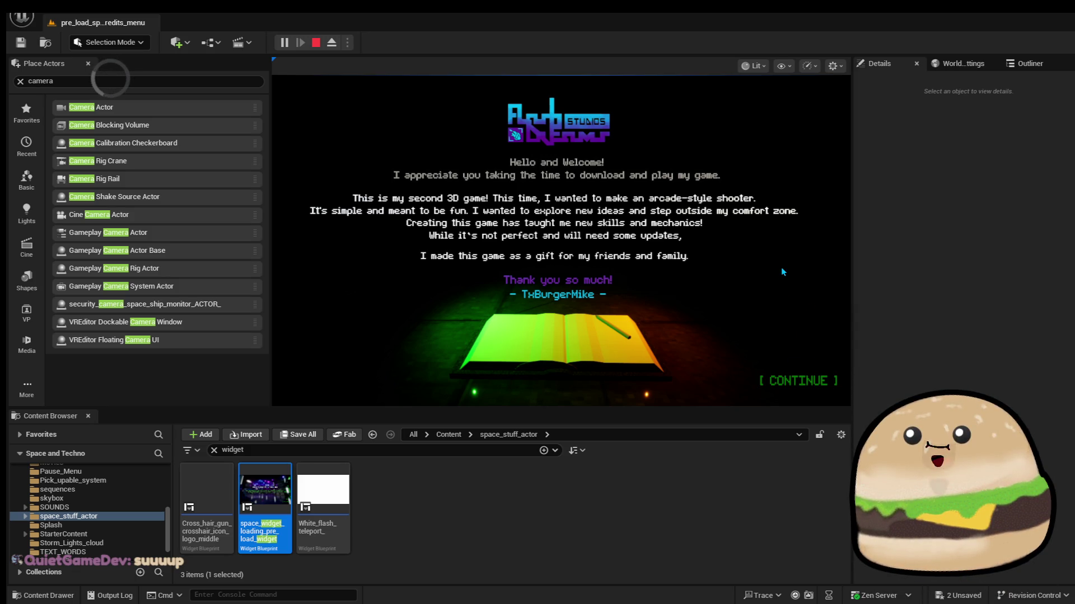
click(801, 384)
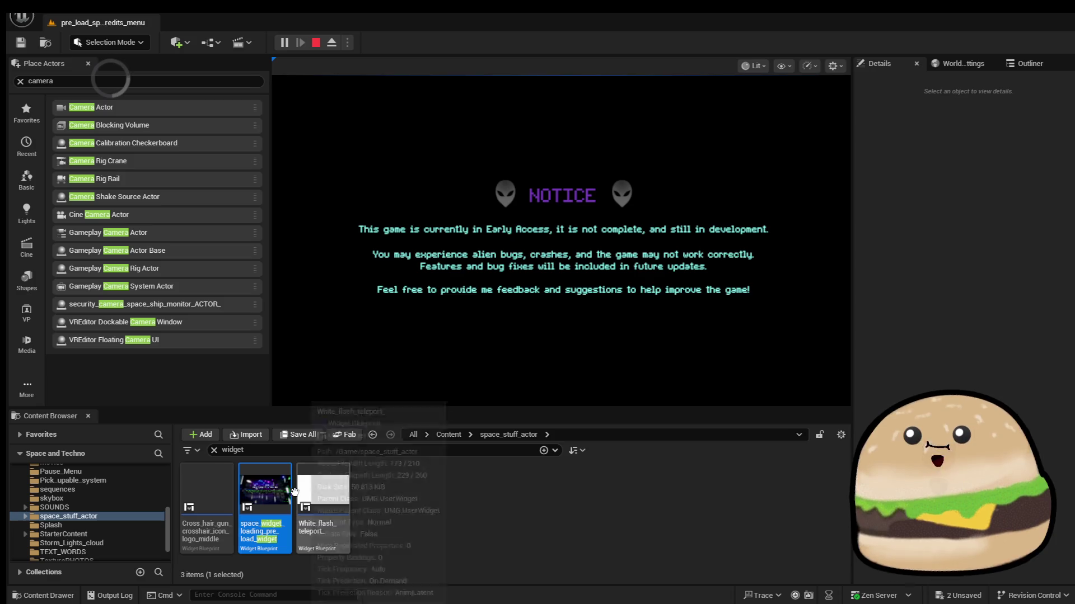
click(315, 43)
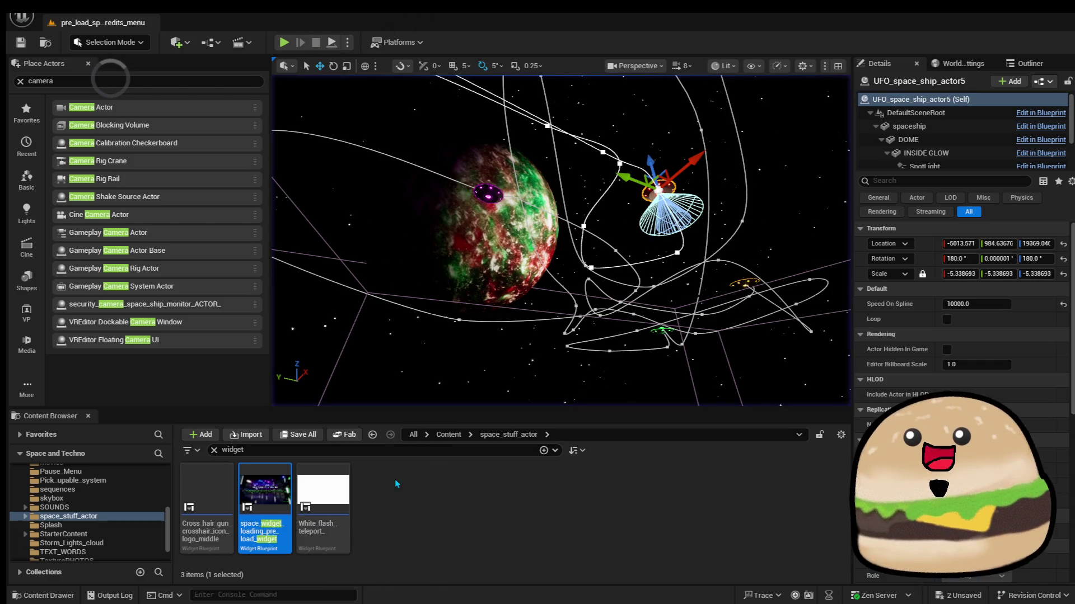
Open the loading widget and set the play mode of the fade after the 15-second Delay
double_click(264, 516)
scroll(701, 309, down, 5)
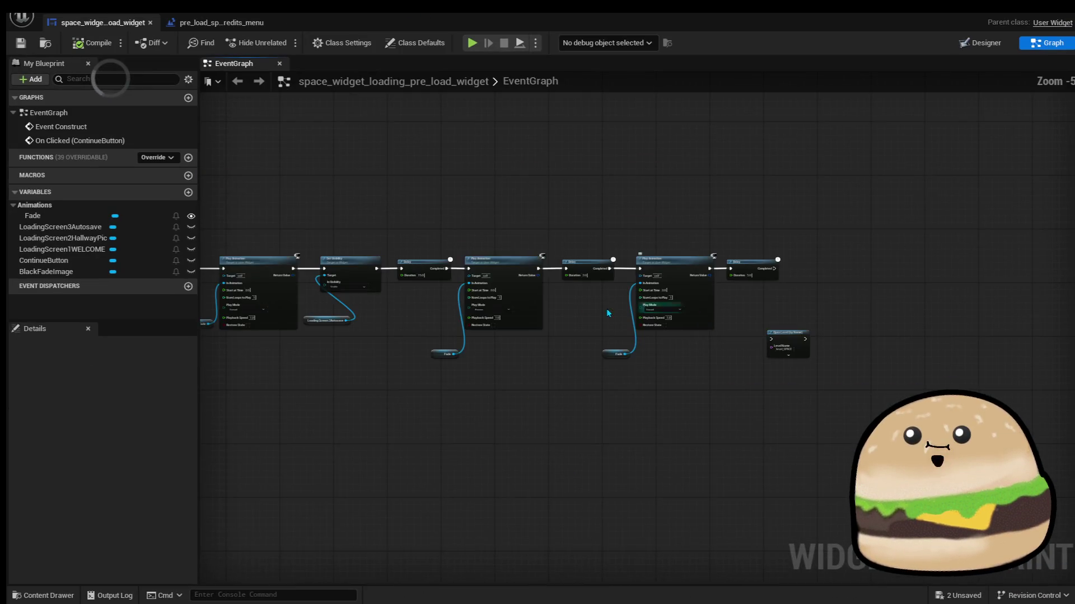
scroll(591, 320, up, 5)
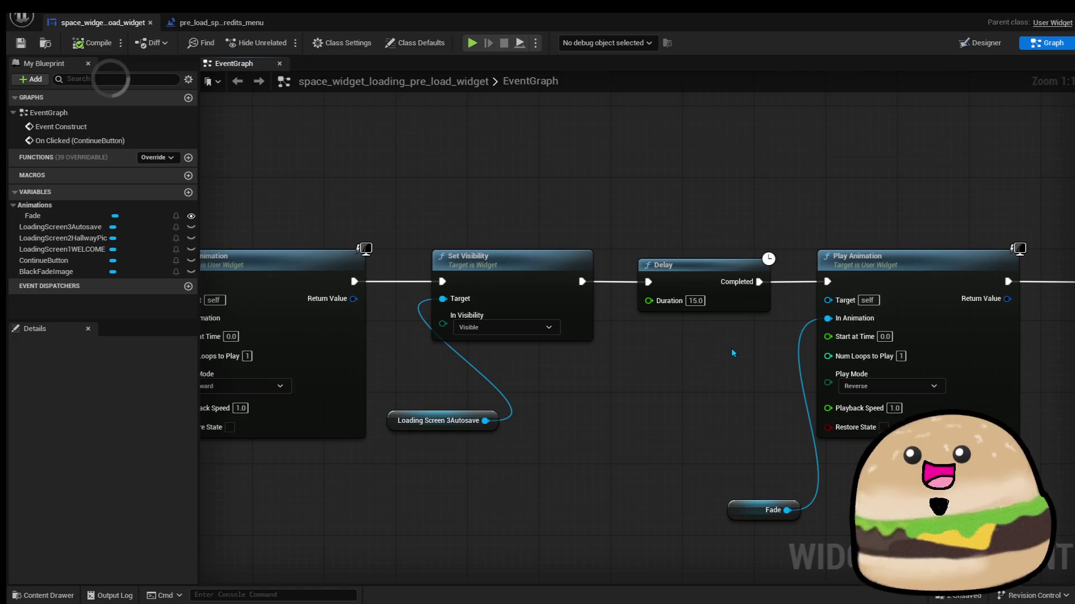
drag(731, 355, 607, 336)
drag(828, 401, 703, 384)
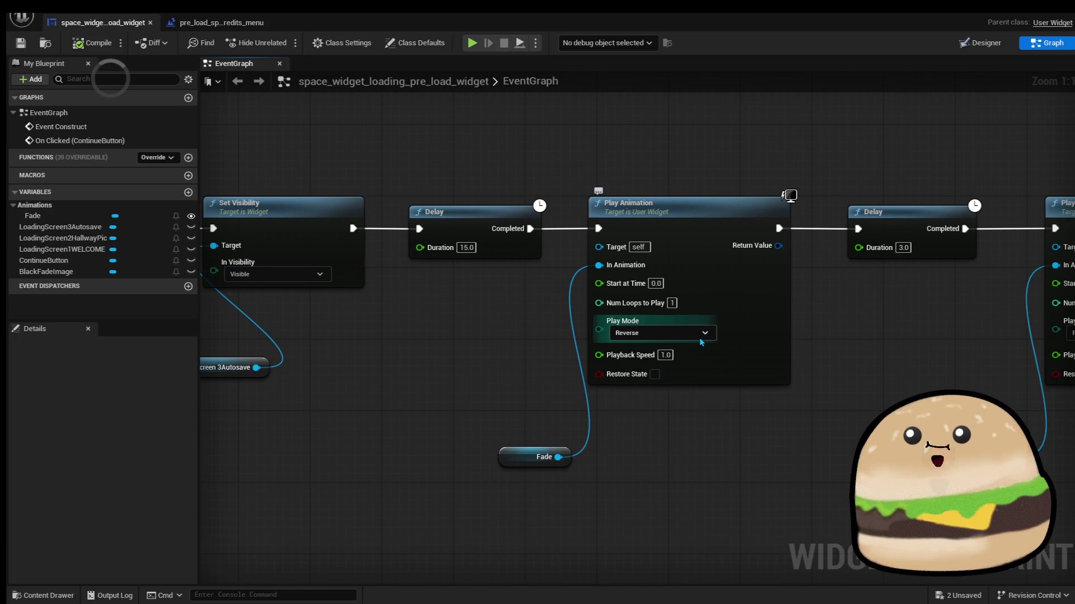
click(700, 334)
click(627, 350)
Check the reverse and forward Play Animation nodes, then start a play-in-editor test
mouse_move(420, 336)
mouse_down()
mouse_move(867, 330)
mouse_move(609, 322)
mouse_move(748, 291)
mouse_move(595, 302)
mouse_up()
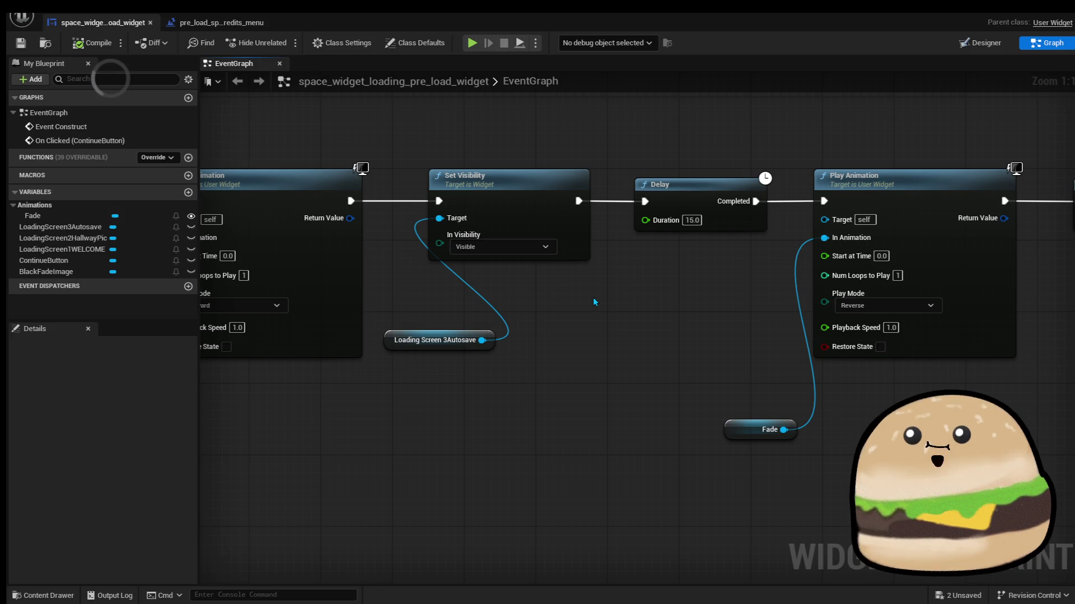
mouse_move(427, 360)
mouse_down()
mouse_move(612, 312)
mouse_move(884, 352)
mouse_move(636, 348)
mouse_move(857, 315)
mouse_move(749, 319)
mouse_up()
click(582, 336)
click(857, 315)
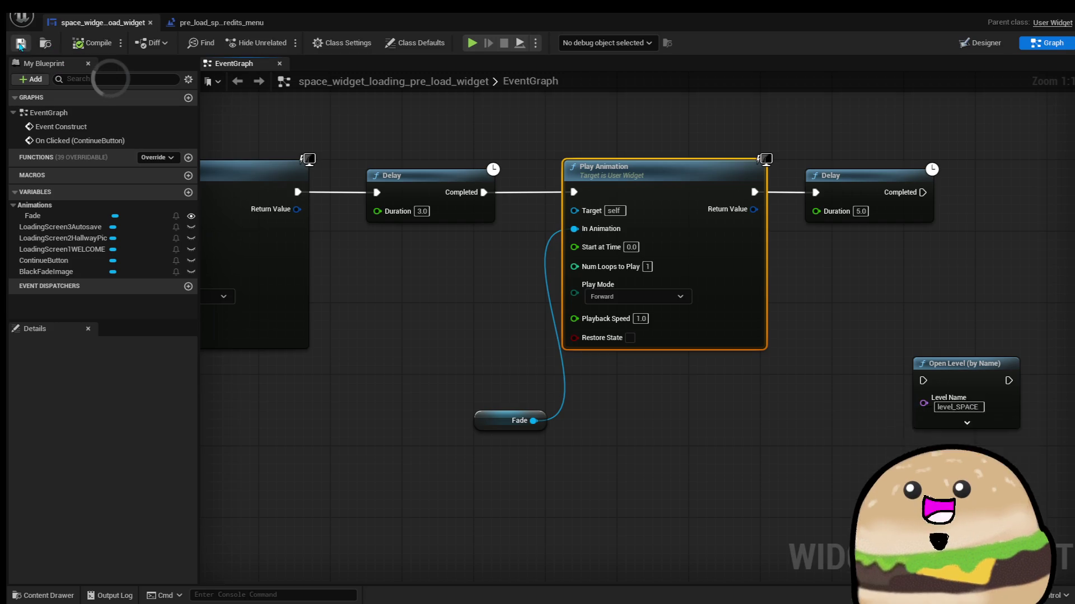
click(221, 23)
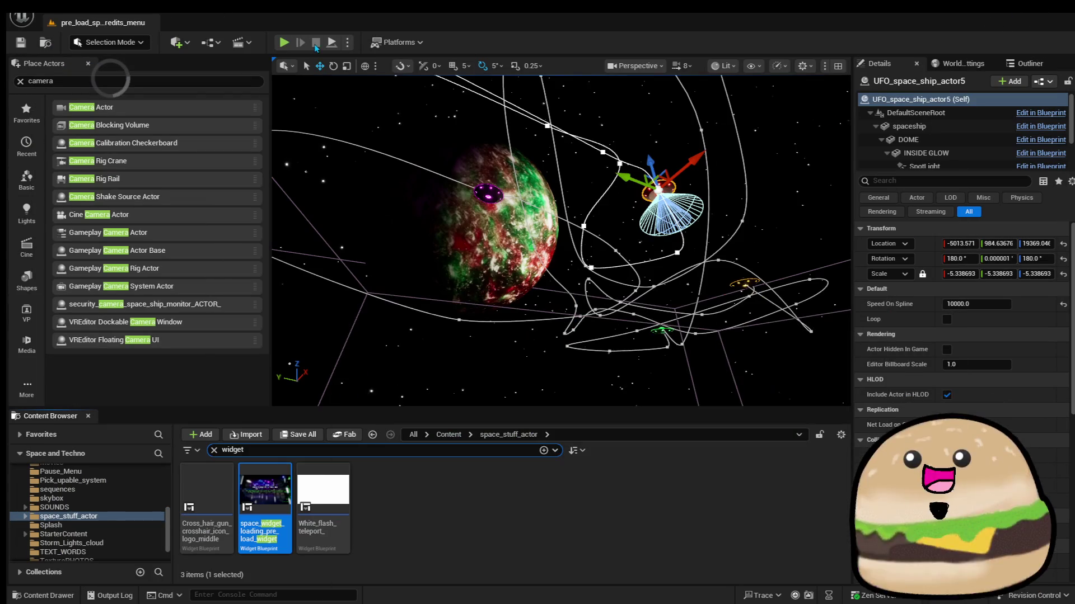
click(291, 42)
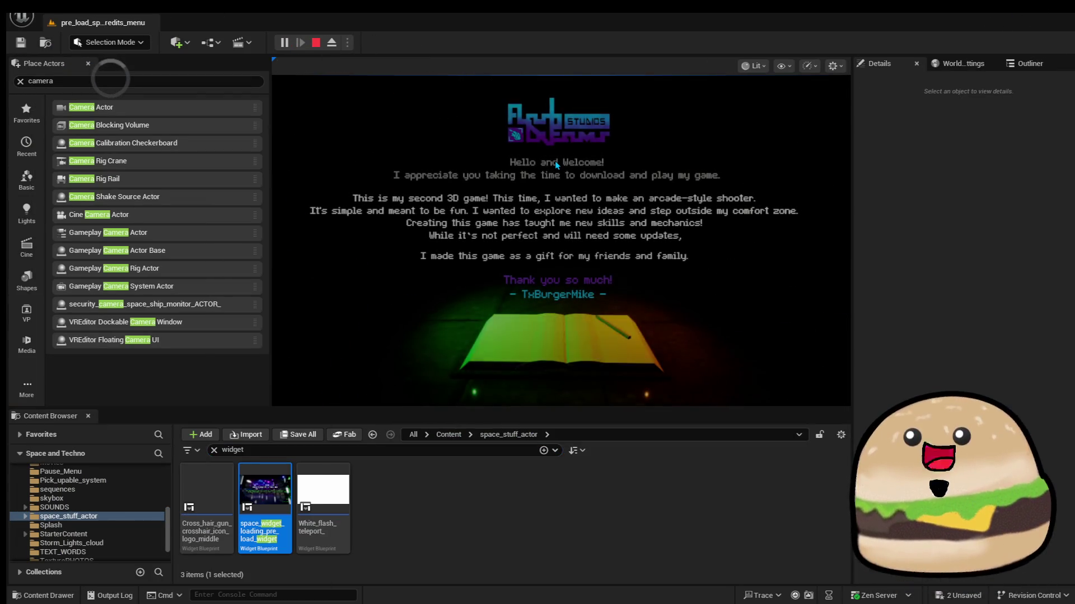
Continue past the welcome screen, watch the Early Access NOTICE appear, then stop the test
click(827, 383)
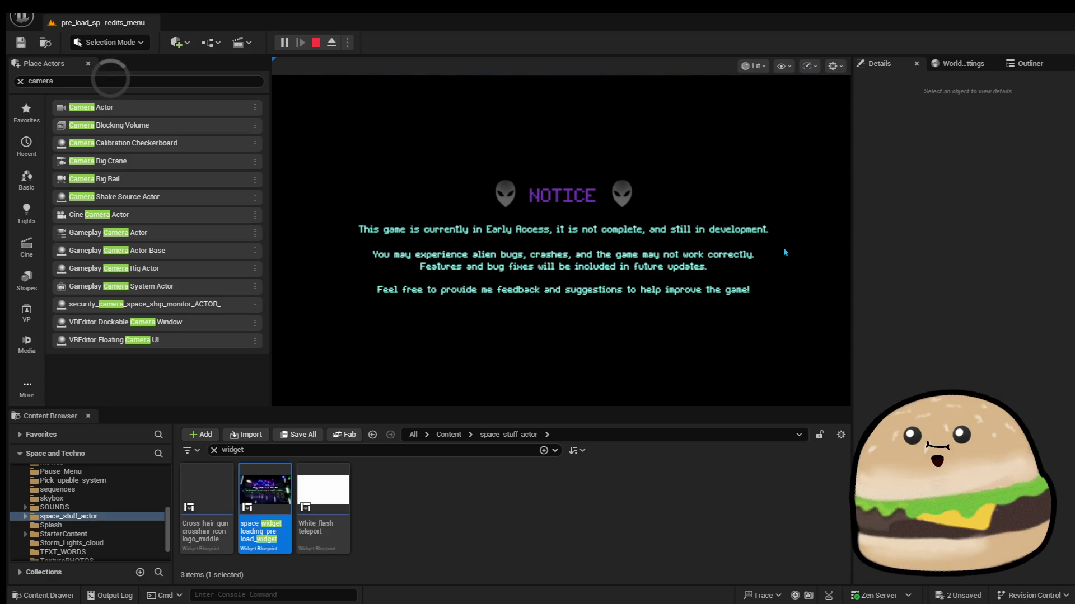
key(Escape)
In the loading widget, copy the Set Visibility and Loading Screen 3Autosave nodes
double_click(262, 498)
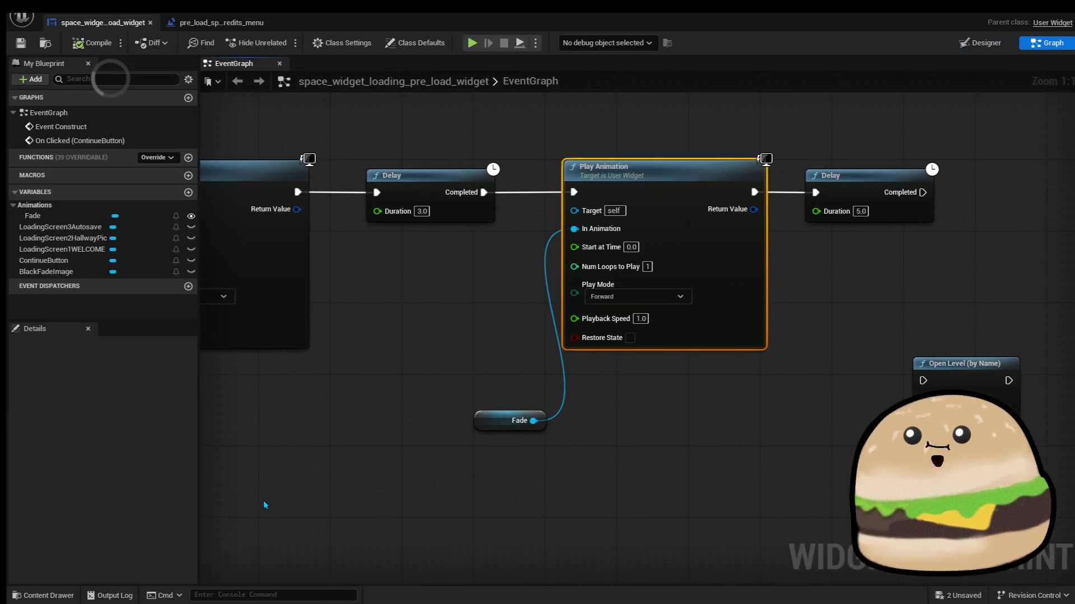
drag(409, 292, 706, 293)
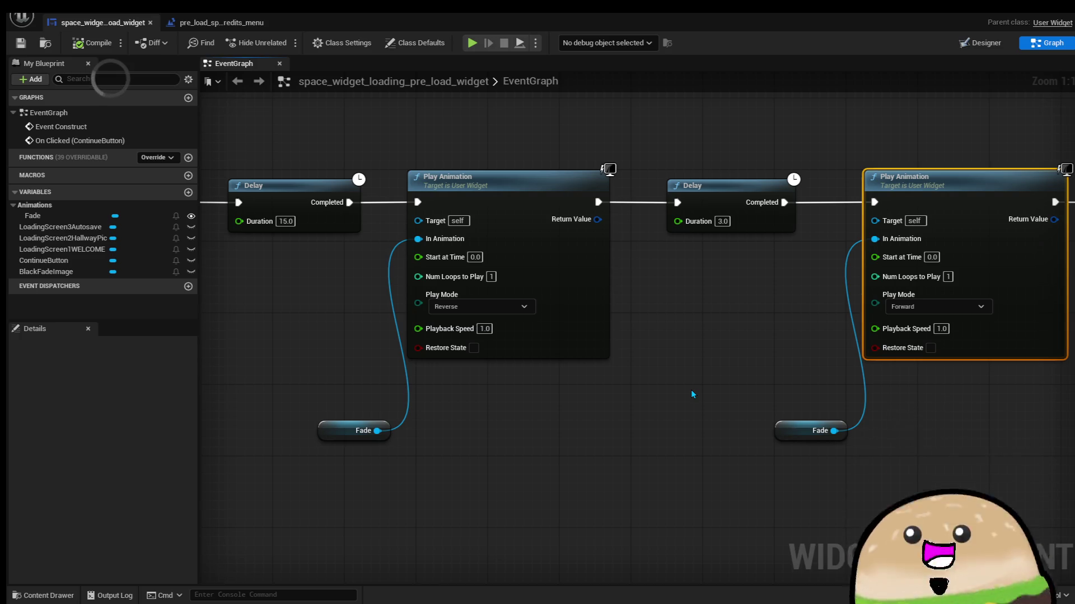
drag(642, 378, 698, 451)
drag(499, 422, 618, 247)
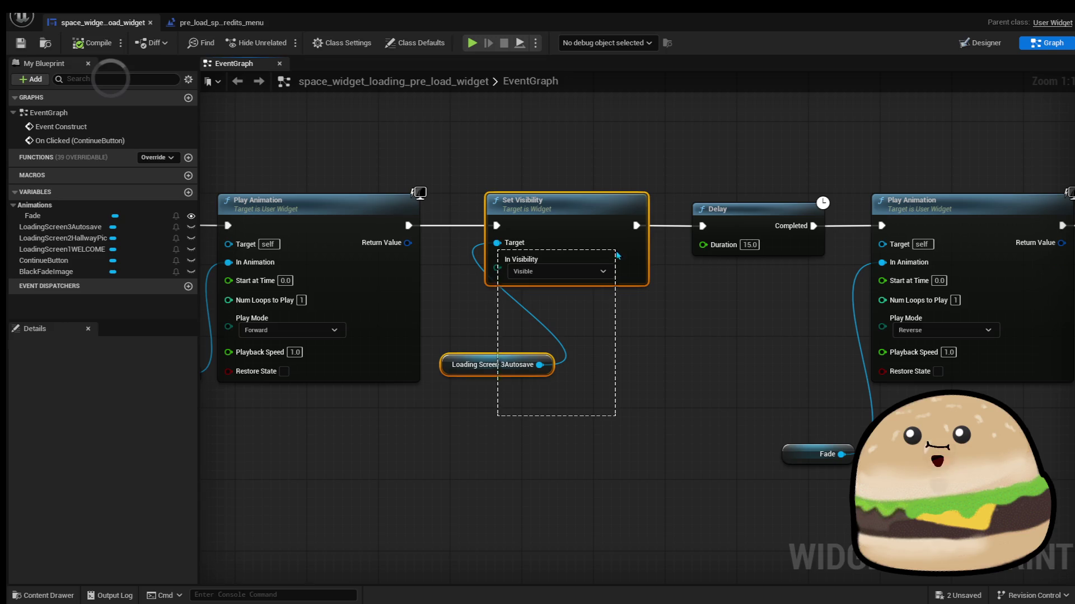
right_click(618, 246)
click(689, 305)
Shift the later Delay and Open Level nodes right and paste the visibility nodes into the gap
scroll(734, 337, down, 1)
drag(735, 337, 503, 368)
scroll(504, 369, down, 2)
mouse_move(448, 158)
mouse_down()
mouse_move(672, 360)
mouse_move(872, 439)
mouse_up()
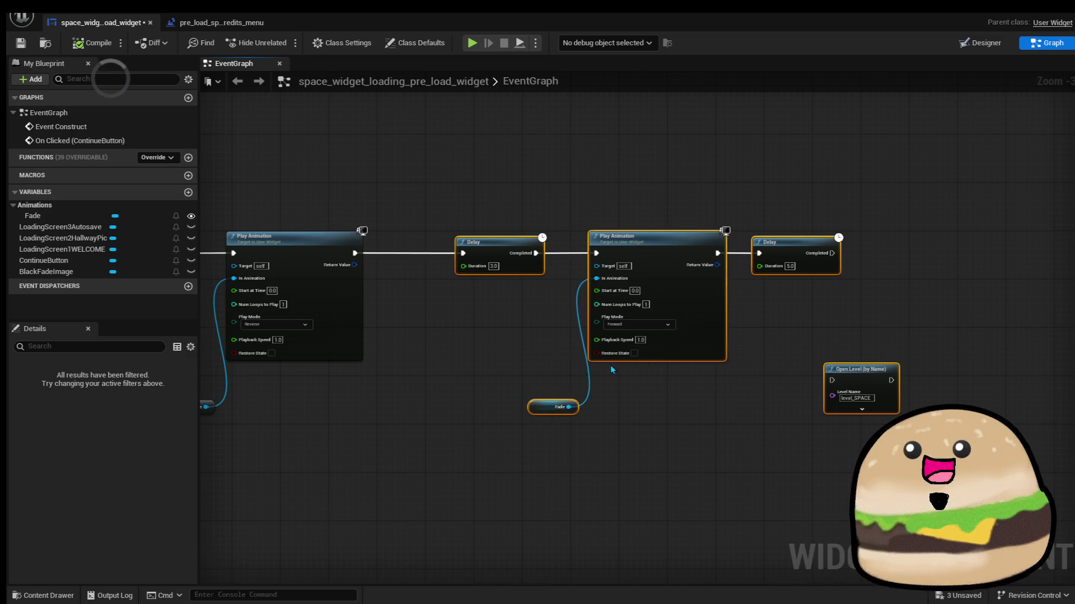
click(428, 311)
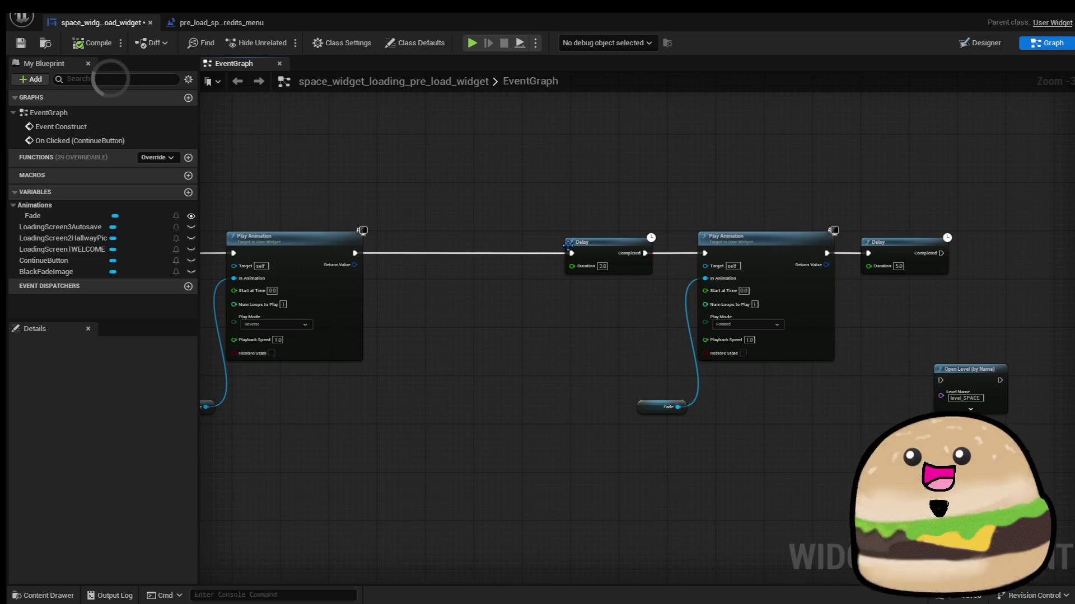
key(ctrl+v)
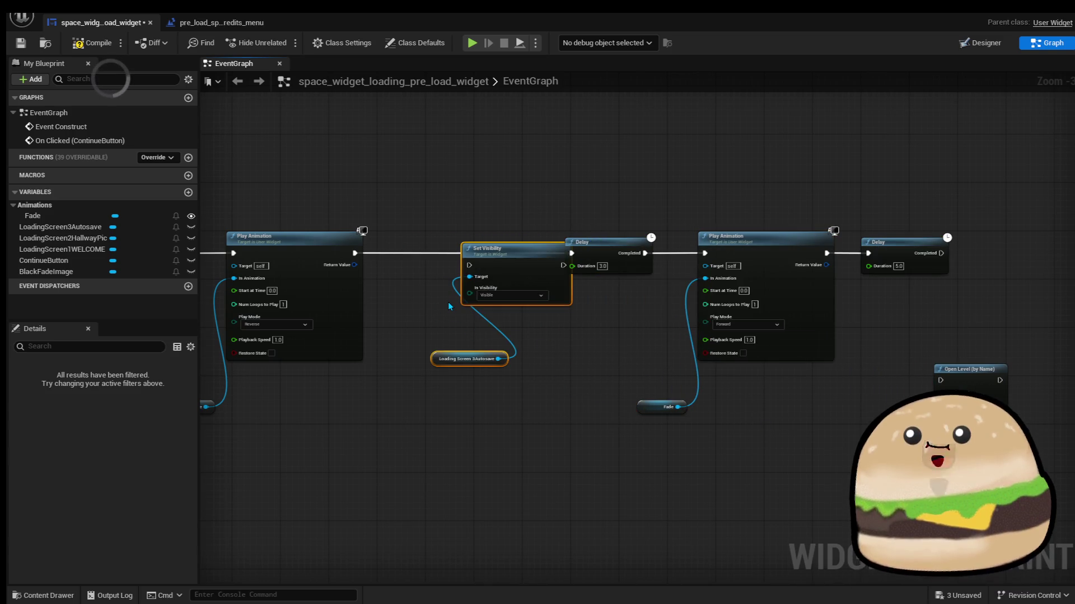
drag(504, 257, 445, 257)
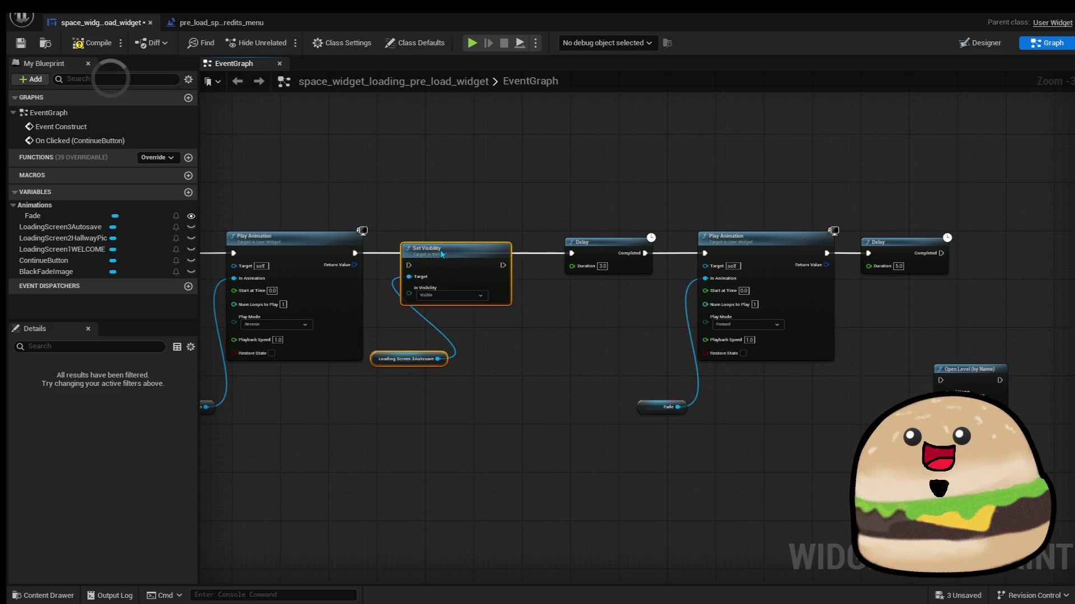
Wire Set Visibility between the reverse fade and the Delay, with In Visibility set to Hidden
scroll(448, 267, up, 3)
drag(390, 249, 312, 249)
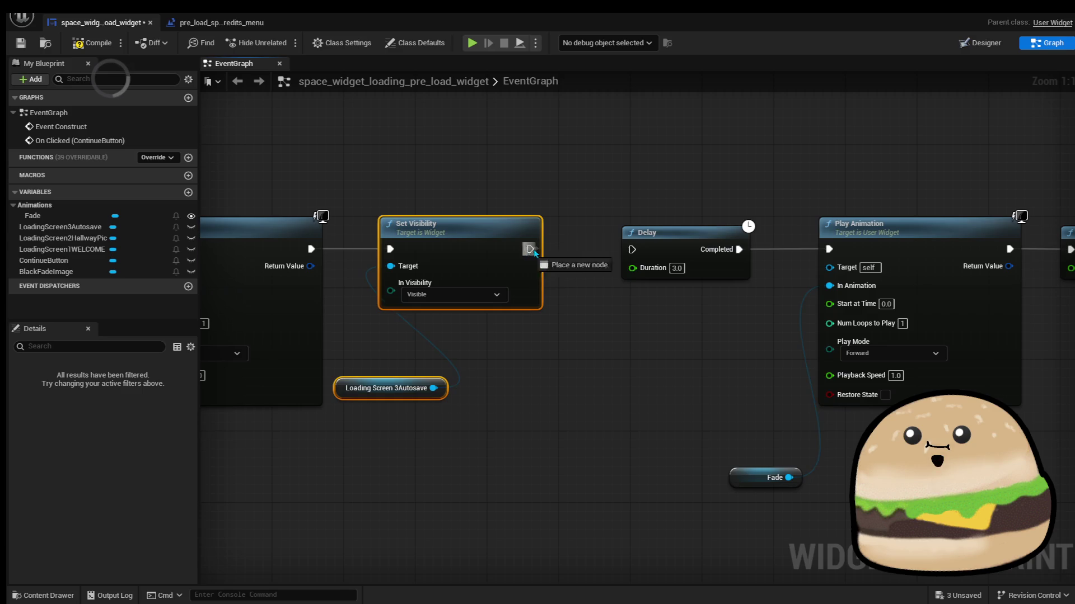
drag(529, 249, 632, 249)
drag(375, 396, 572, 378)
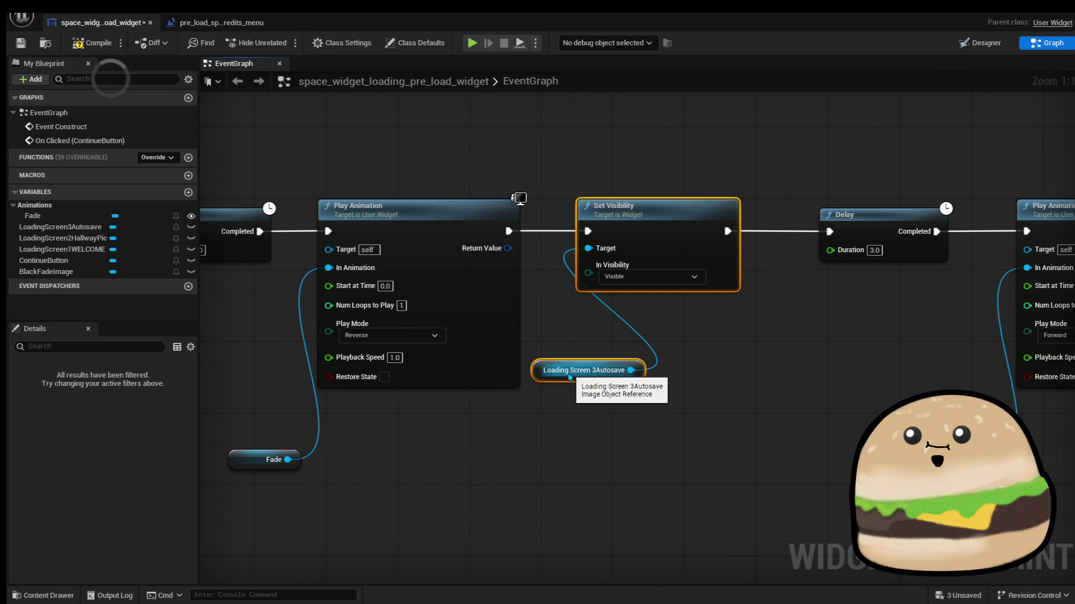
click(573, 376)
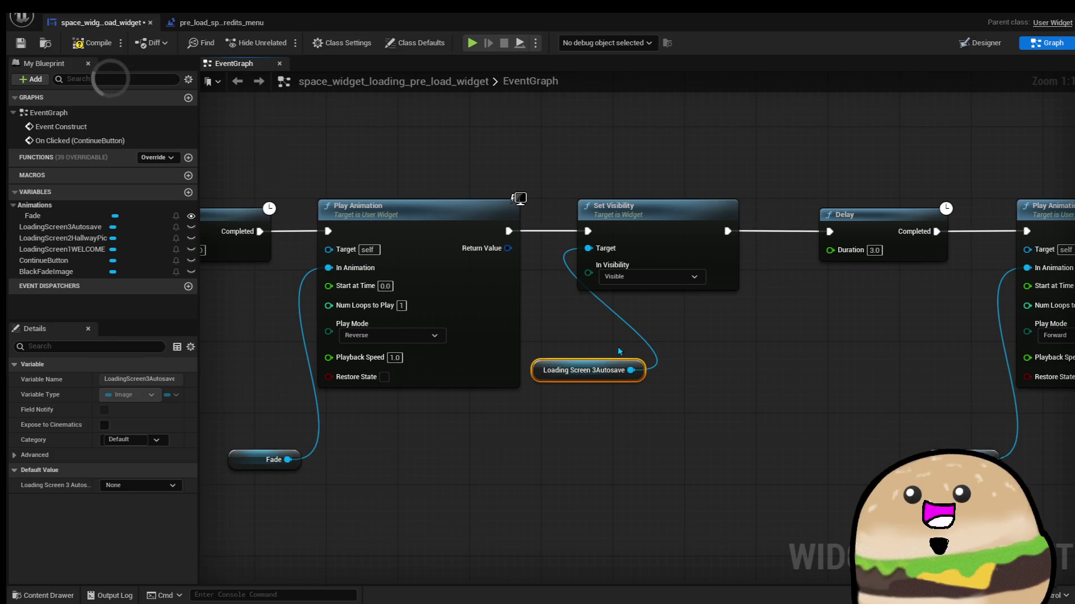
click(644, 263)
click(649, 277)
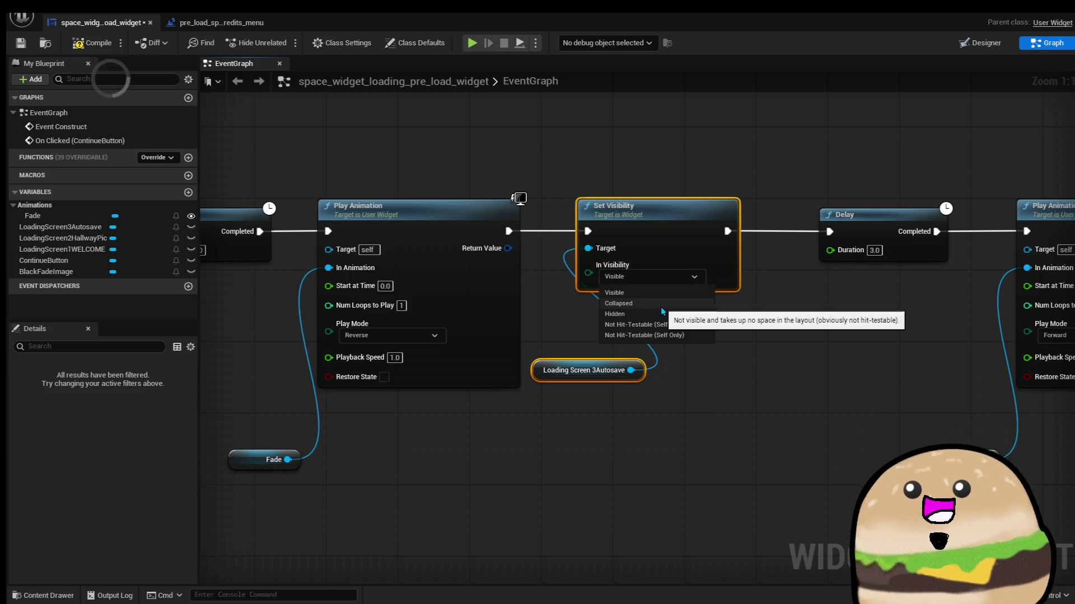
click(644, 314)
drag(669, 256, 687, 258)
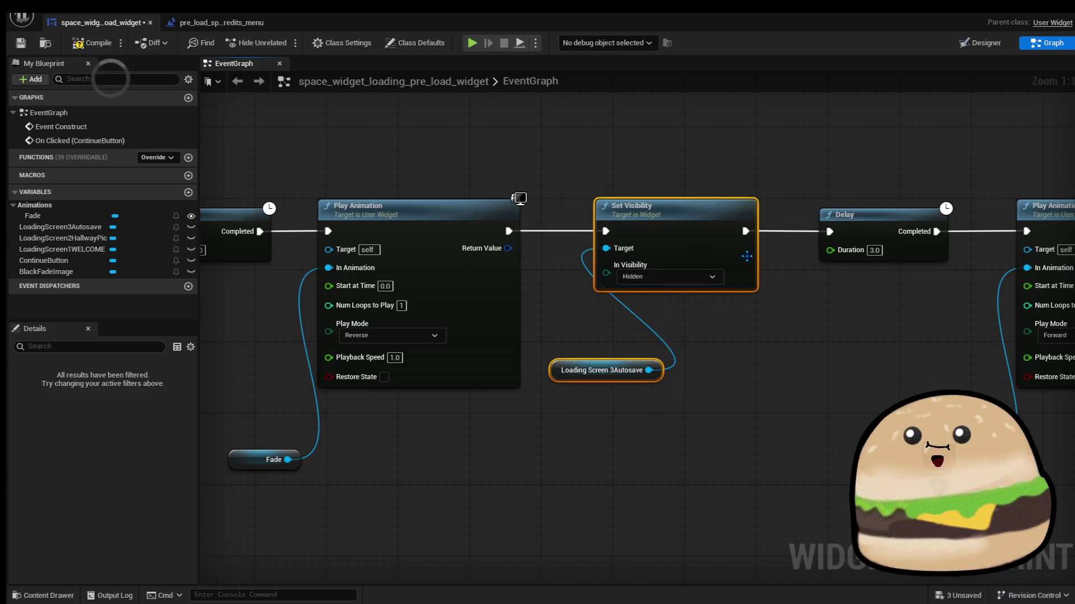
Compile the widget, move Open Level beside the last Delay, save, and start a play test
click(95, 43)
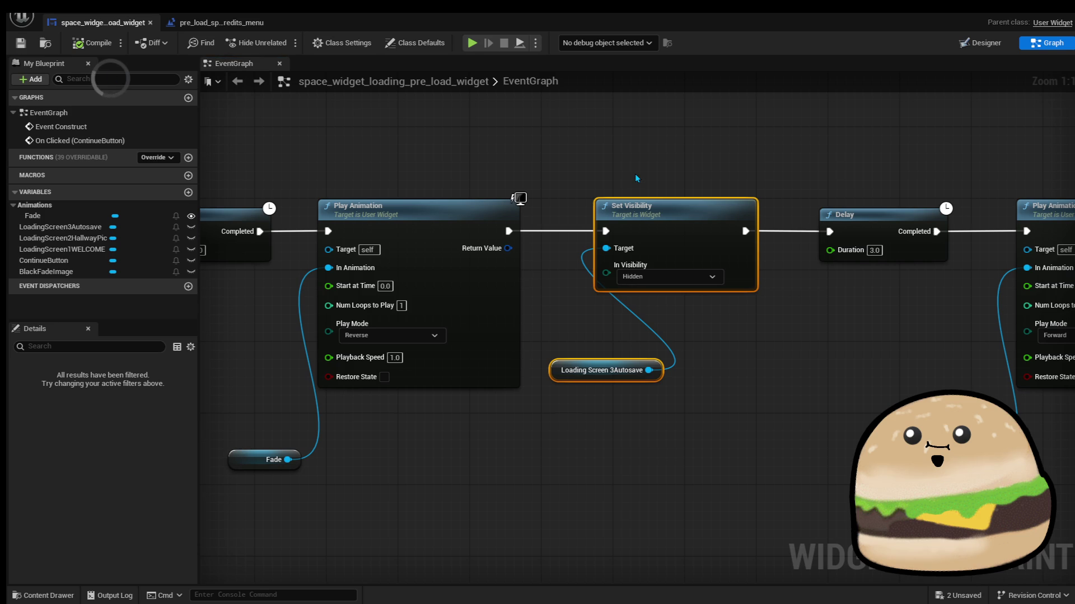
scroll(639, 173, down, 1)
drag(640, 173, 438, 157)
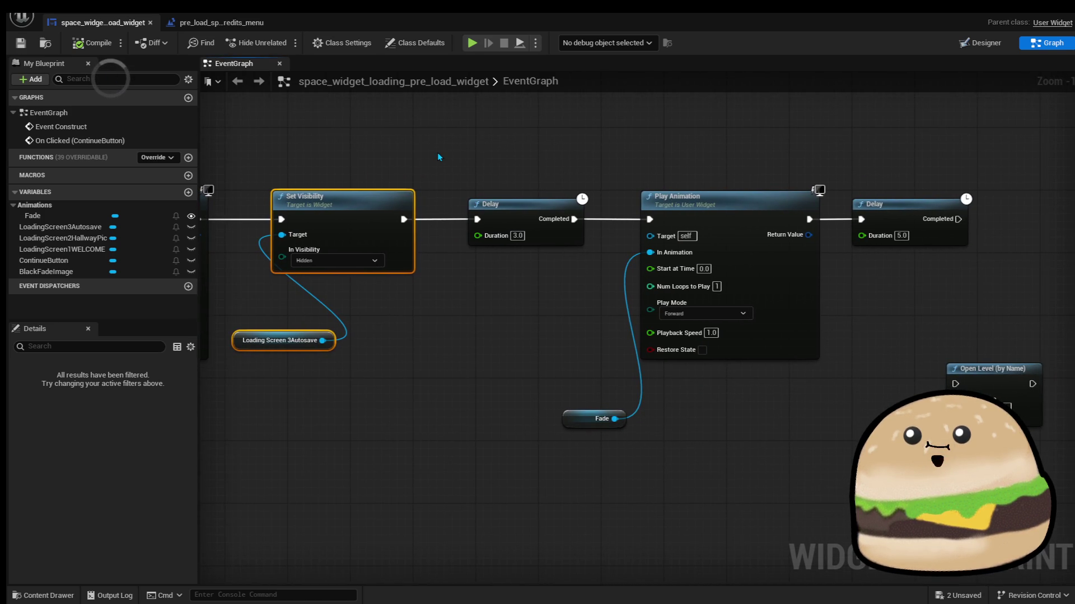
scroll(690, 152, down, 2)
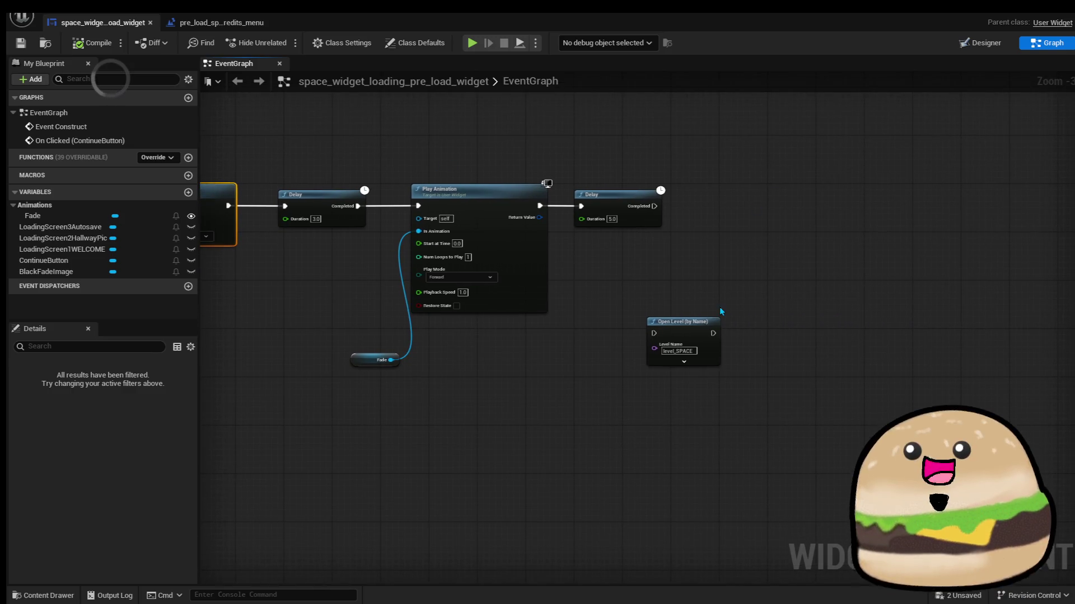
mouse_move(688, 327)
mouse_down()
mouse_move(647, 331)
mouse_move(743, 270)
mouse_move(793, 205)
mouse_up()
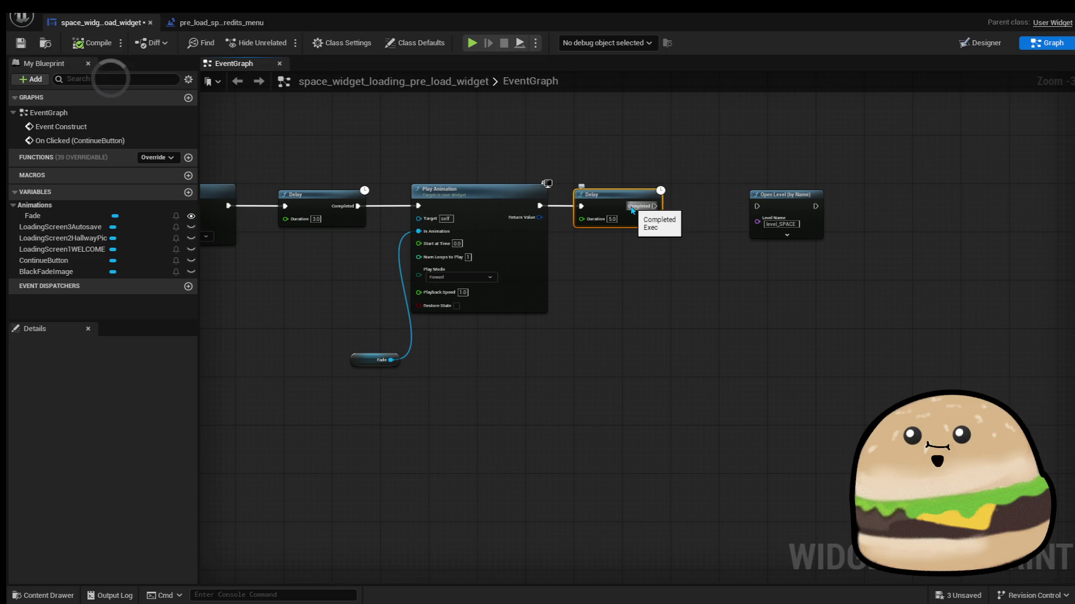
click(77, 44)
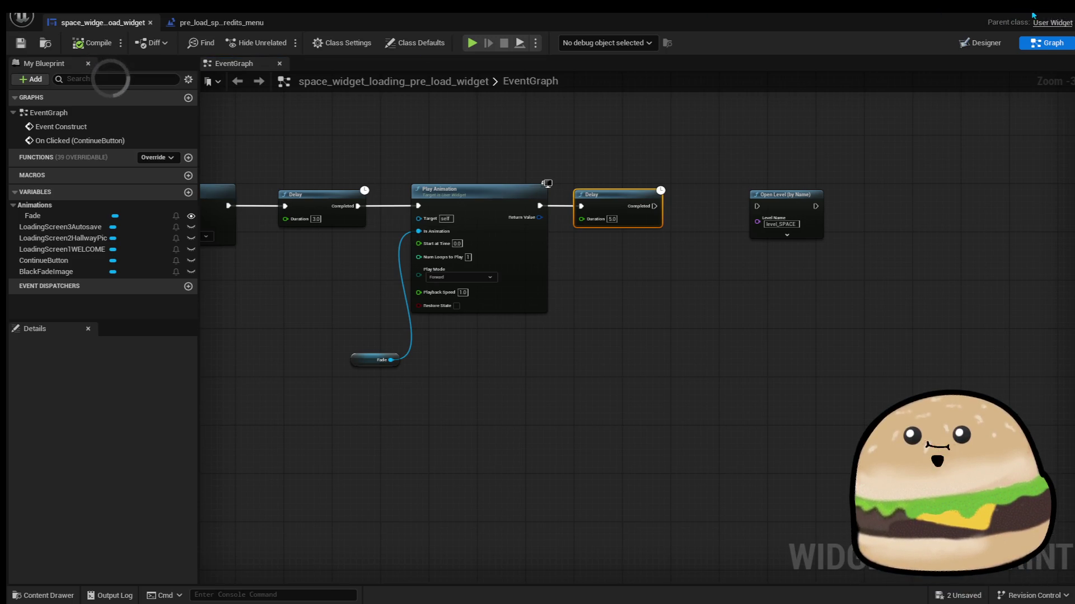
key(alt+p)
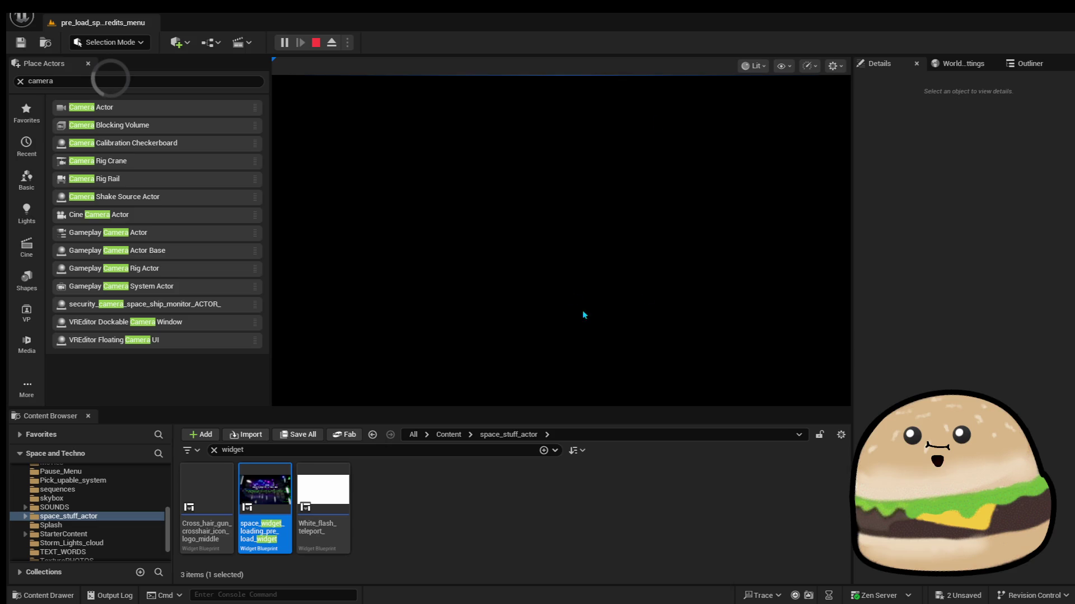
Watch the photosensitivity warning loading screen in the play test, then stop it
click(317, 43)
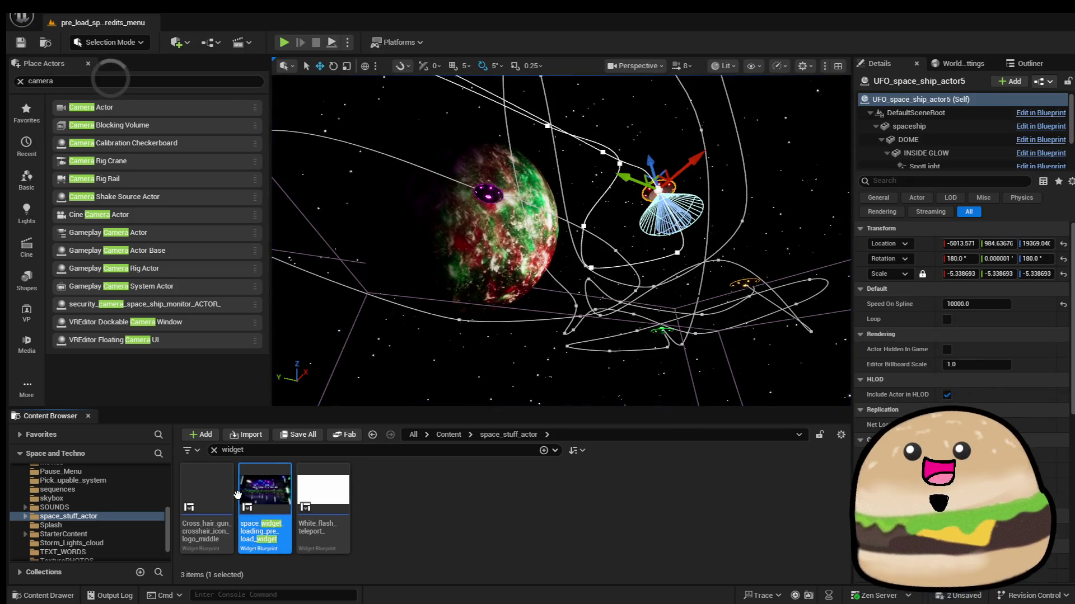
In space_widget_loading_pre_load_widget, cut the Loading Screen 3Autosave Set Visibility node and wire Play Animation to Delay
double_click(241, 500)
scroll(567, 298, down, 1)
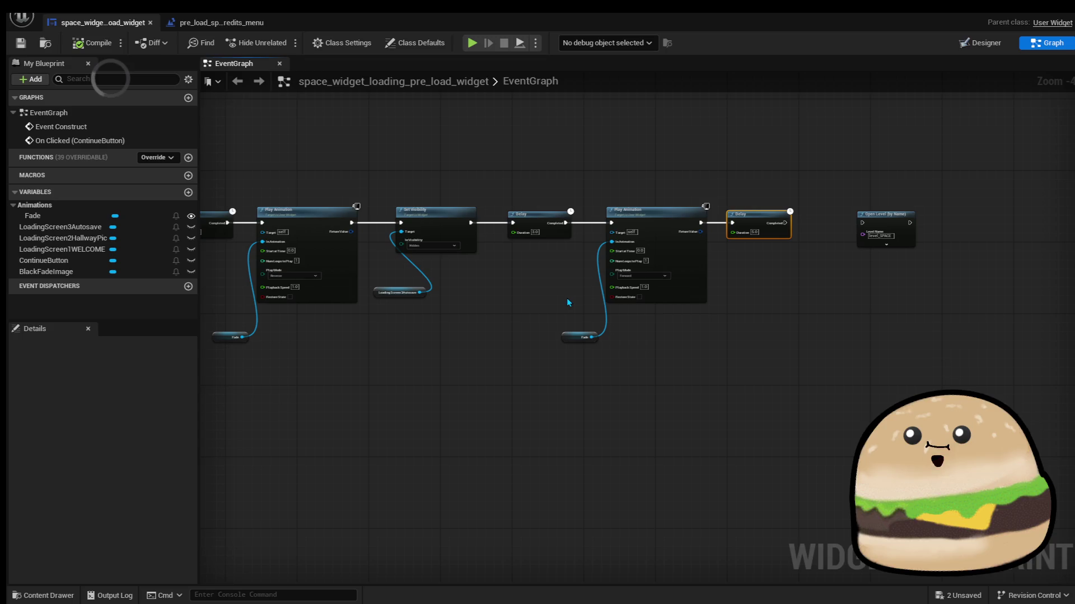
scroll(522, 225, up, 2)
drag(402, 359, 369, 236)
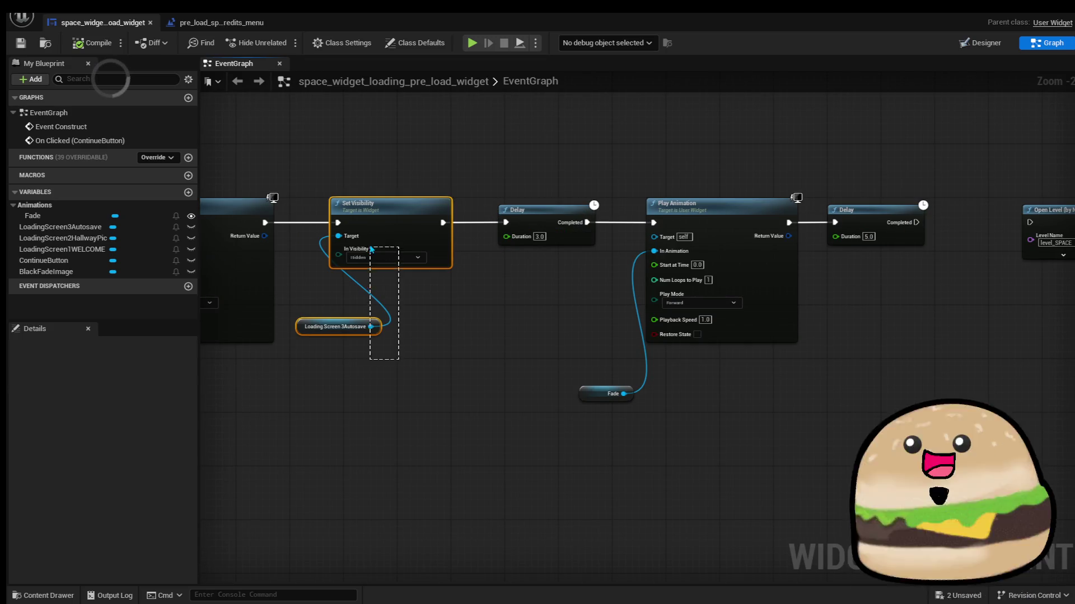
right_click(392, 226)
click(450, 275)
mouse_move(266, 223)
mouse_down()
mouse_move(548, 230)
mouse_move(498, 218)
mouse_up()
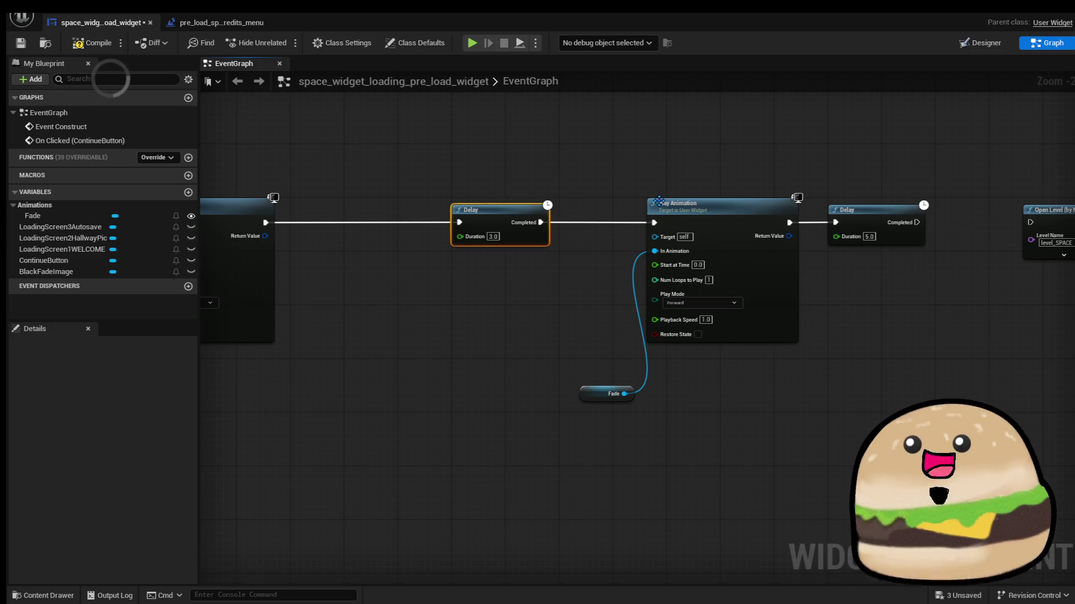
Pull the Fade, Play Animation and Delay nodes together, nudge Open Level right, then view the Designer
scroll(639, 196, down, 1)
mouse_move(590, 189)
mouse_down()
mouse_move(576, 206)
mouse_move(831, 195)
mouse_up()
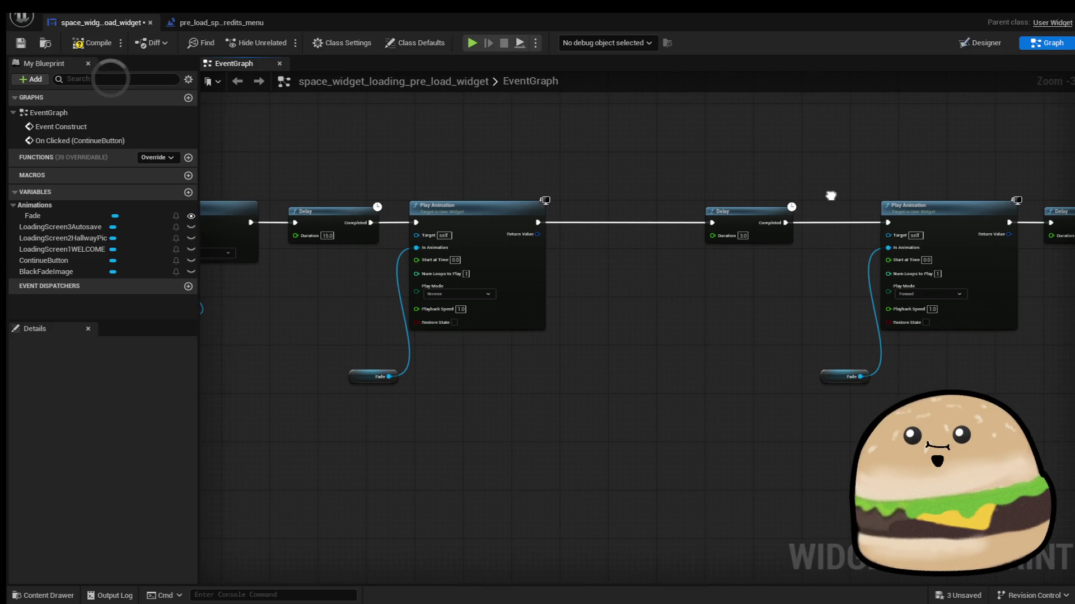
scroll(335, 367, up, 3)
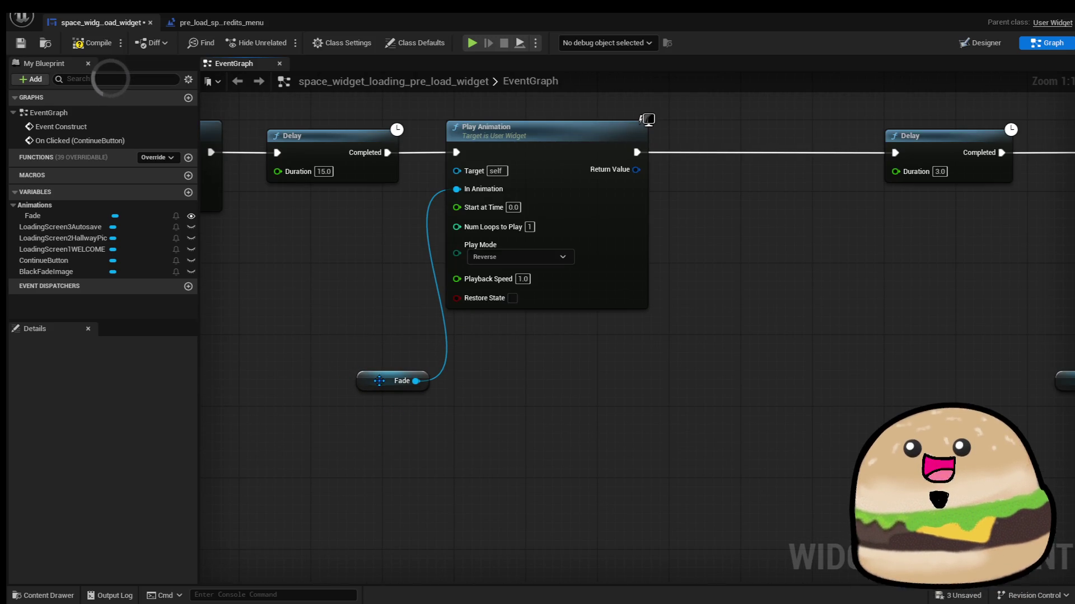
click(379, 385)
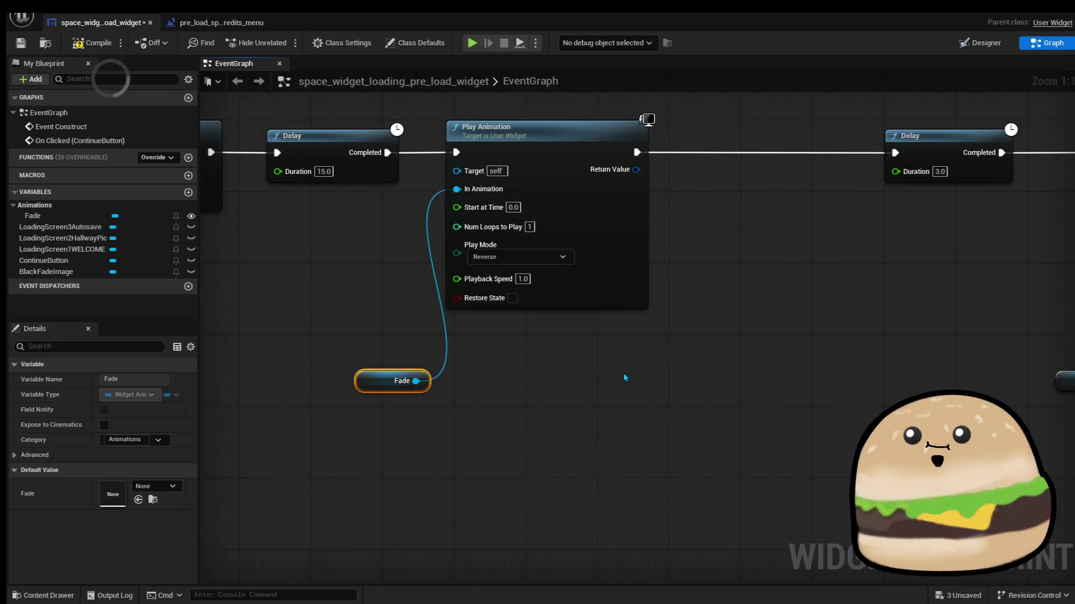
scroll(626, 378, down, 1)
drag(647, 365, 499, 360)
scroll(533, 336, down, 2)
click(618, 156)
mouse_move(620, 135)
mouse_down()
mouse_move(883, 394)
mouse_move(937, 413)
mouse_up()
drag(625, 228, 527, 235)
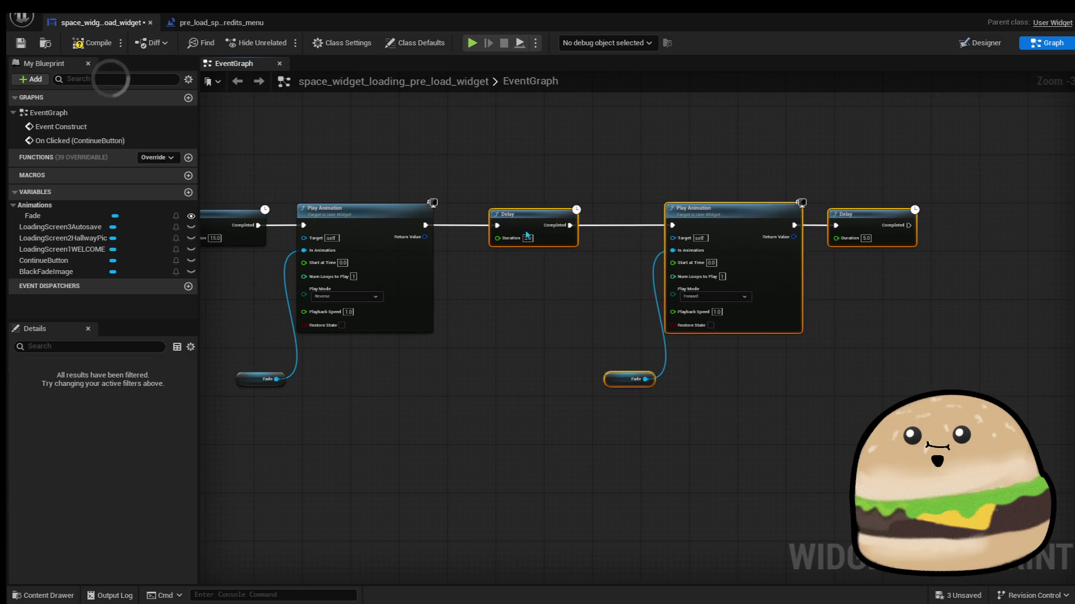
drag(936, 296, 647, 305)
drag(605, 245, 725, 245)
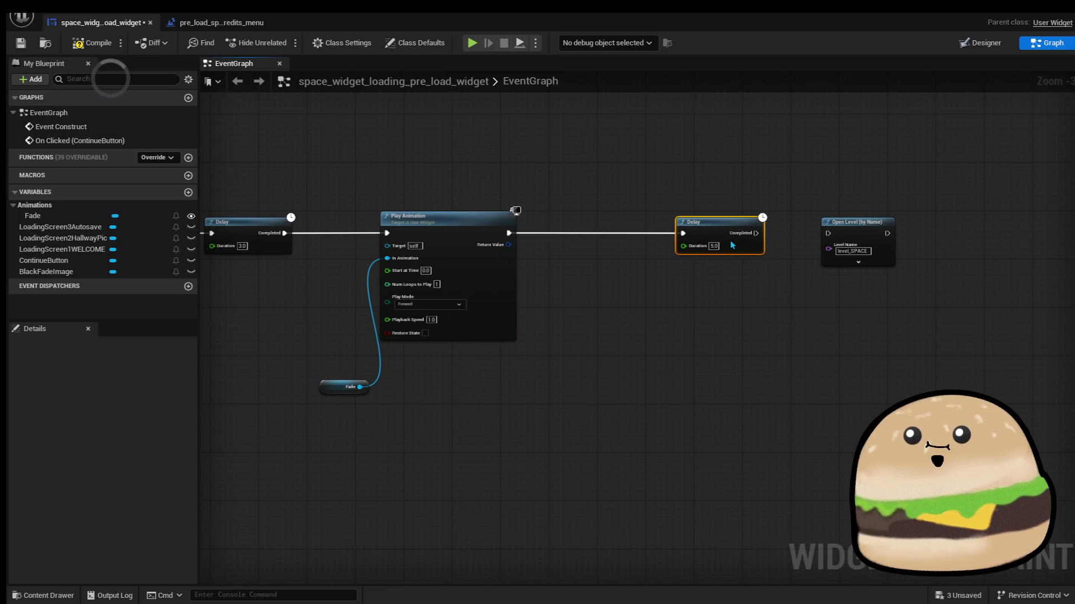
drag(834, 252, 852, 252)
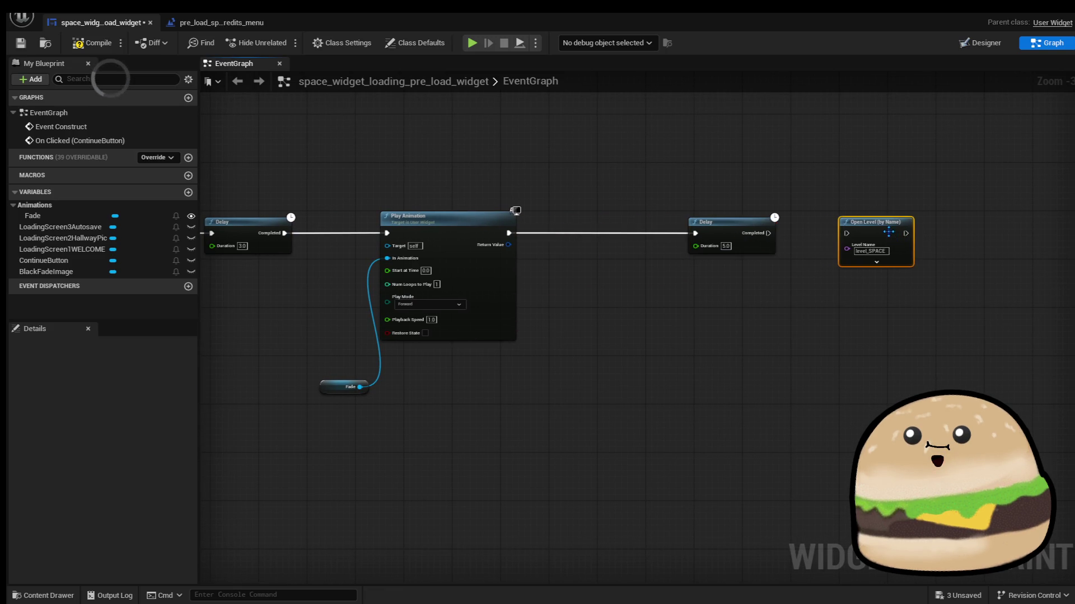
click(984, 43)
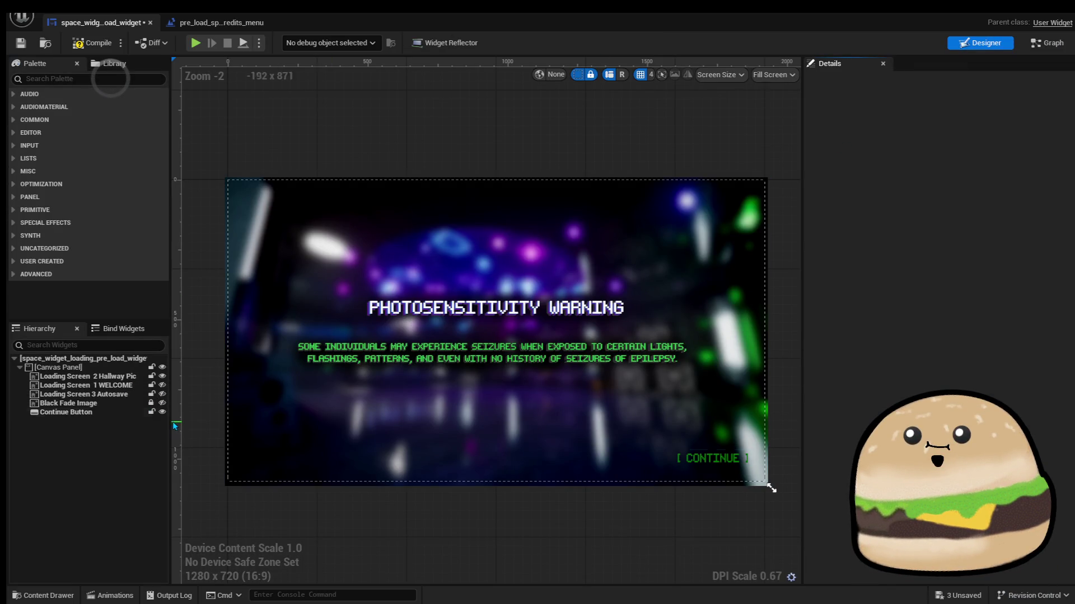
Hide Black Fade Image and show Loading Screen 3 Autosave in the preview, select it, then return to Graph
click(162, 403)
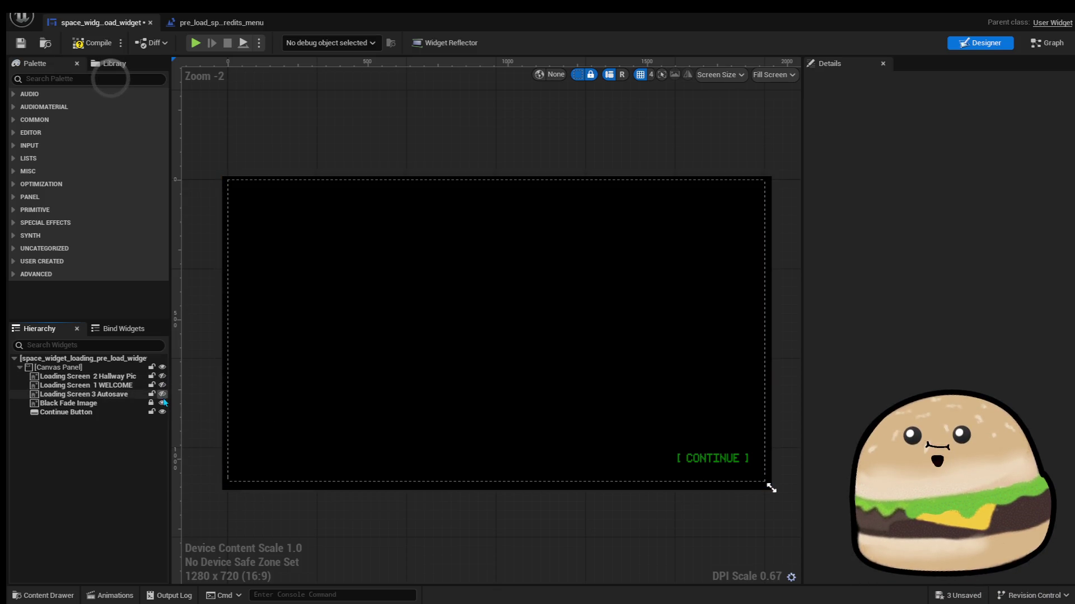
click(162, 403)
click(162, 403)
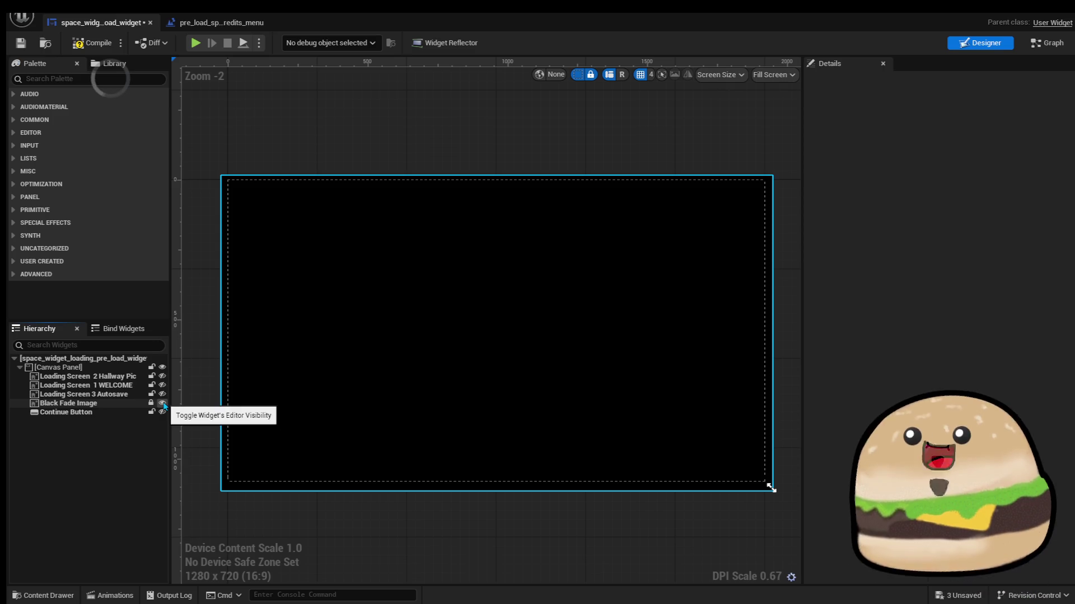
click(162, 403)
click(162, 395)
click(162, 394)
click(162, 395)
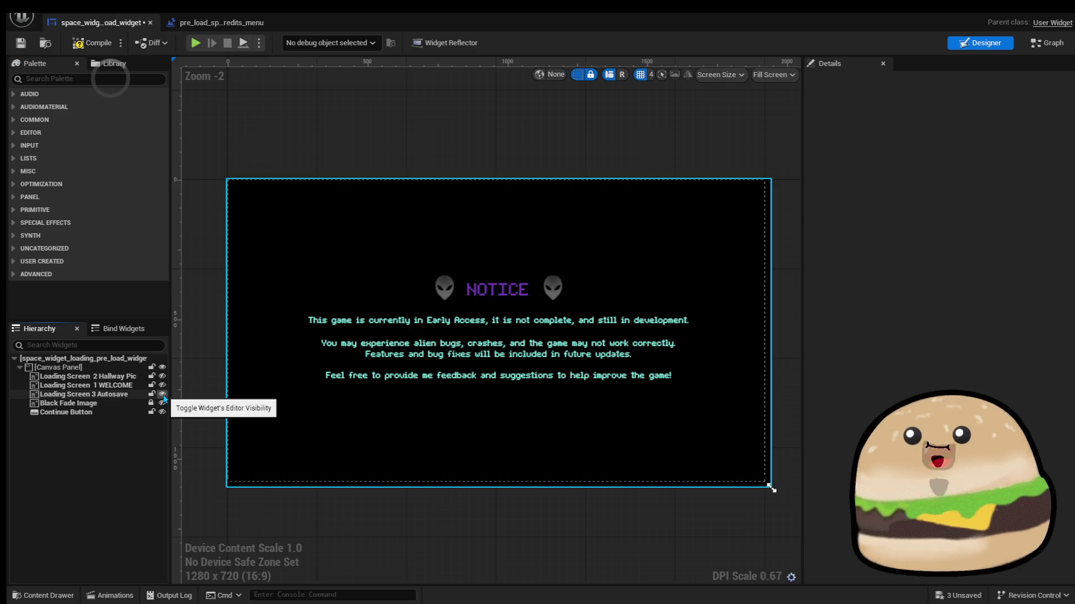
click(166, 395)
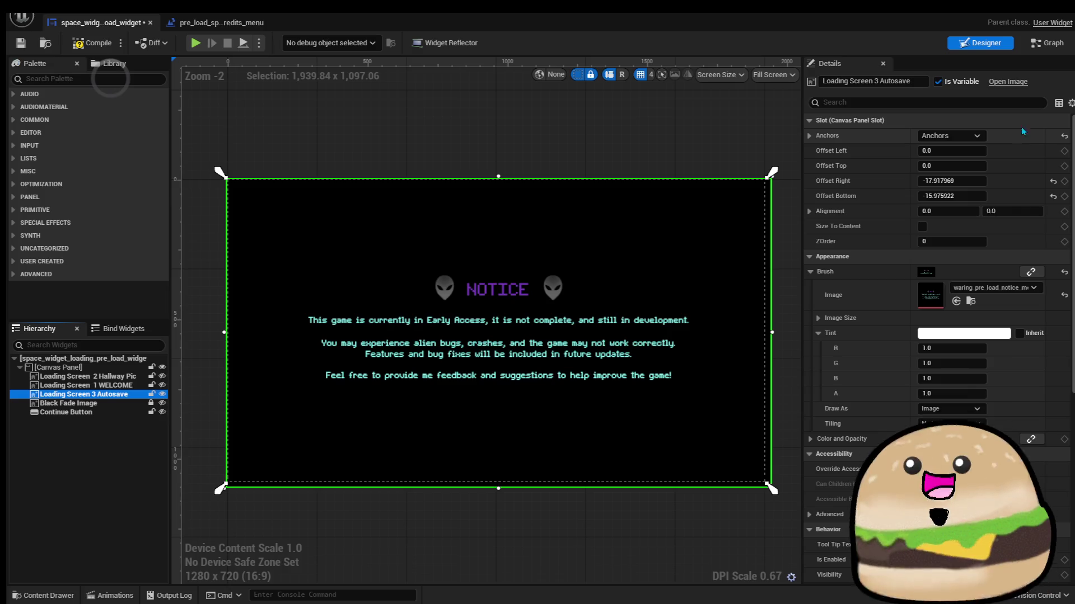
click(1052, 43)
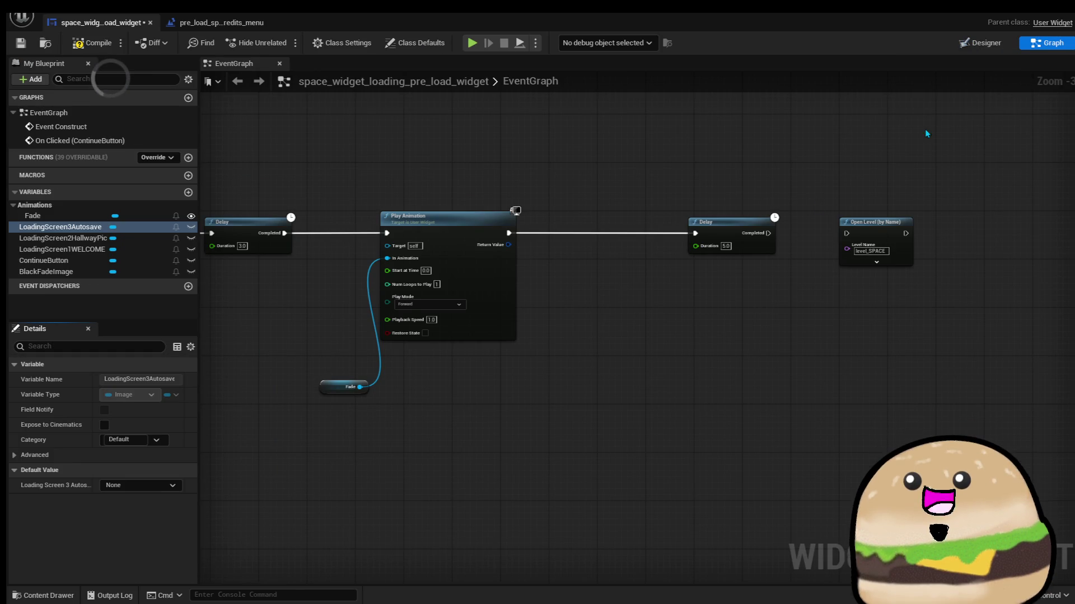
Paste the Hidden Set Visibility node and place it between Play Animation and the 5-second Delay
key(ctrl+v)
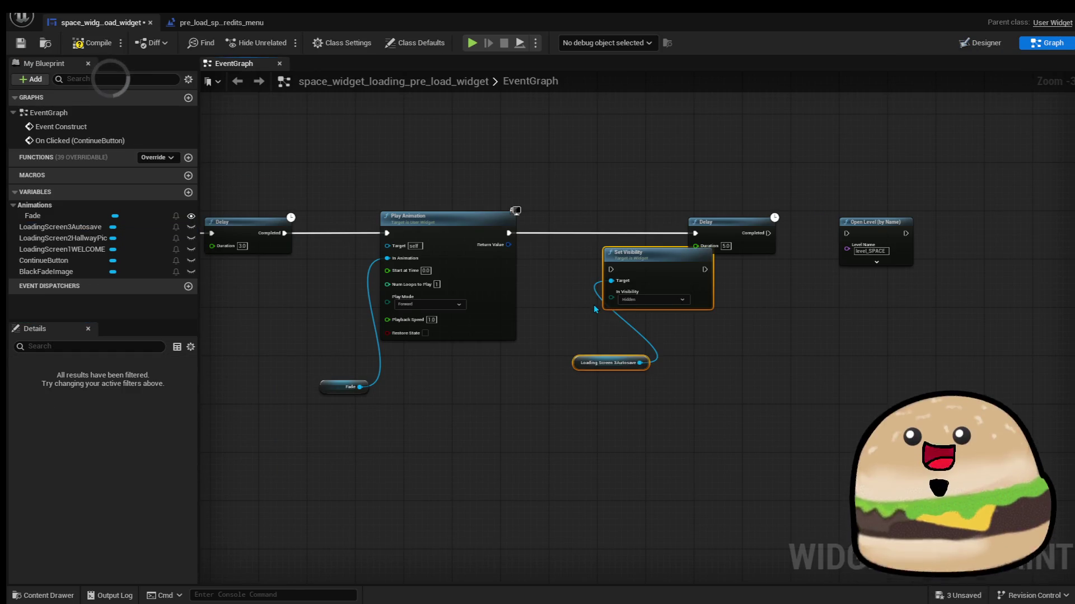
scroll(594, 305, up, 3)
mouse_move(652, 218)
mouse_down()
mouse_move(617, 196)
mouse_move(503, 199)
mouse_move(571, 210)
mouse_up()
scroll(815, 160, down, 2)
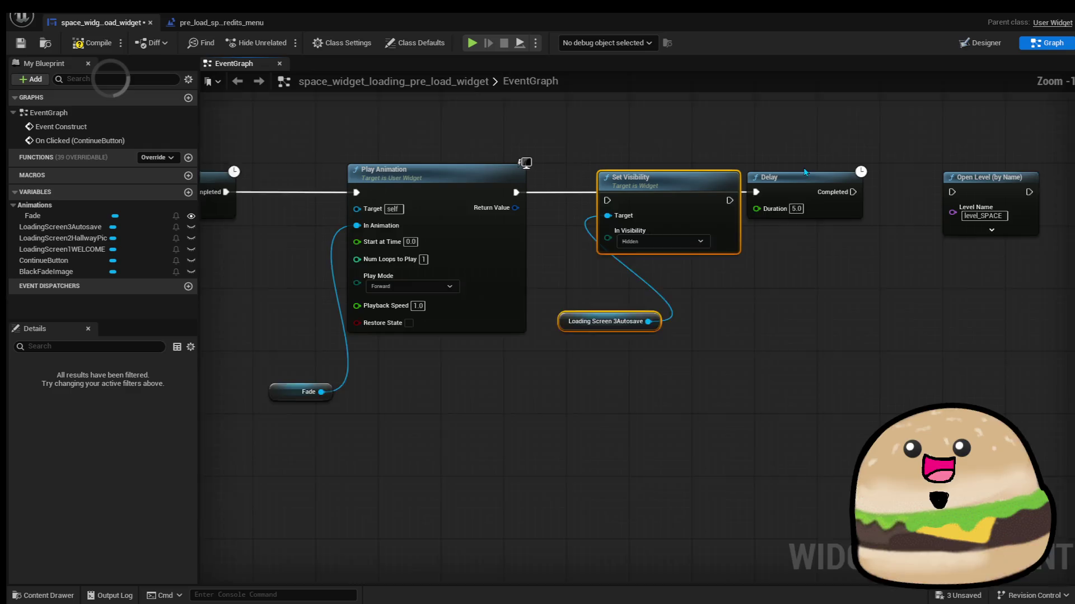
mouse_move(873, 196)
mouse_down()
mouse_move(806, 263)
mouse_move(893, 270)
mouse_up()
mouse_move(673, 244)
mouse_down()
mouse_move(498, 261)
mouse_move(380, 311)
mouse_move(686, 287)
mouse_up()
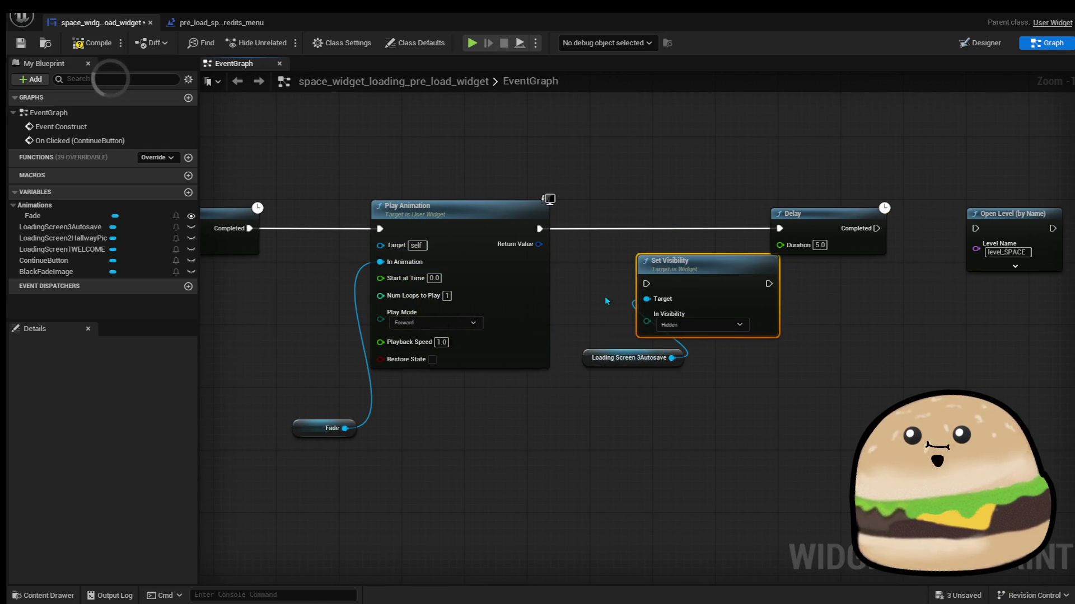
drag(690, 417, 689, 417)
mouse_move(693, 296)
mouse_down()
mouse_move(712, 364)
mouse_move(733, 337)
mouse_move(686, 278)
mouse_up()
drag(817, 208, 856, 208)
drag(690, 278, 713, 229)
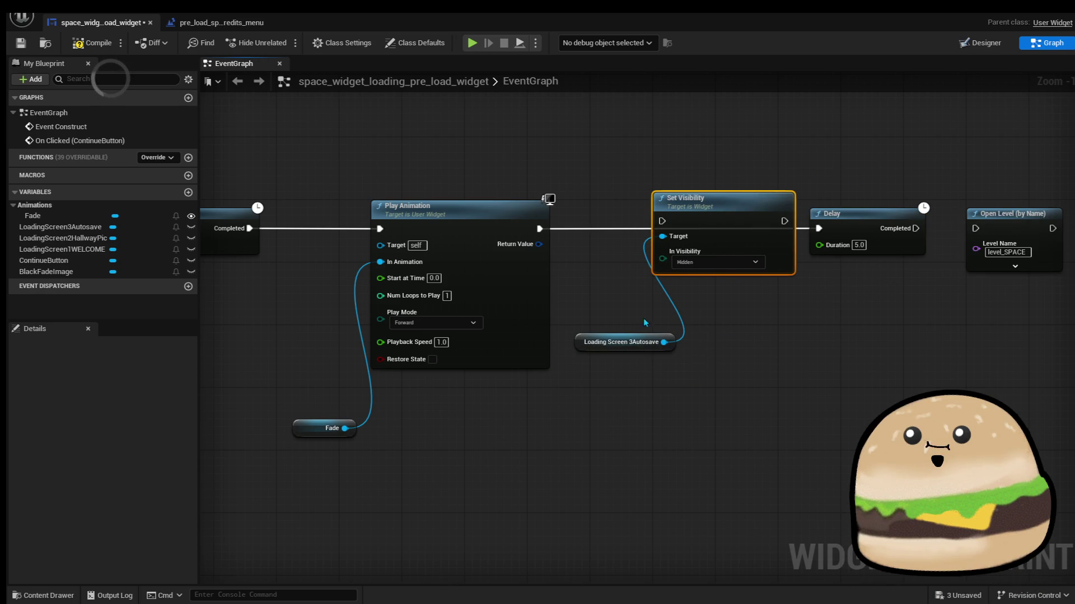
Wire the LoadingScreen3Autosave, LoadingScreen2HallwayPic and LoadingScreen1WELCOME getters into the Set Visibility target
click(94, 237)
click(93, 228)
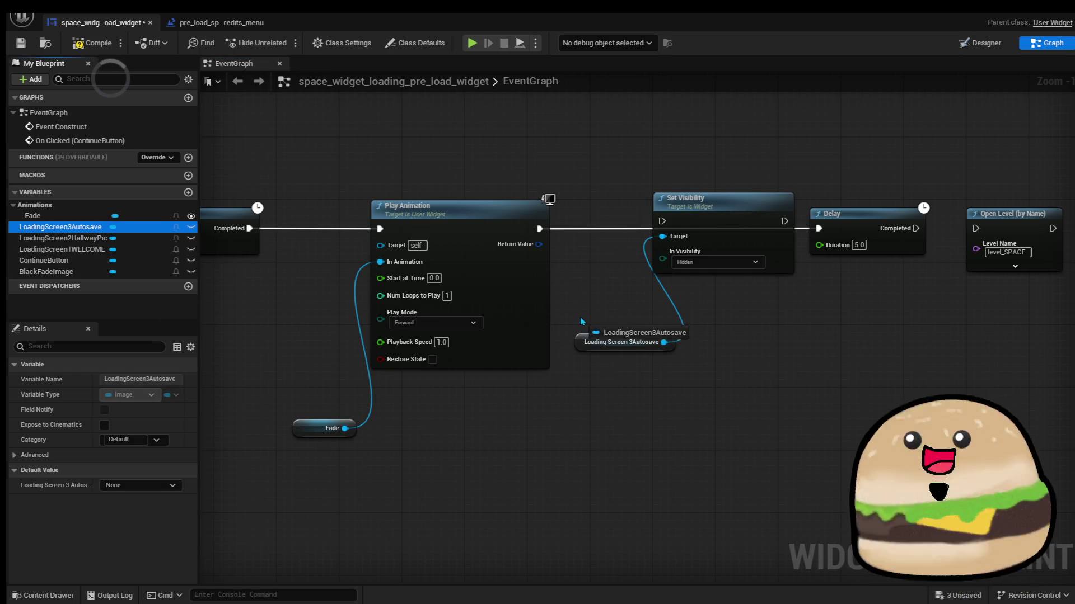
mouse_move(571, 303)
mouse_down()
mouse_move(672, 329)
mouse_move(663, 236)
mouse_up()
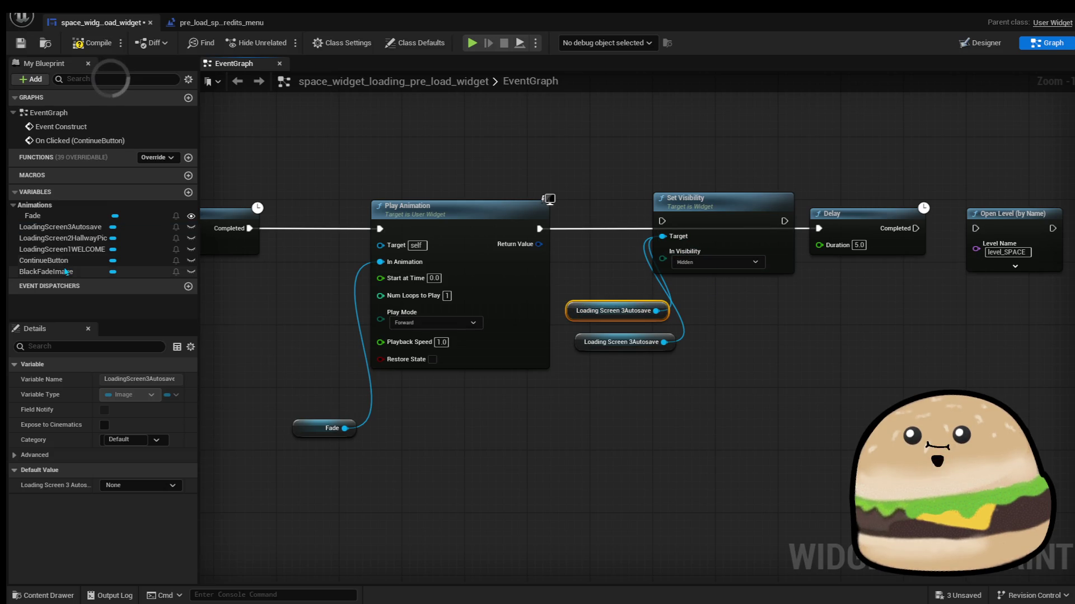
mouse_move(67, 238)
mouse_down()
mouse_move(634, 373)
mouse_move(579, 364)
mouse_up()
click(630, 386)
drag(676, 367, 663, 237)
drag(609, 277, 612, 320)
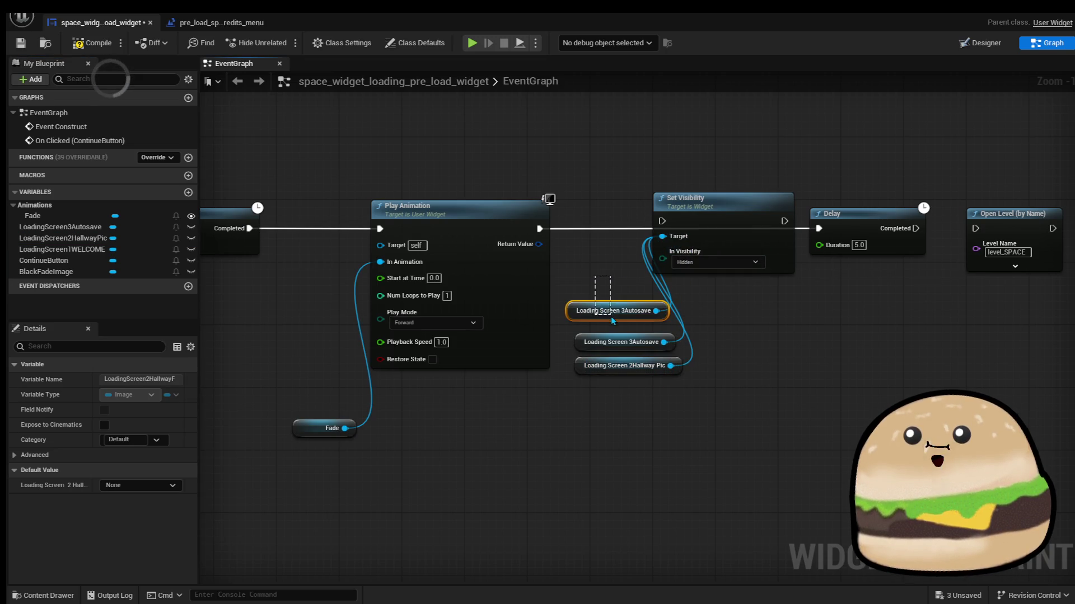
key(Delete)
mouse_move(62, 249)
mouse_down()
mouse_move(579, 323)
mouse_move(568, 317)
mouse_up()
click(596, 330)
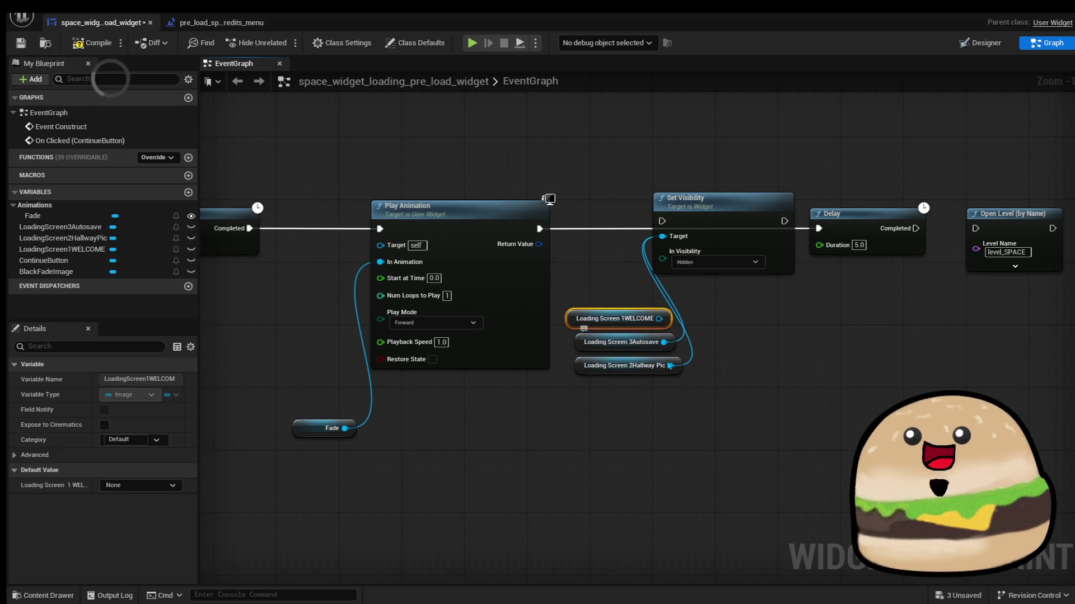
drag(659, 319, 663, 236)
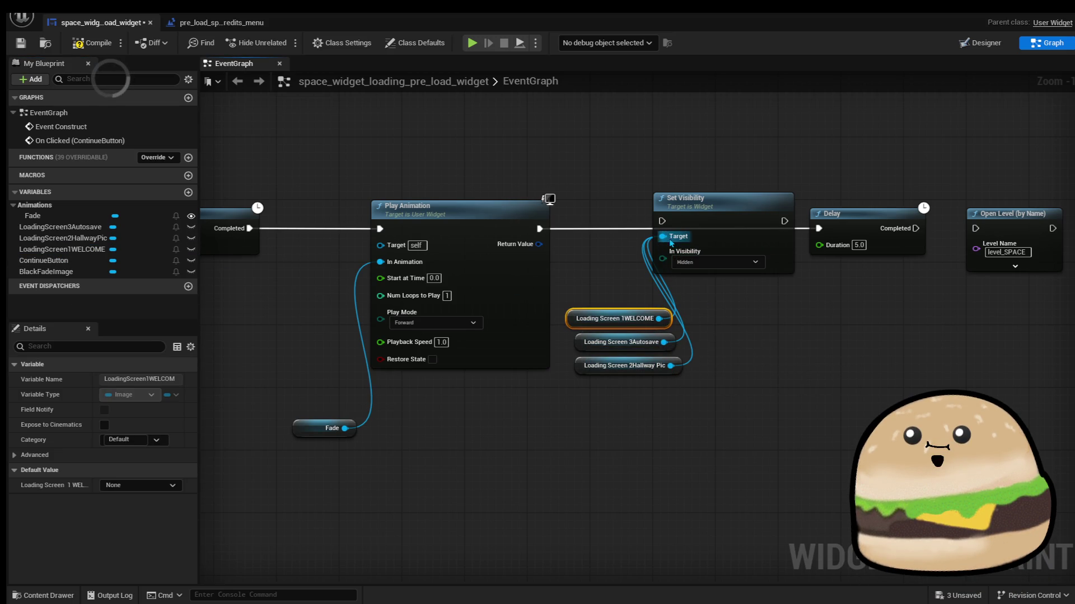
Compile the widget blueprint and close its editor
click(771, 411)
click(93, 42)
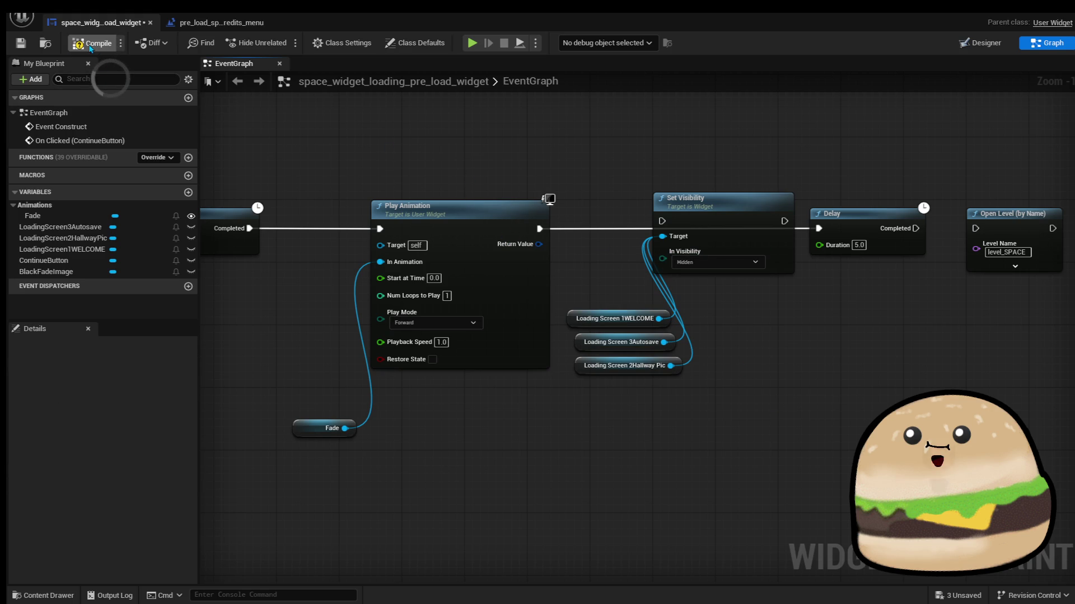
click(21, 42)
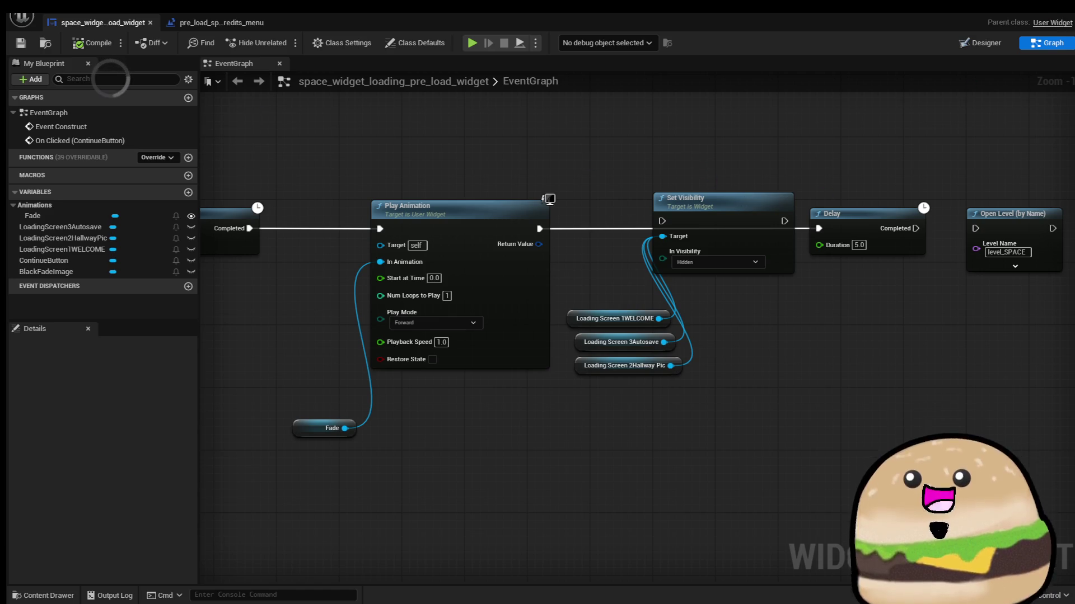
click(1061, 21)
Play-test the level through the welcome and Early Access NOTICE screens, then reopen space_widget_loading_pre_load_widget
click(284, 42)
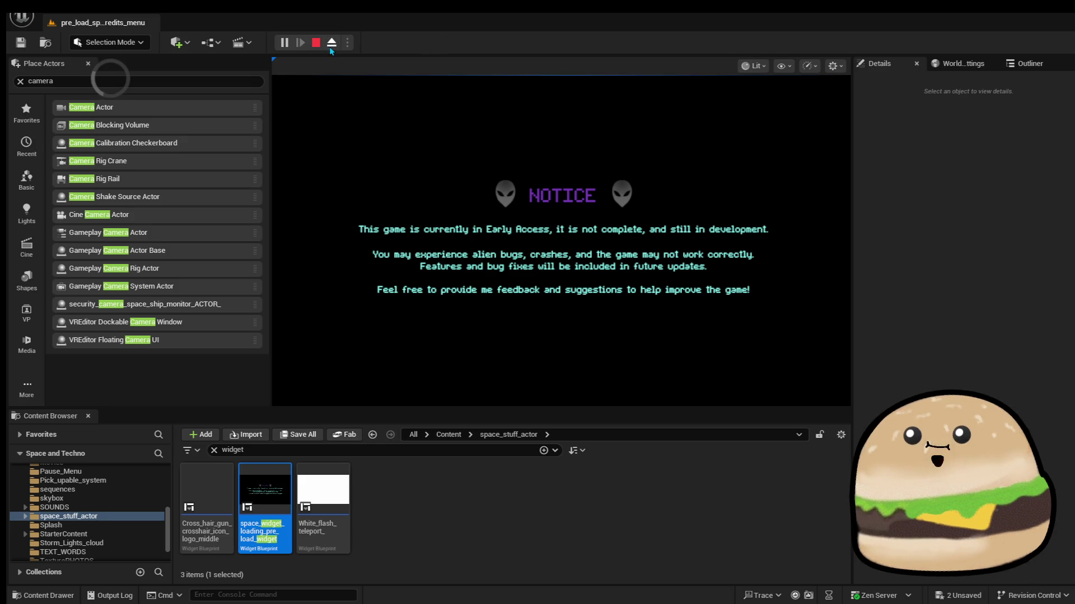
click(315, 44)
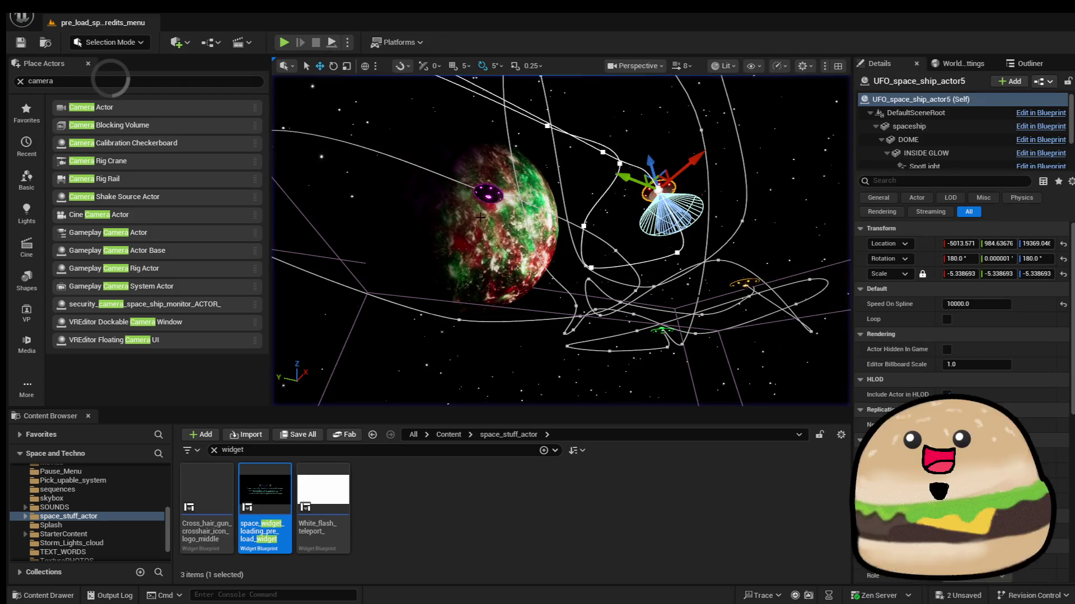
double_click(261, 518)
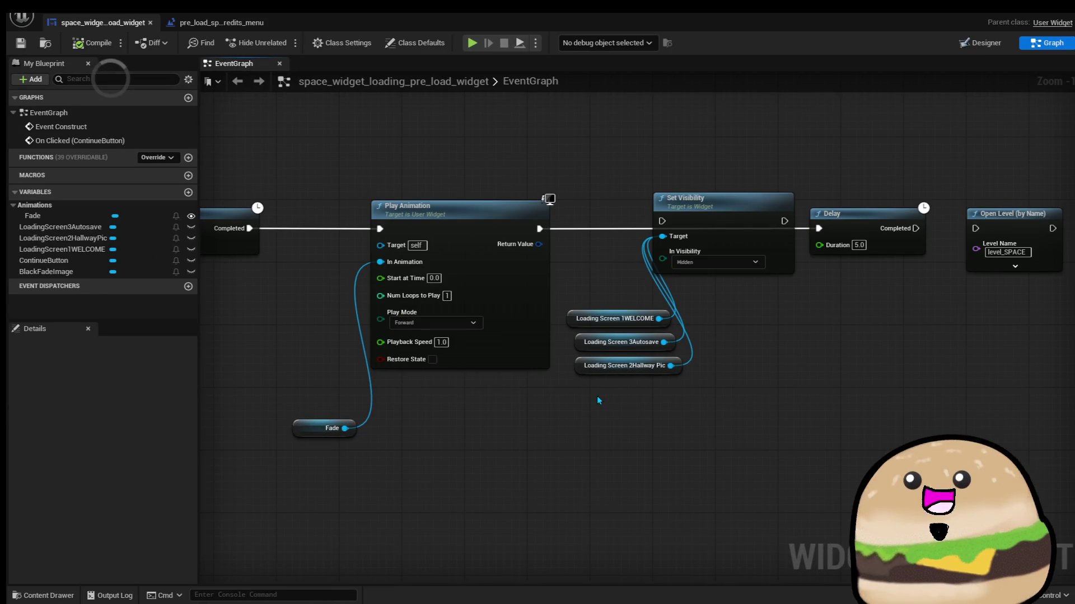
Inspect the chain from the 3-second Delay through the Fade animation to the hide-images Set Visibility group
drag(301, 478, 869, 467)
drag(240, 400, 717, 378)
click(593, 316)
click(697, 204)
drag(757, 290, 638, 312)
click(704, 217)
drag(1039, 292, 807, 317)
click(757, 285)
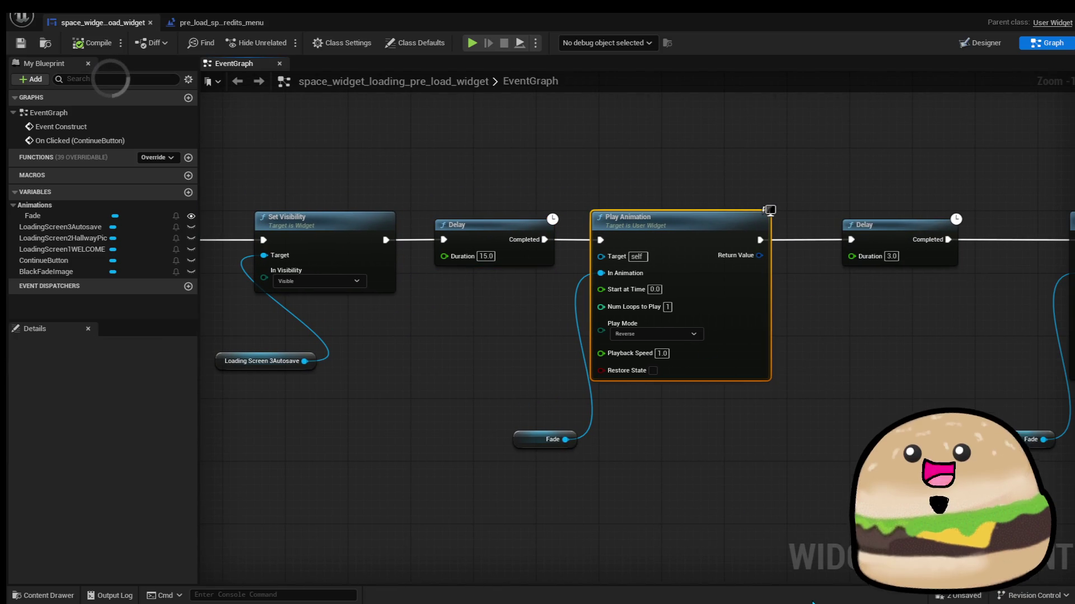
click(526, 433)
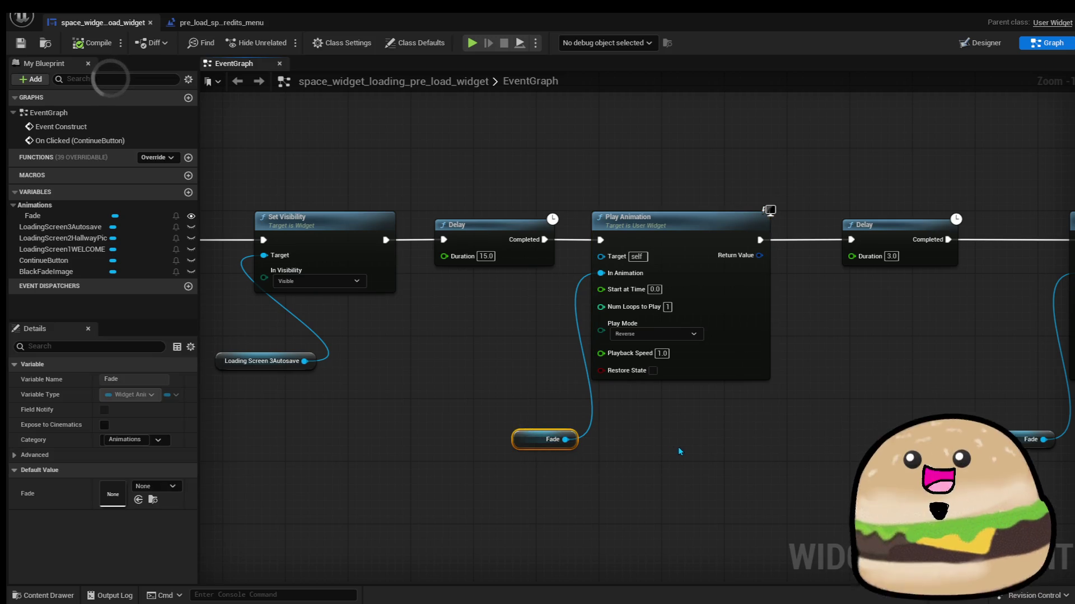
mouse_move(796, 396)
mouse_down()
mouse_move(798, 424)
mouse_move(505, 412)
mouse_up()
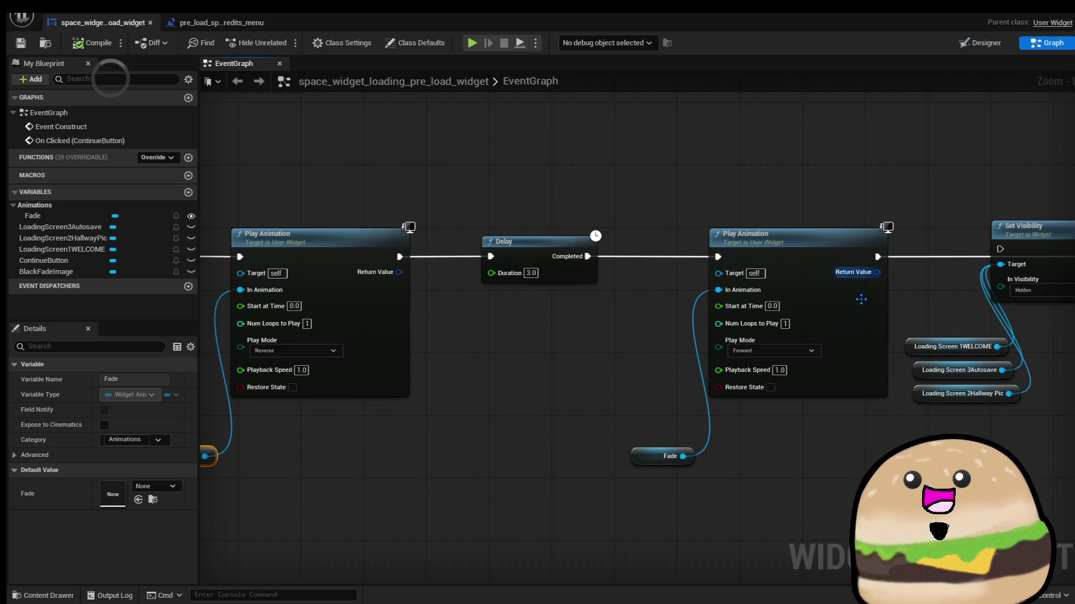
mouse_move(583, 428)
mouse_down()
mouse_move(496, 442)
mouse_move(457, 415)
mouse_up()
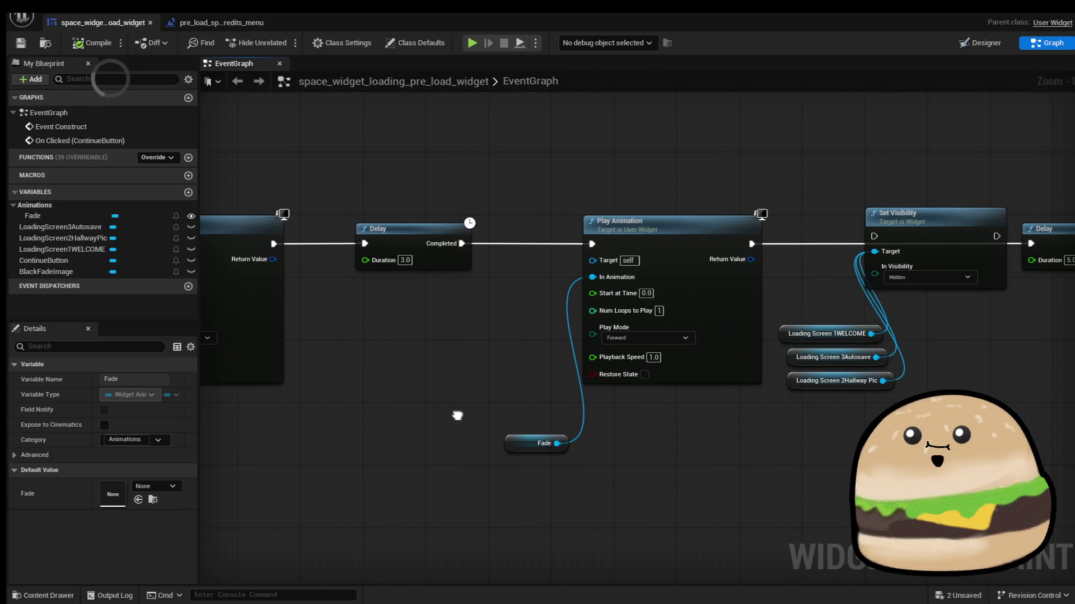
Move Set Visibility and its three image getters before the forward Fade, fed by the 3-second Delay
mouse_move(836, 405)
mouse_down()
mouse_move(923, 257)
mouse_move(513, 402)
mouse_move(474, 347)
mouse_up()
drag(540, 506, 758, 223)
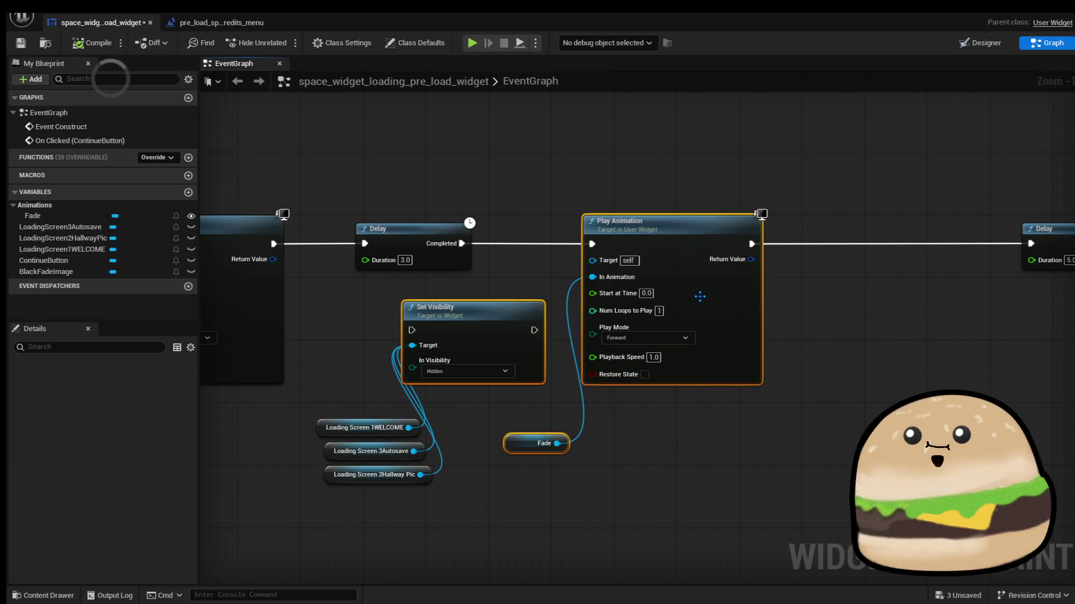
drag(688, 292, 829, 292)
mouse_move(503, 445)
mouse_down()
mouse_move(425, 302)
mouse_move(464, 302)
mouse_move(617, 234)
mouse_move(575, 216)
mouse_move(457, 229)
mouse_up()
mouse_move(650, 230)
mouse_down()
mouse_move(739, 235)
mouse_move(732, 224)
mouse_up()
Compile, tidy the final Delay and Open Level nodes, close the editor and start a play test
click(93, 43)
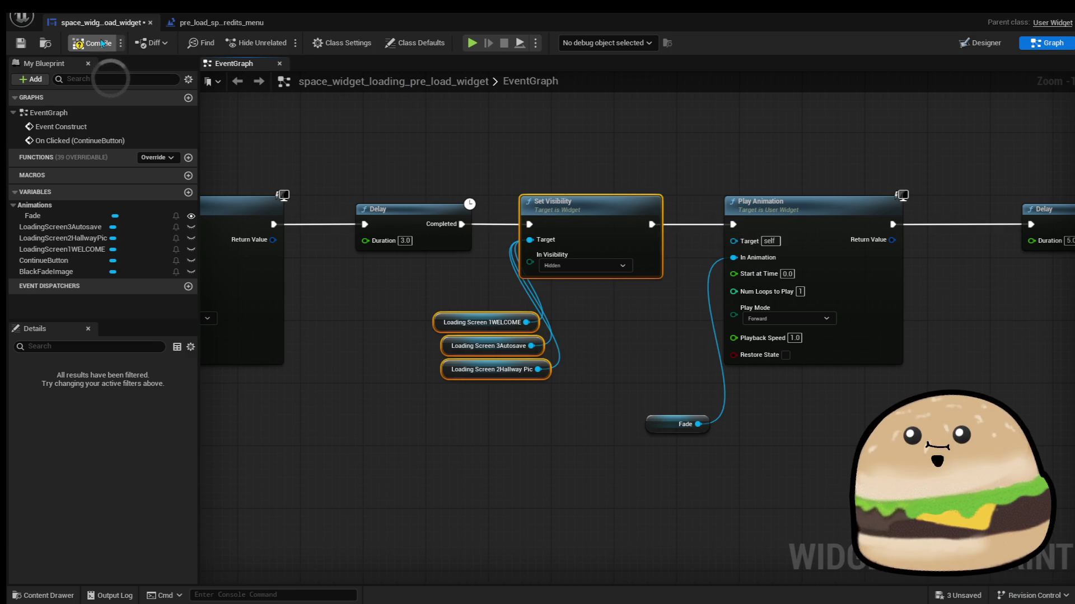
click(20, 43)
drag(957, 176, 652, 177)
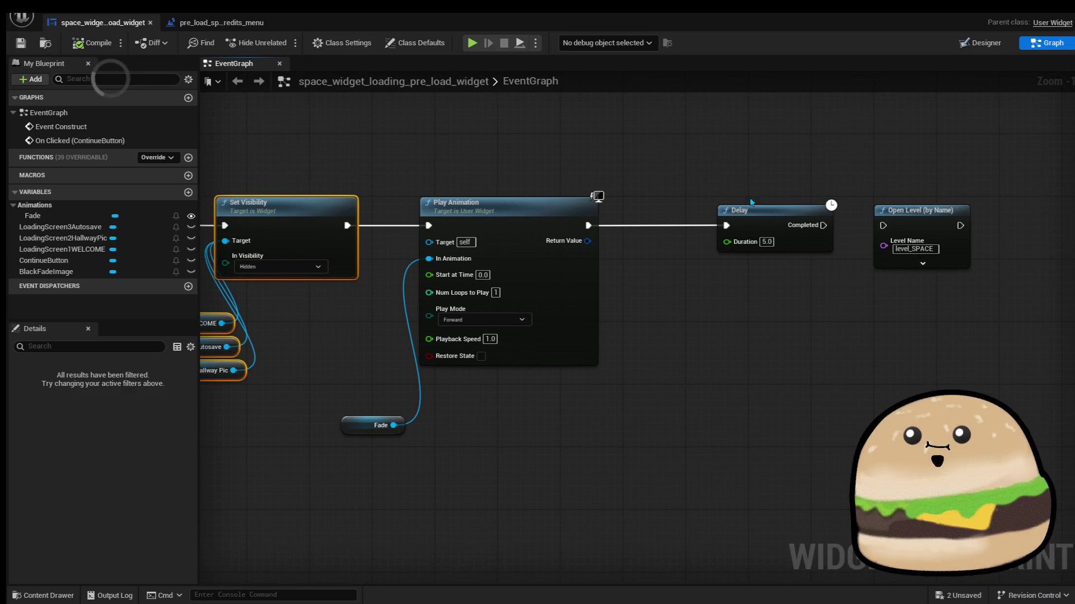
drag(763, 218, 700, 218)
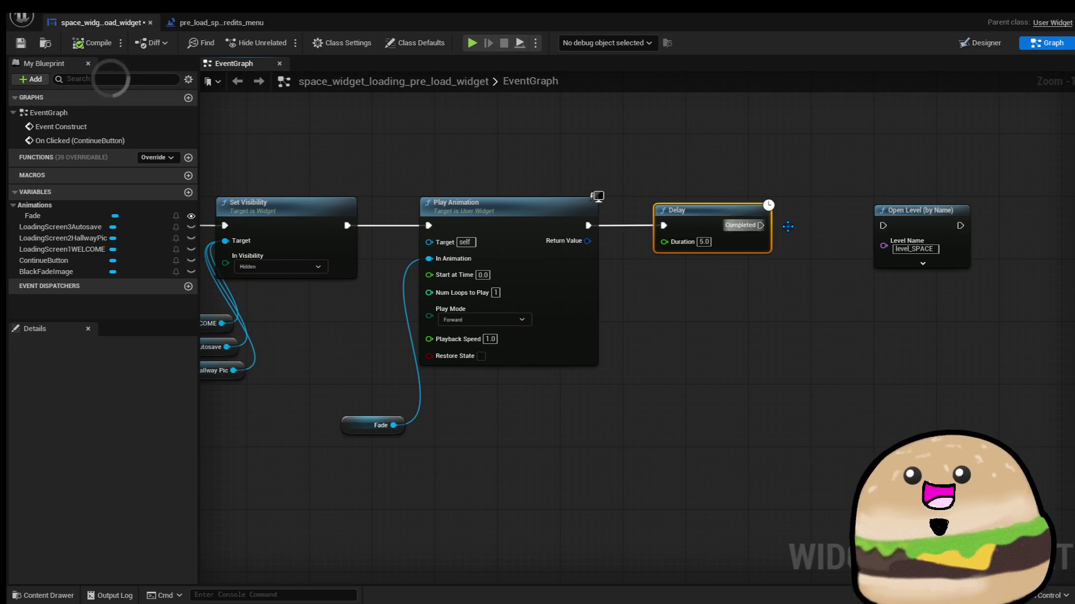
mouse_move(922, 226)
mouse_down()
mouse_move(985, 386)
mouse_move(952, 328)
mouse_up()
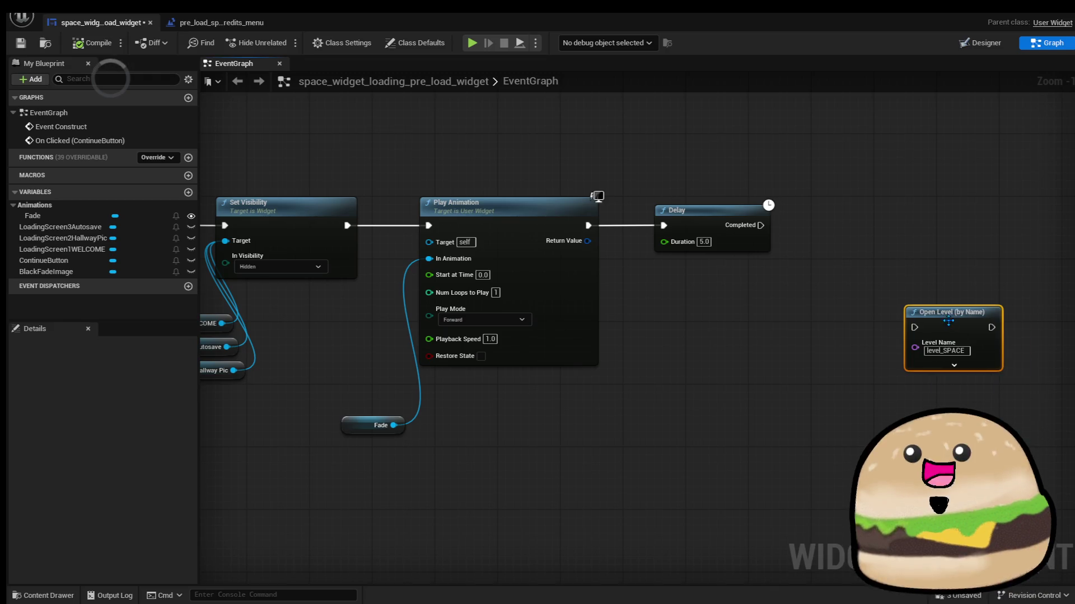
click(1069, 15)
click(286, 42)
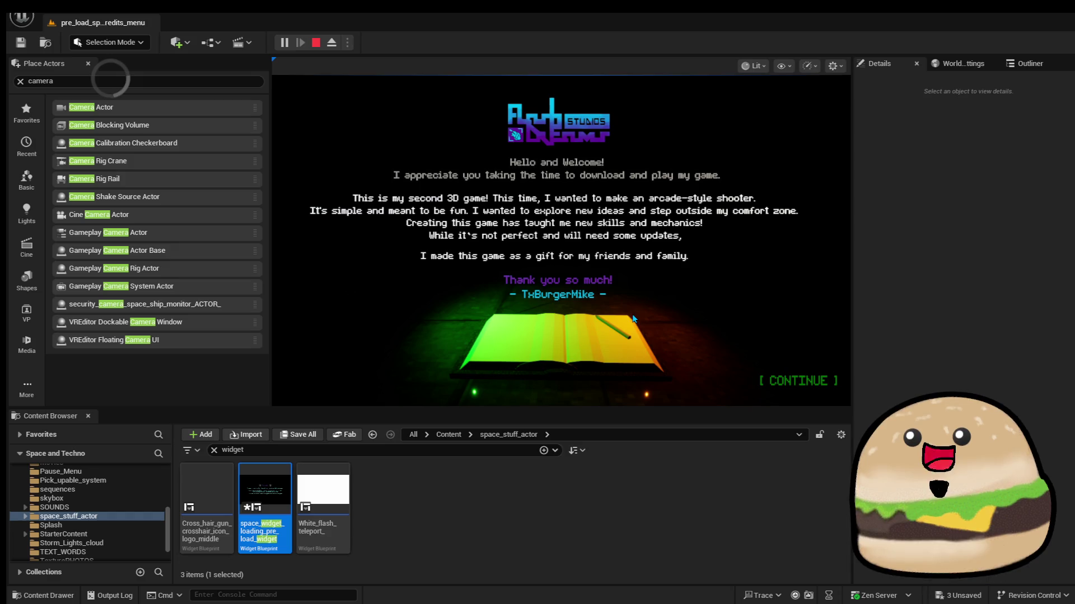
Choose CONTINUE on the welcome screen and let it fade to black
click(798, 382)
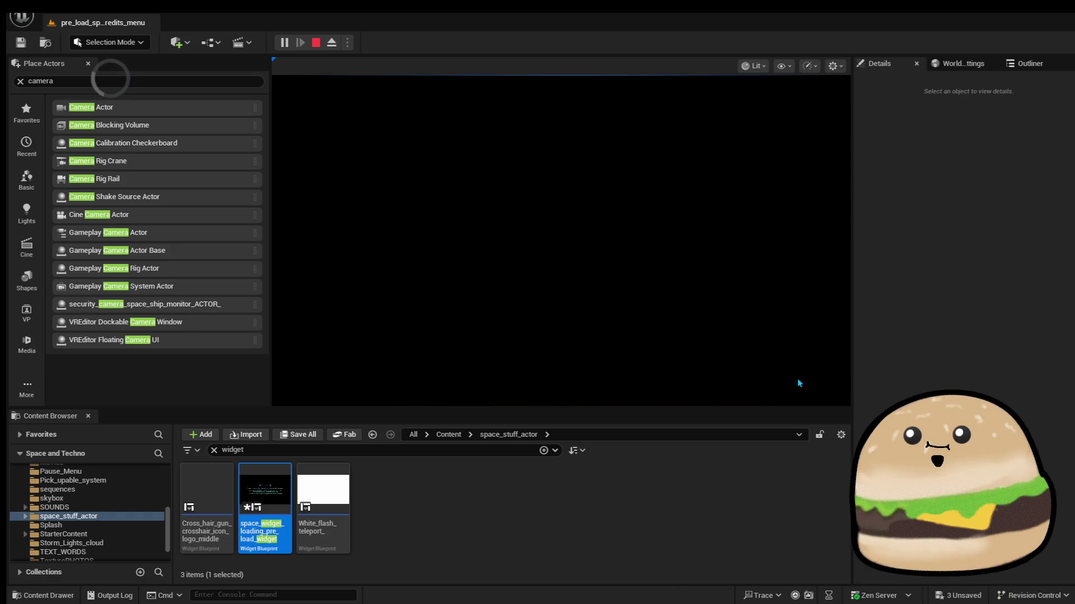
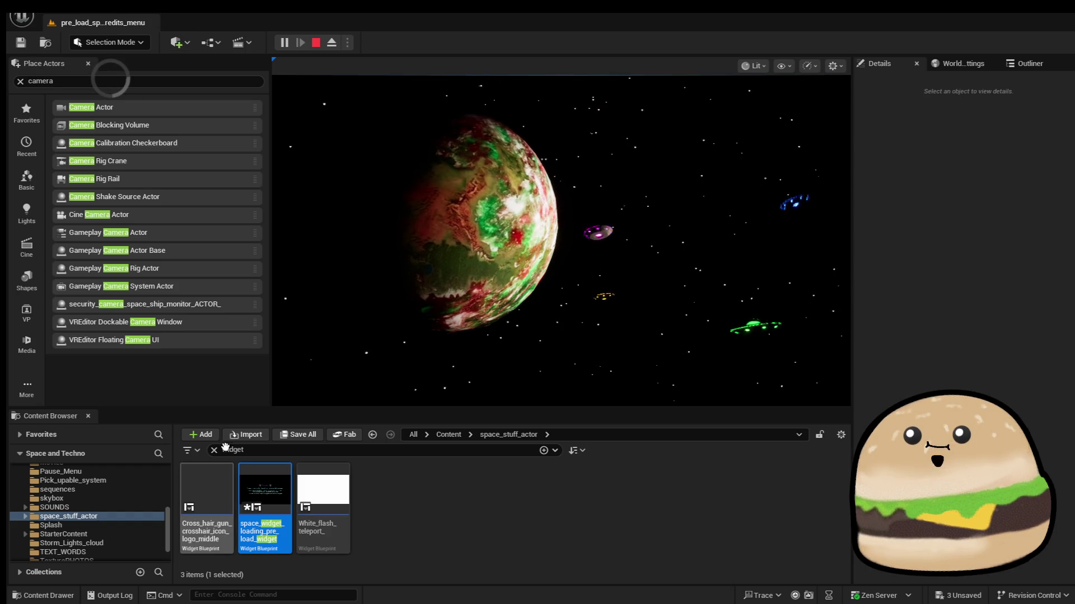
Search all of Content for 'main' and open Church_MAIN_menu_widget
click(309, 450)
text(main)
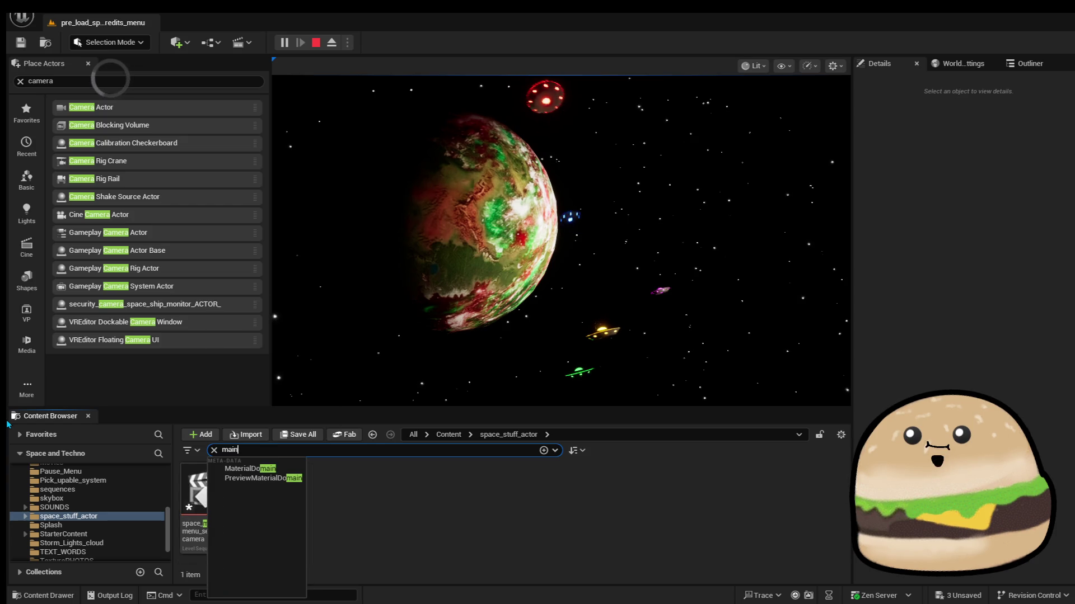
click(449, 435)
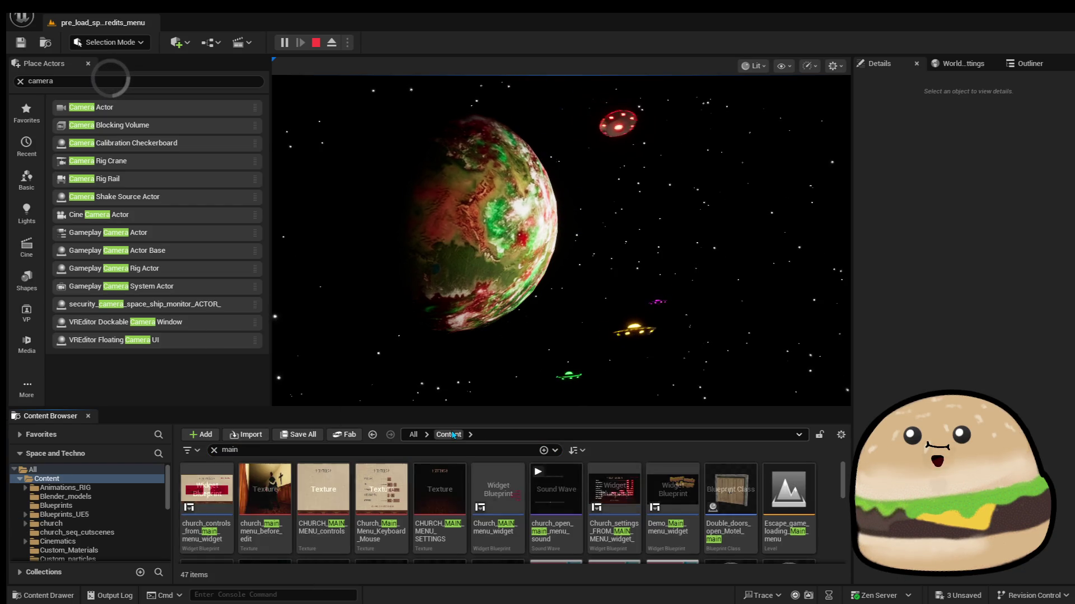
mouse_move(603, 510)
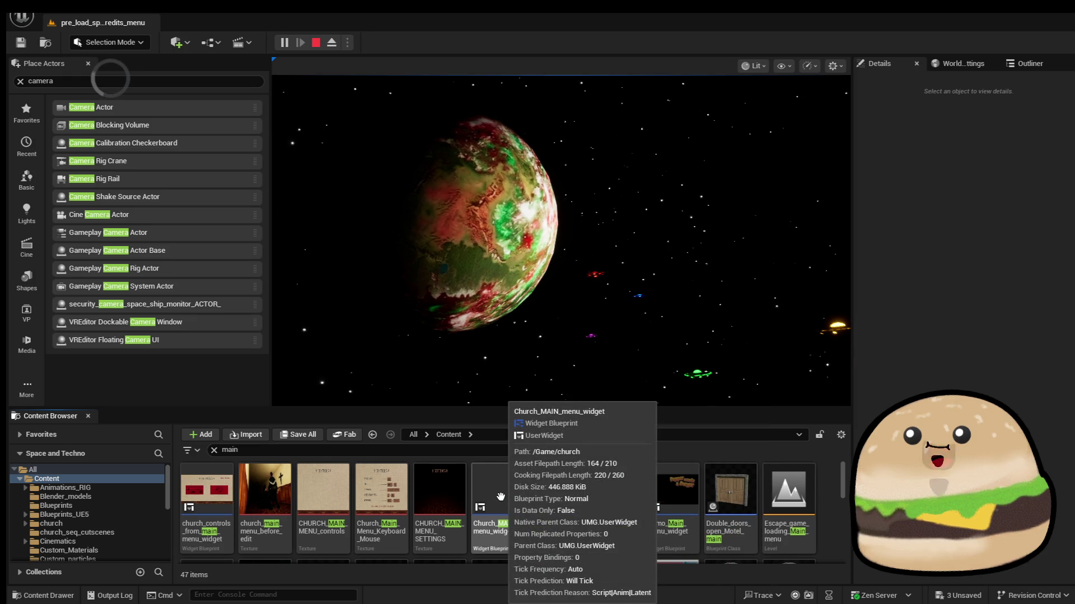
right_click(501, 493)
click(502, 492)
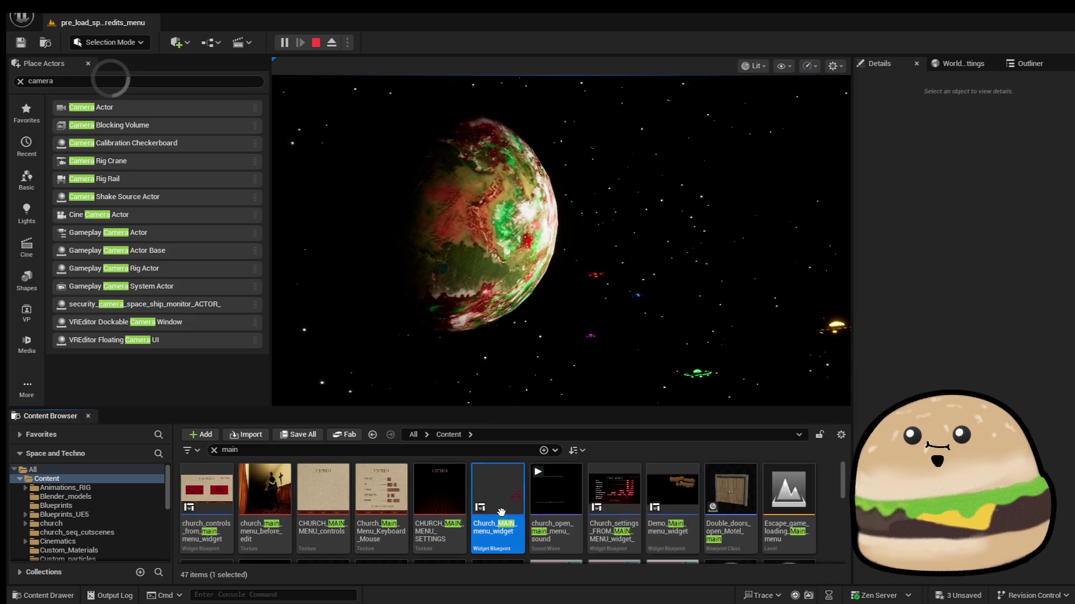
double_click(503, 519)
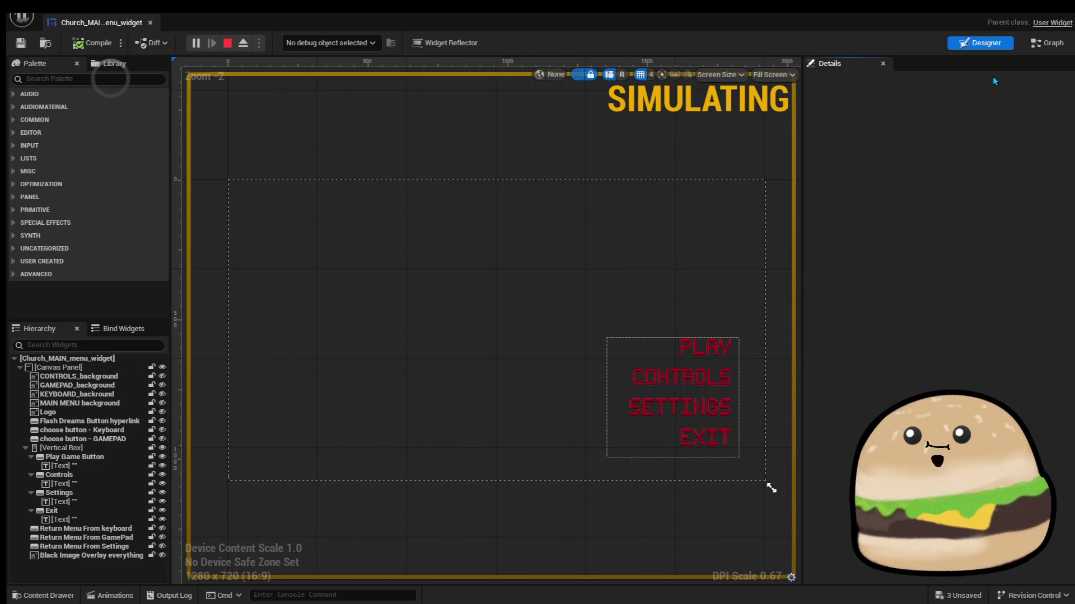
Inspect Church_MAIN_menu_widget's event graph around its Delay node, then close the blueprint
click(1045, 44)
scroll(657, 337, down, 12)
drag(657, 337, 654, 326)
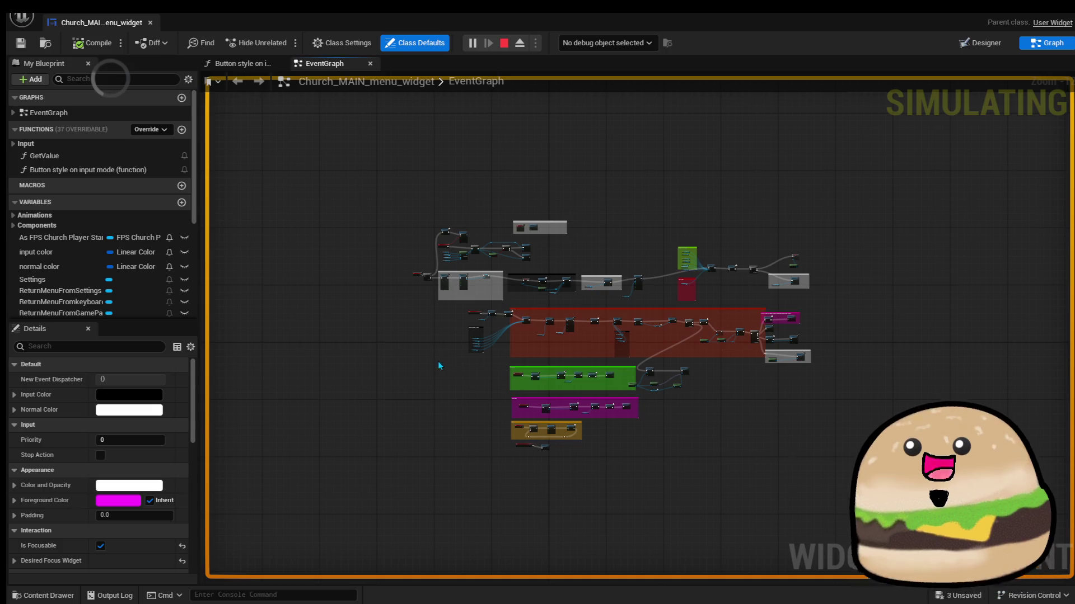
scroll(454, 294, up, 8)
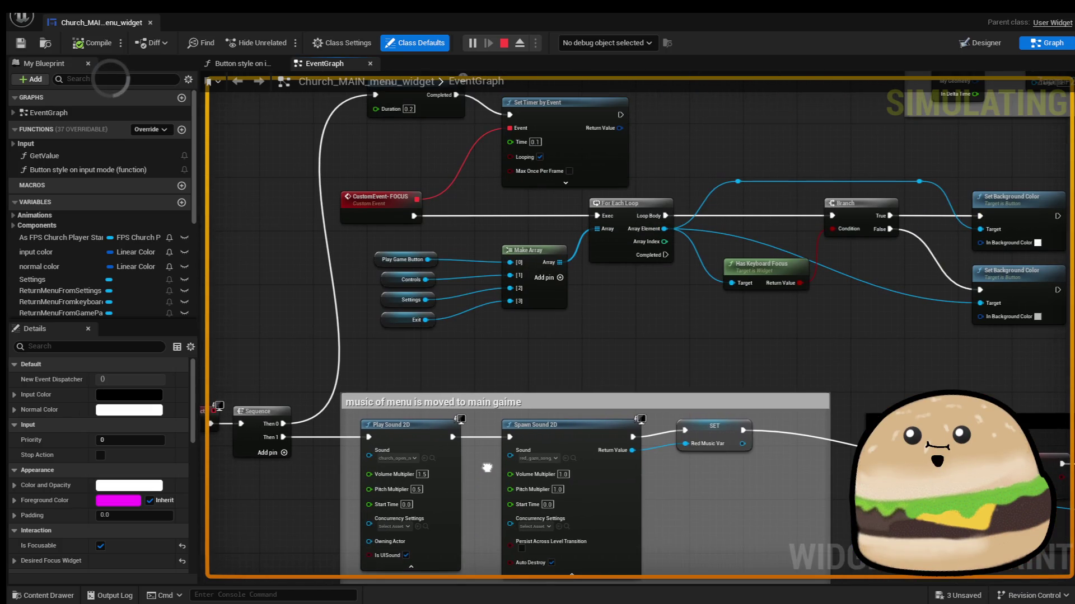
drag(487, 468, 507, 537)
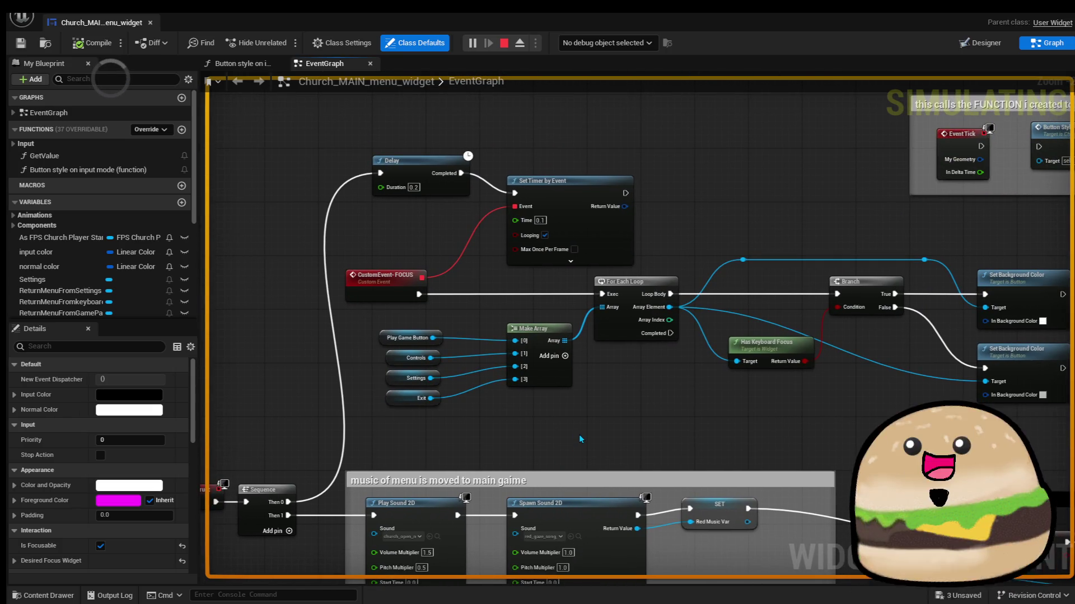
scroll(581, 439, down, 2)
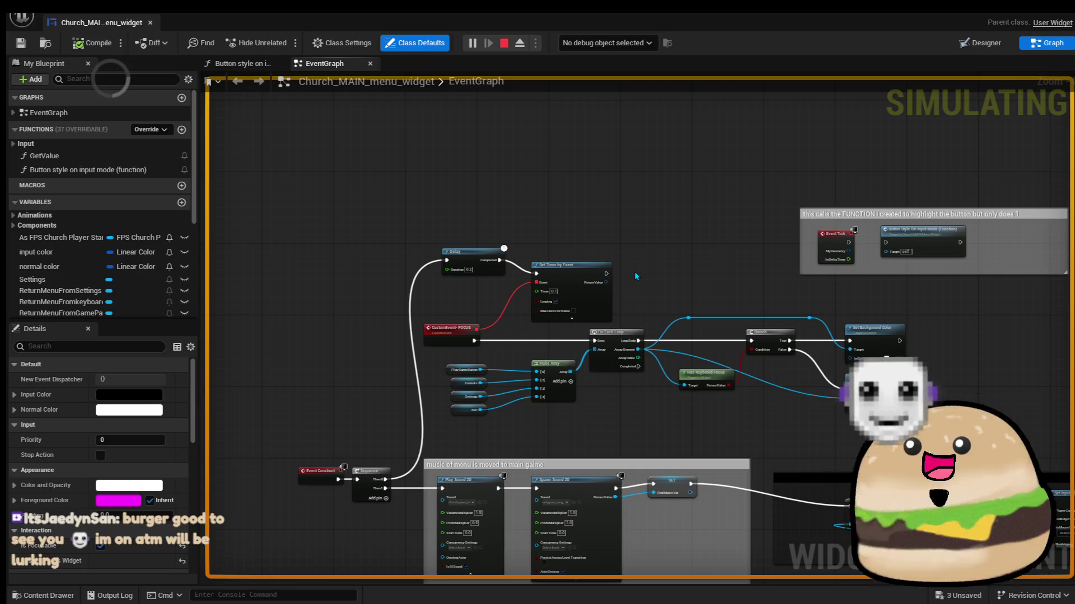
click(151, 23)
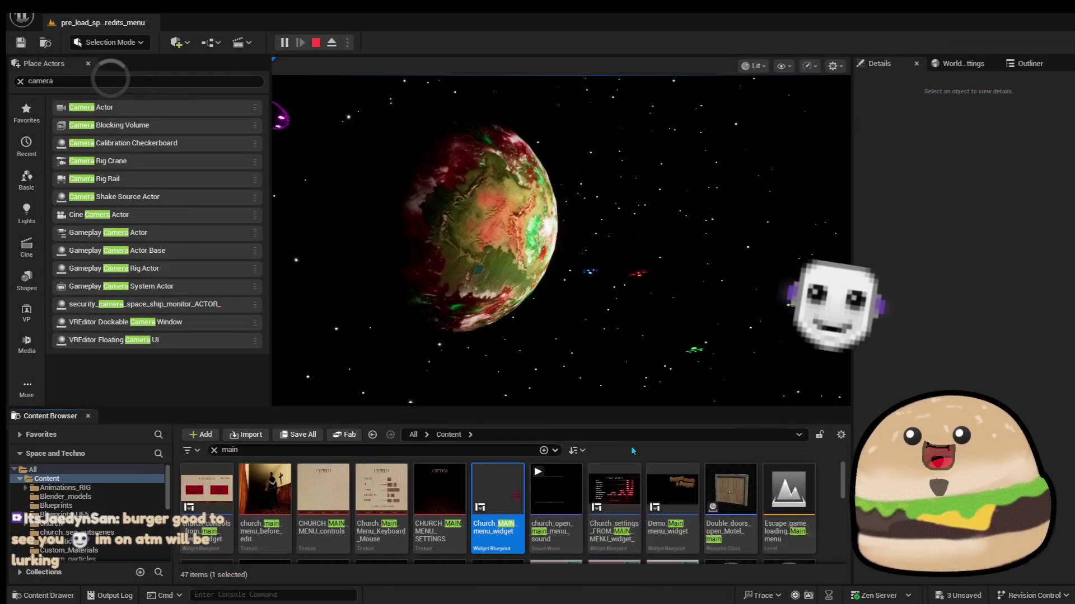
Duplicate Church_MAIN_menu_widget and name the copy space_main_menu_widget
right_click(482, 495)
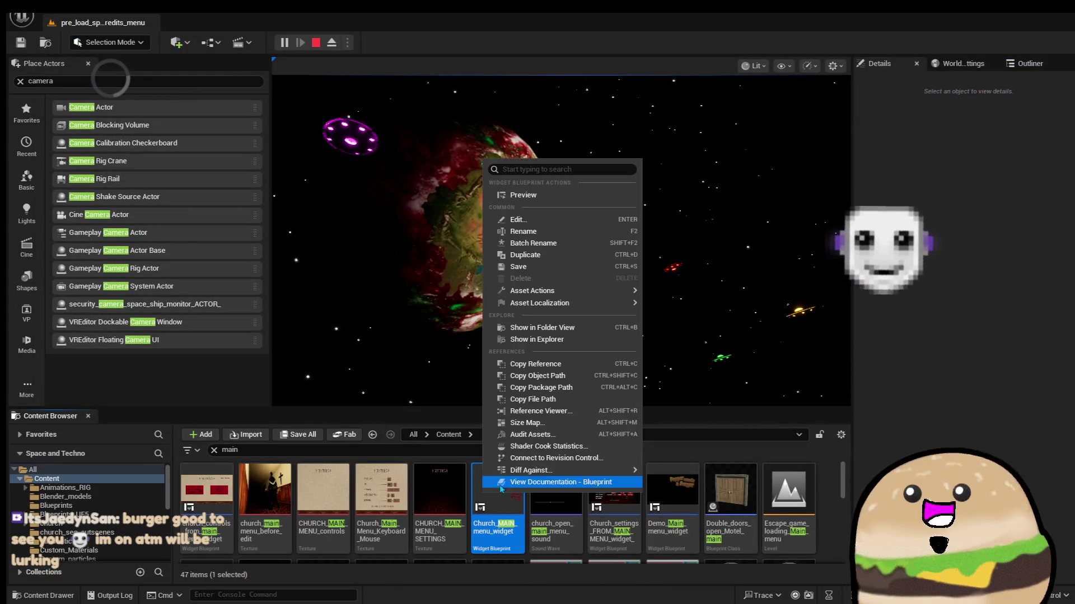
click(578, 256)
text(spa)
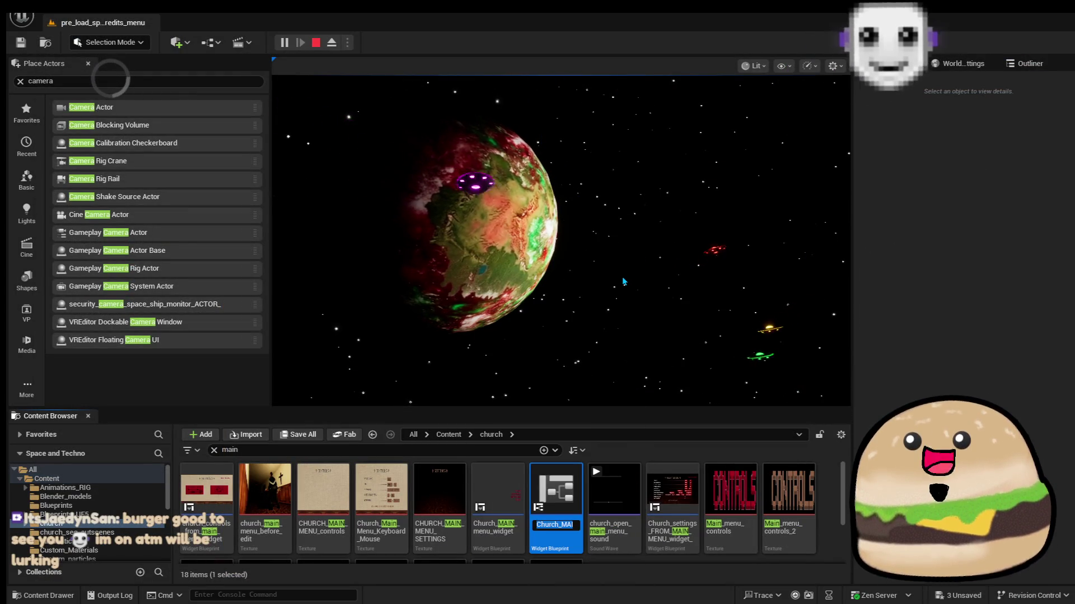
text(_main_menu)
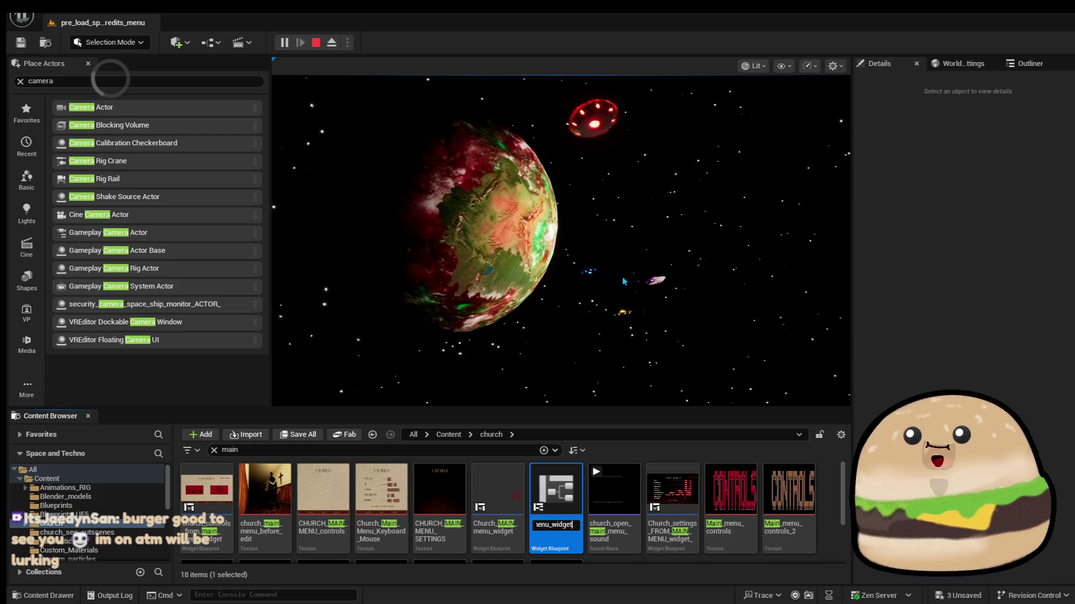
key(Return)
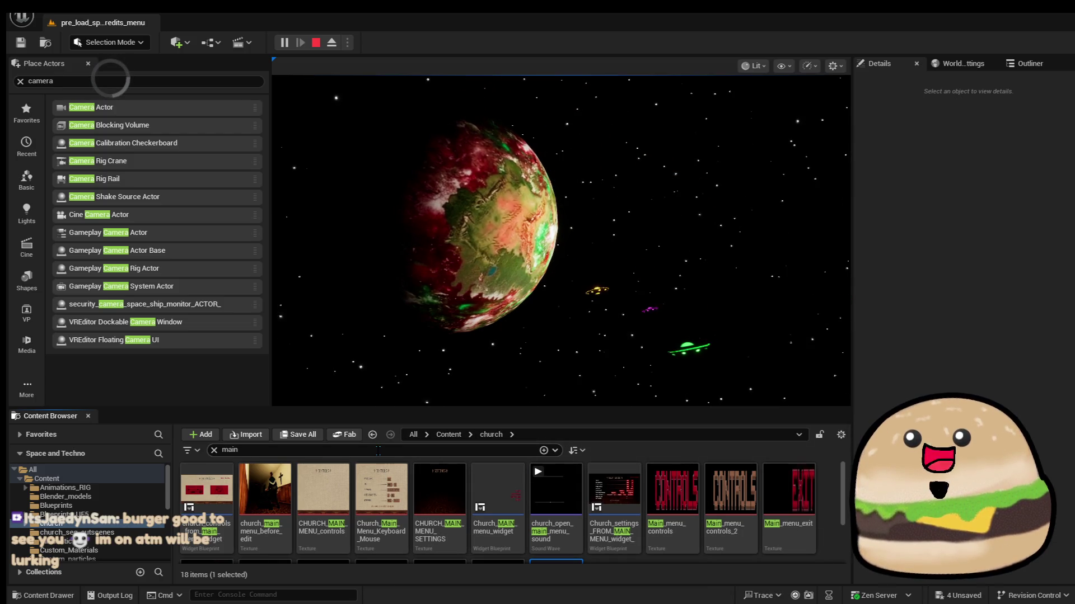
Move space_main_menu_widget into the space_stuff_actor folder and open it
key(BackSpace)
key(BackSpace)
key(BackSpace)
text(space_ma)
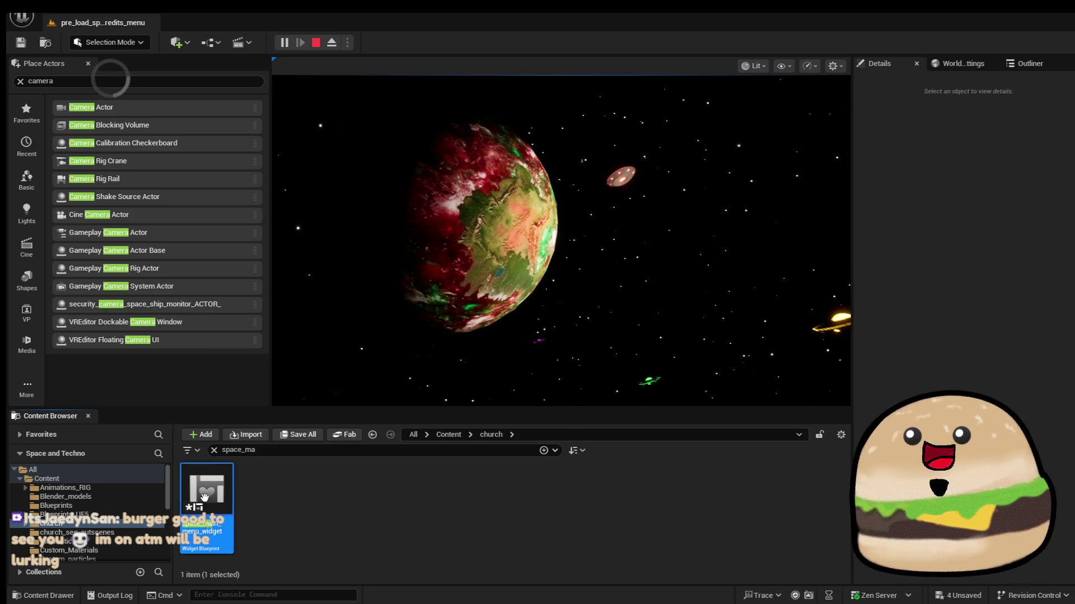
scroll(114, 526, down, 5)
drag(119, 526, 111, 490)
click(152, 513)
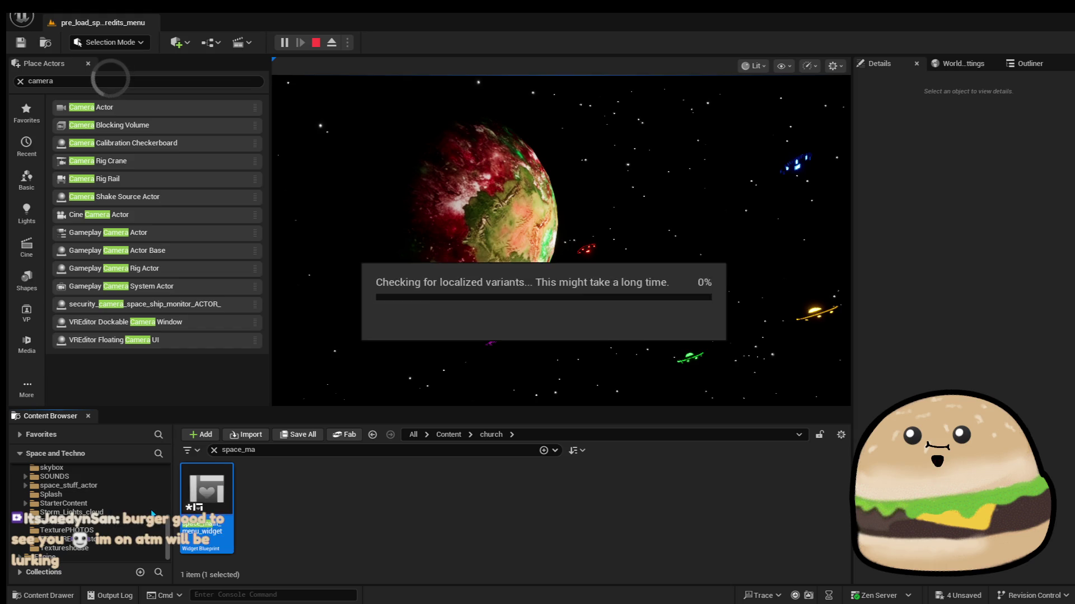
click(106, 486)
click(265, 495)
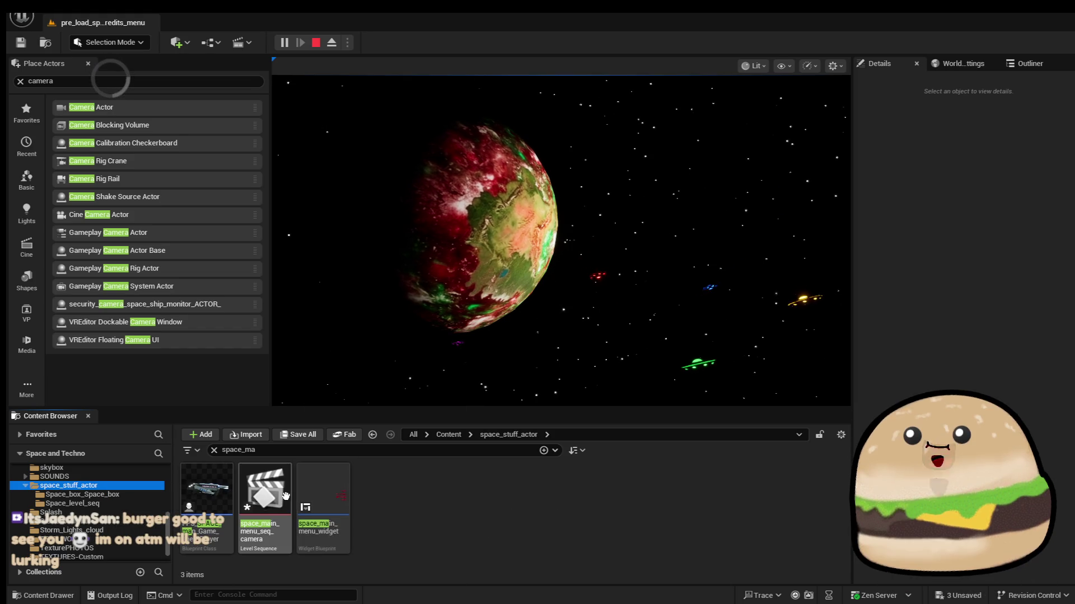
double_click(339, 482)
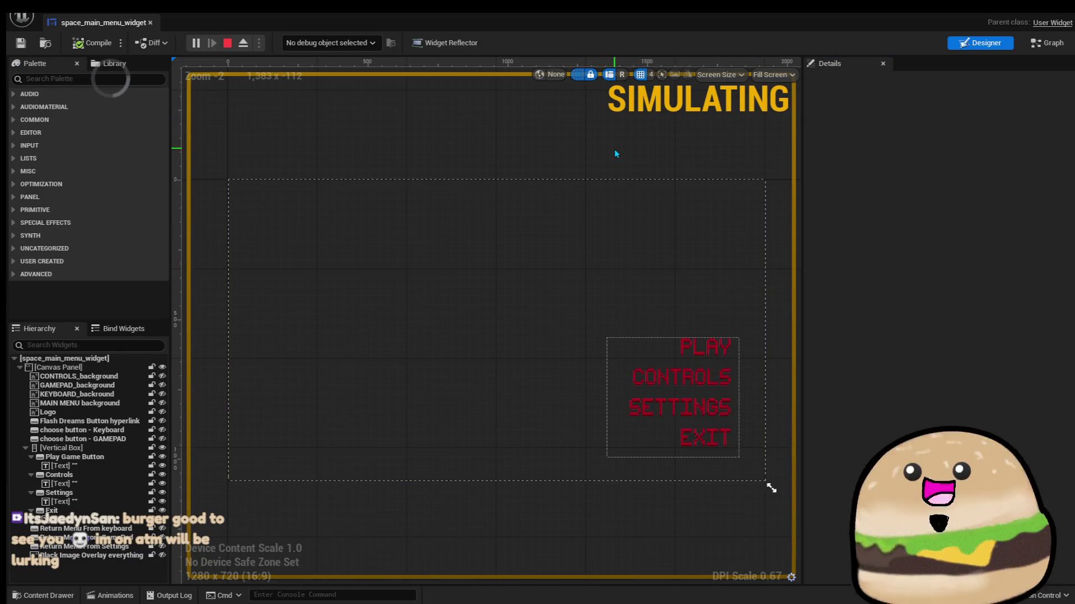
Stop the widget simulation and make the Logo image visible in the Hierarchy
click(227, 43)
click(496, 330)
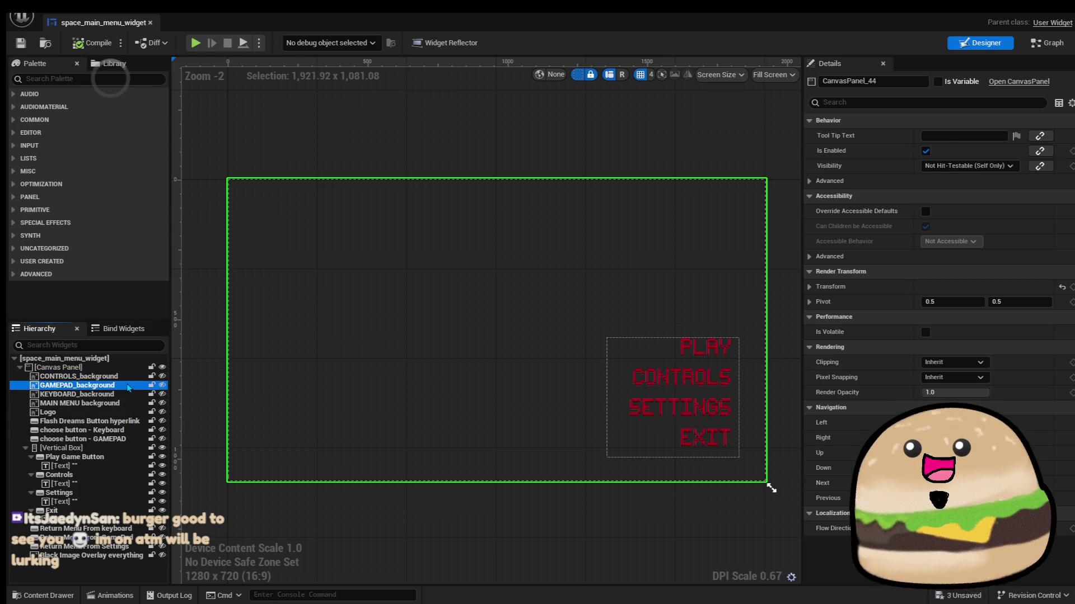
key(Down)
key(Down)
key(Down)
key(Down)
click(122, 414)
click(163, 412)
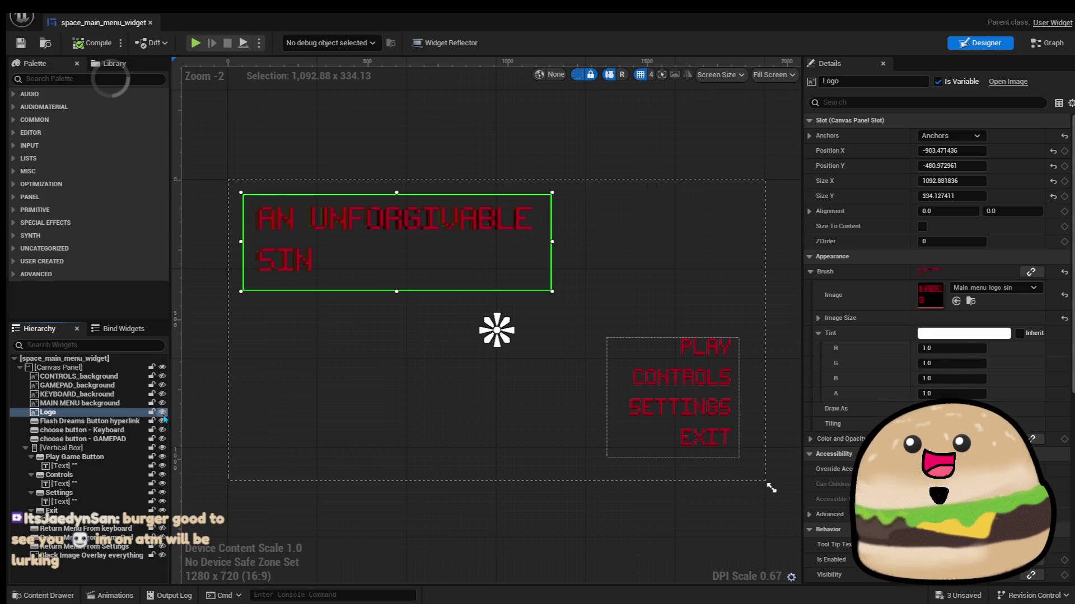
Swap the Logo image to space_beef_logo, then resize and reposition it on the canvas
click(984, 288)
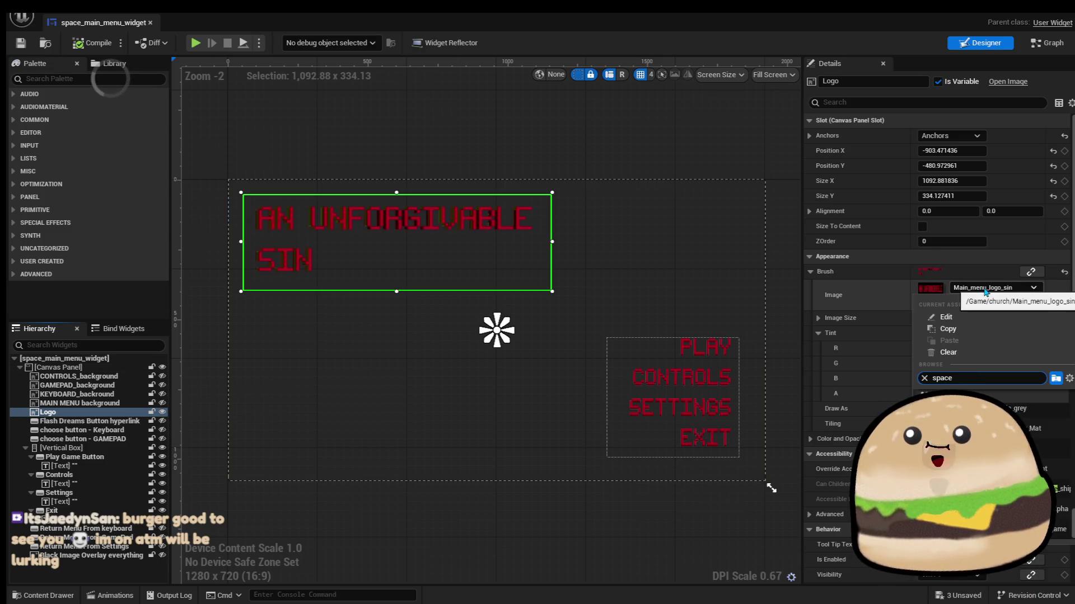
text(space logo)
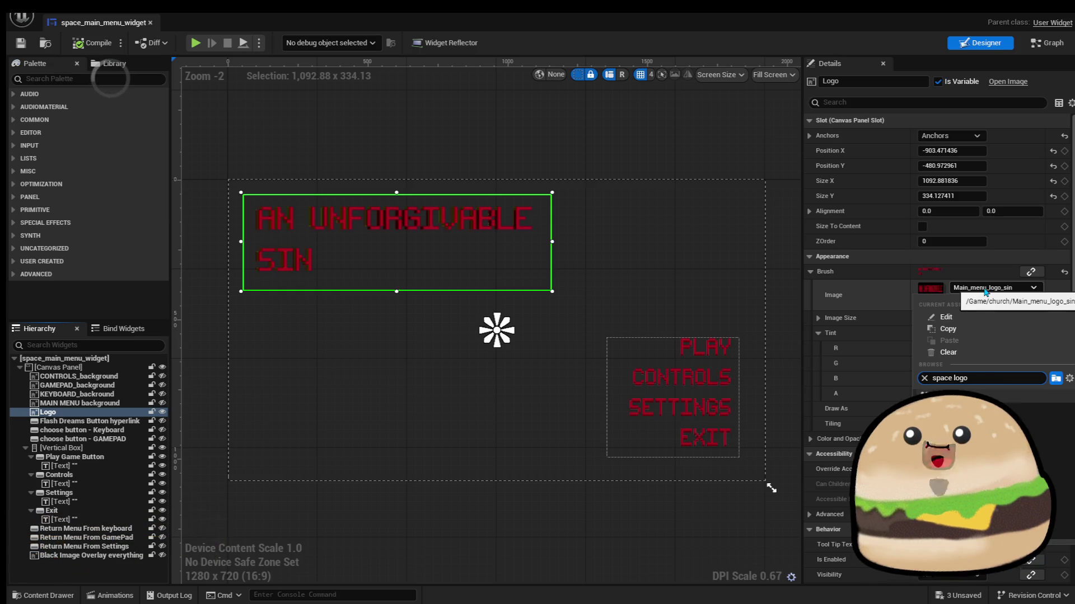
key(Return)
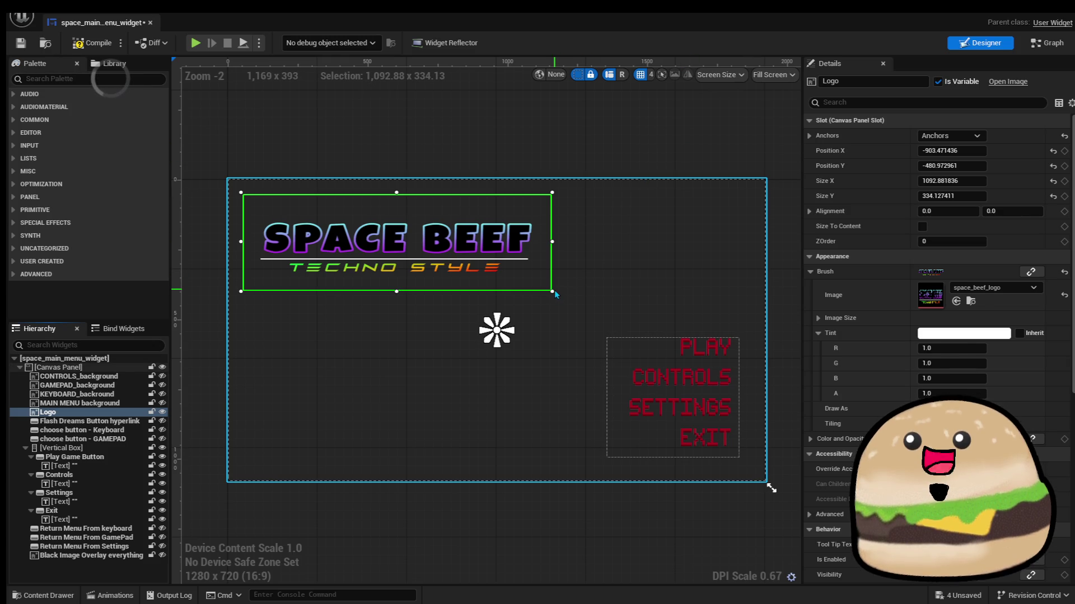
drag(552, 290, 523, 306)
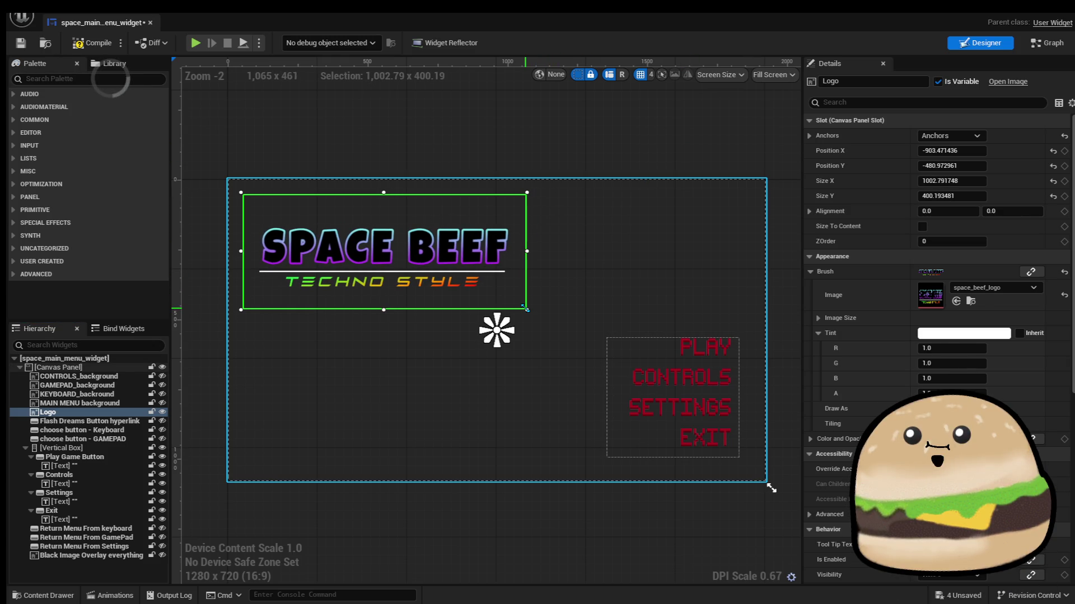
mouse_move(444, 271)
mouse_down()
mouse_move(547, 281)
mouse_move(682, 266)
mouse_up()
drag(475, 303, 454, 305)
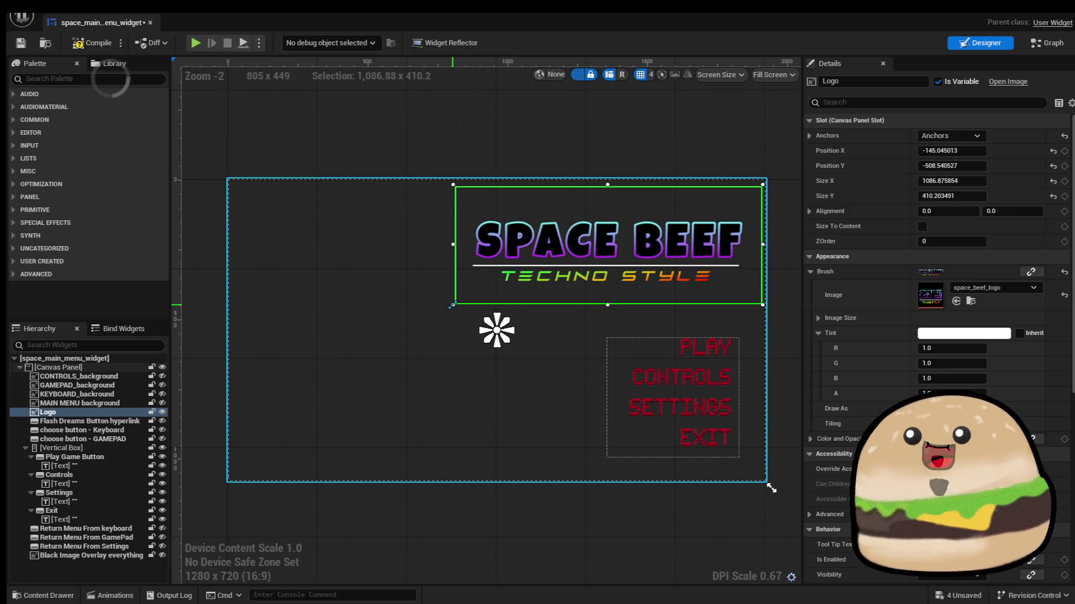
drag(588, 266, 597, 255)
drag(464, 295, 428, 311)
drag(496, 268, 493, 275)
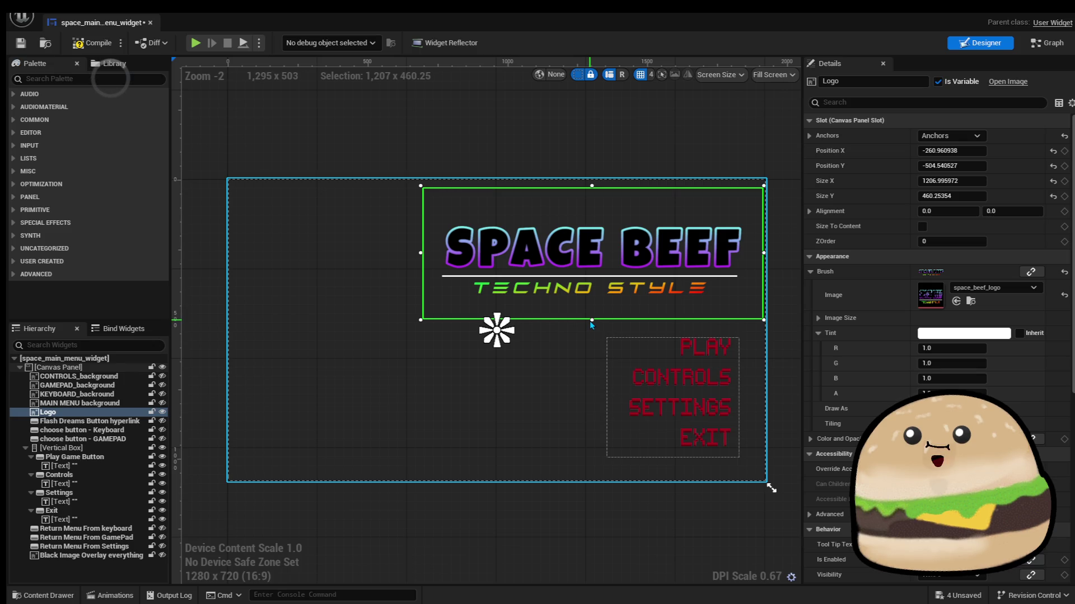
drag(591, 319, 590, 309)
click(609, 154)
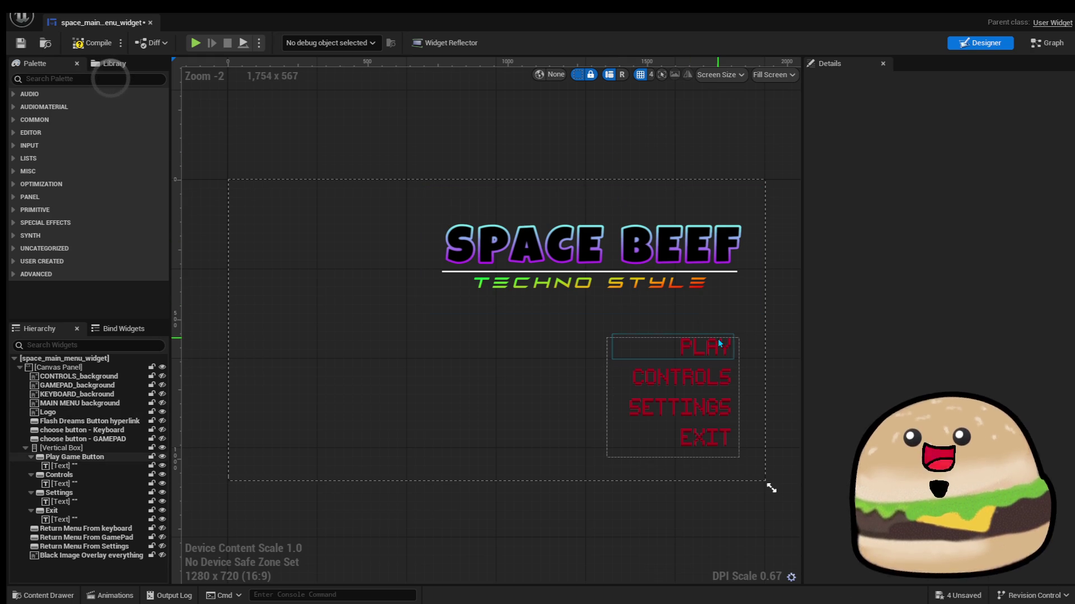
Compile and save the space menu widget
click(73, 457)
click(91, 42)
click(21, 43)
click(585, 152)
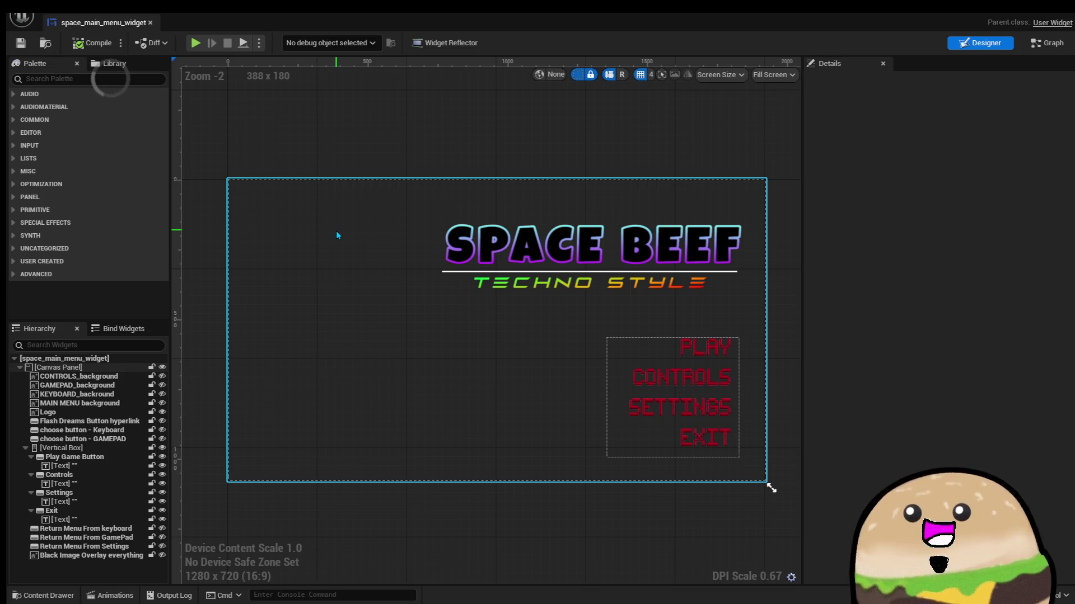
Close the menu editor and open the space_widget_loading_pre_load_widget blueprint
click(150, 25)
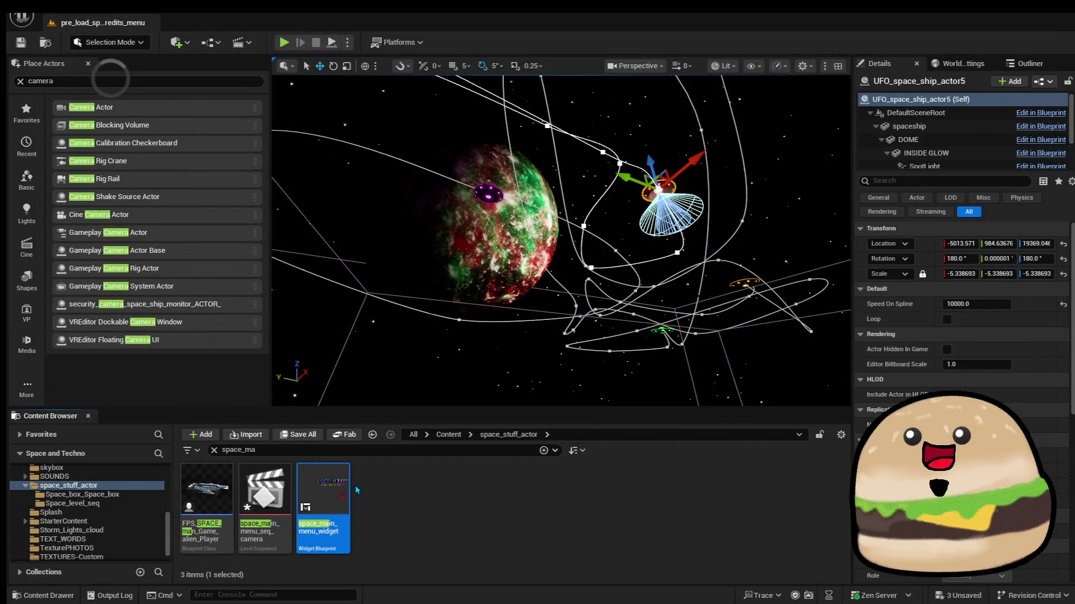
click(259, 480)
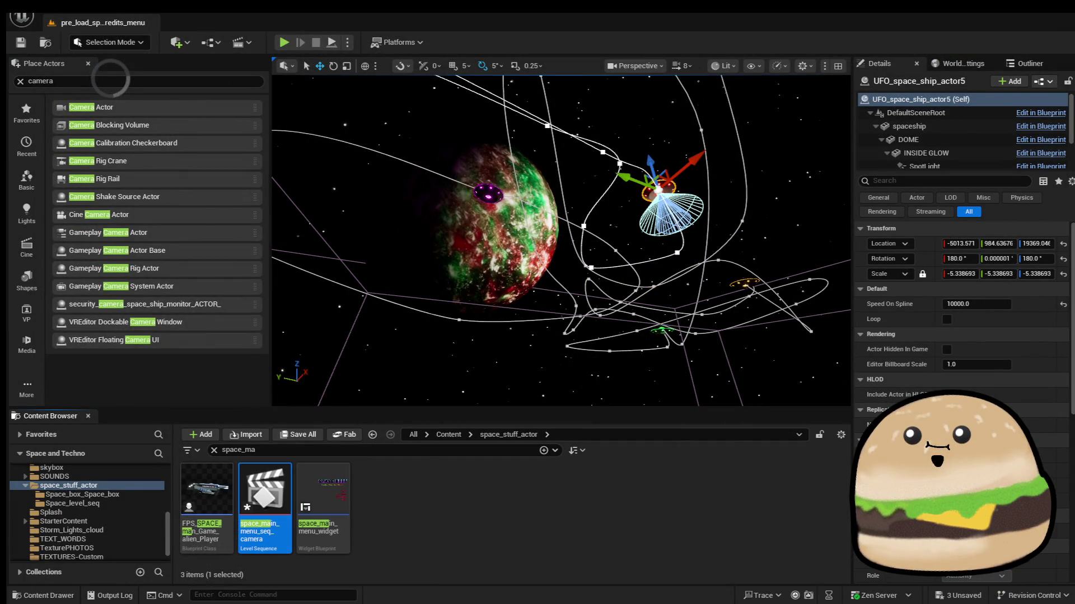
click(238, 450)
text(idget)
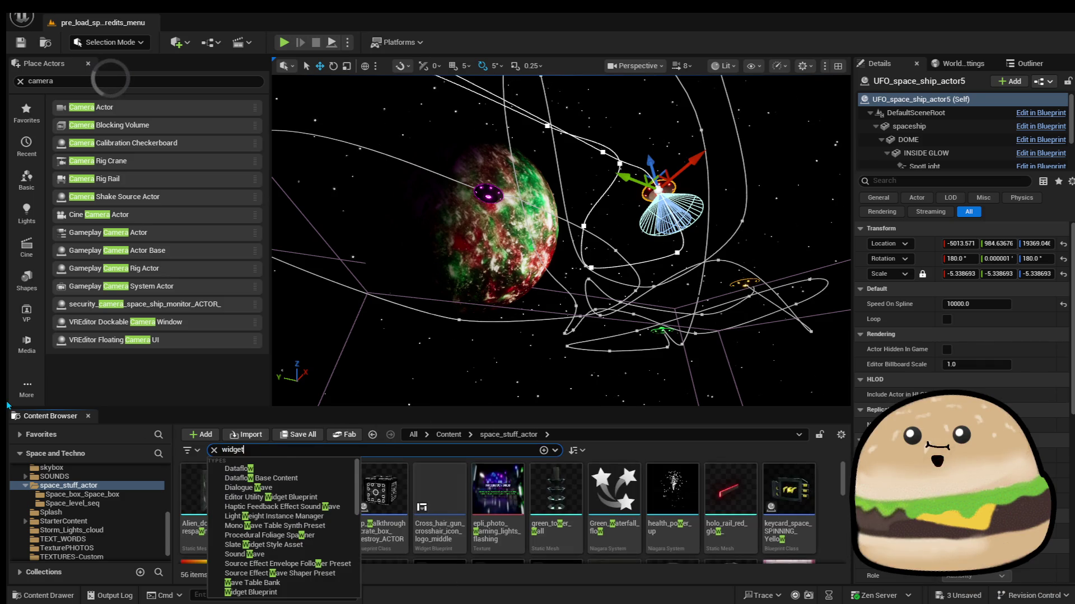
double_click(323, 495)
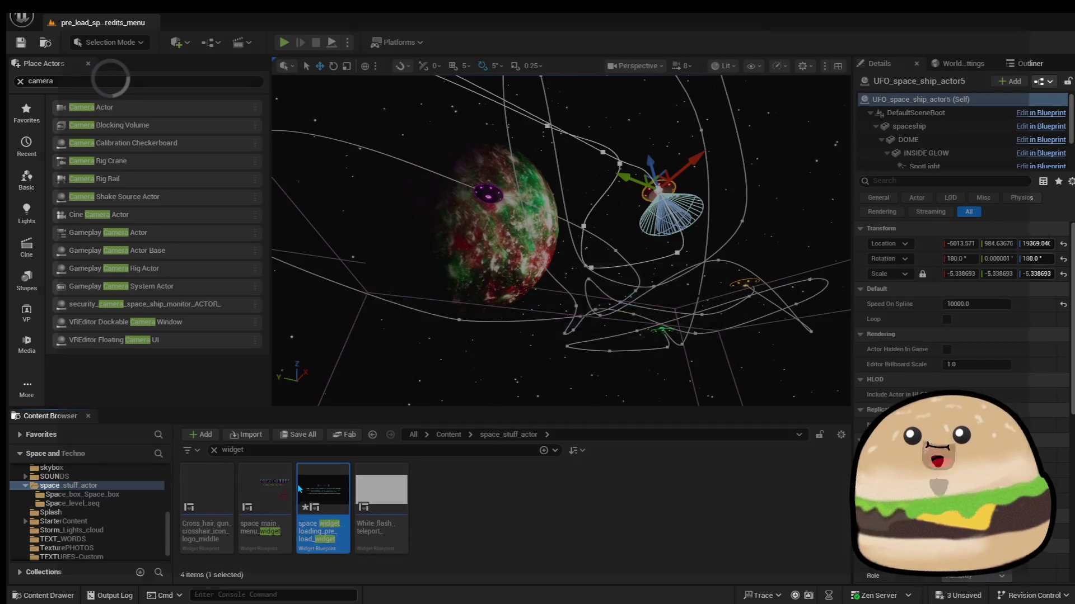
Set the loading graph's first Delay duration to 15 seconds
click(1047, 43)
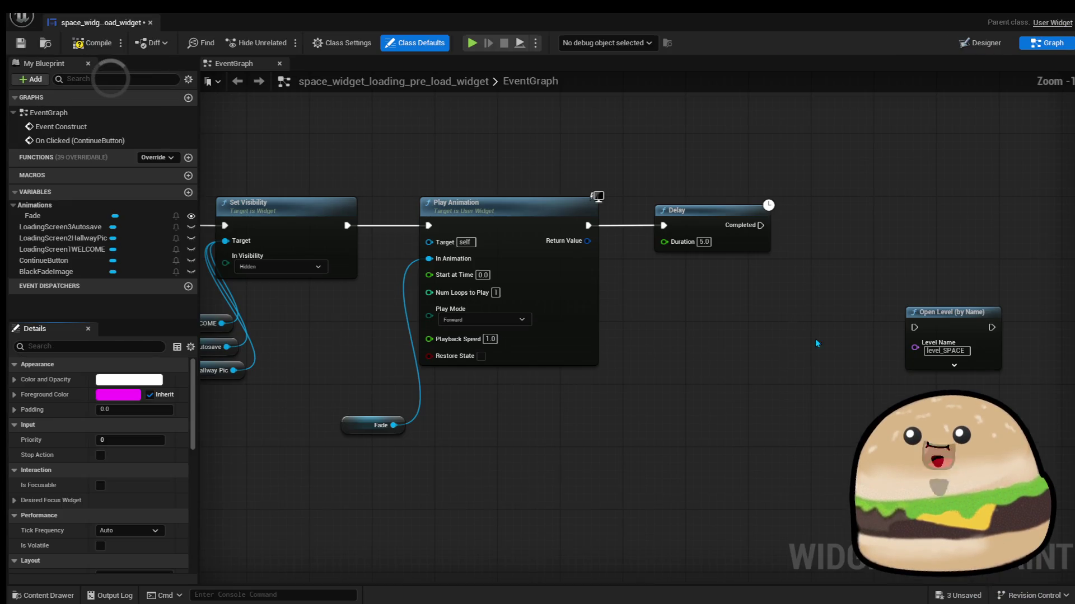
drag(381, 242, 707, 256)
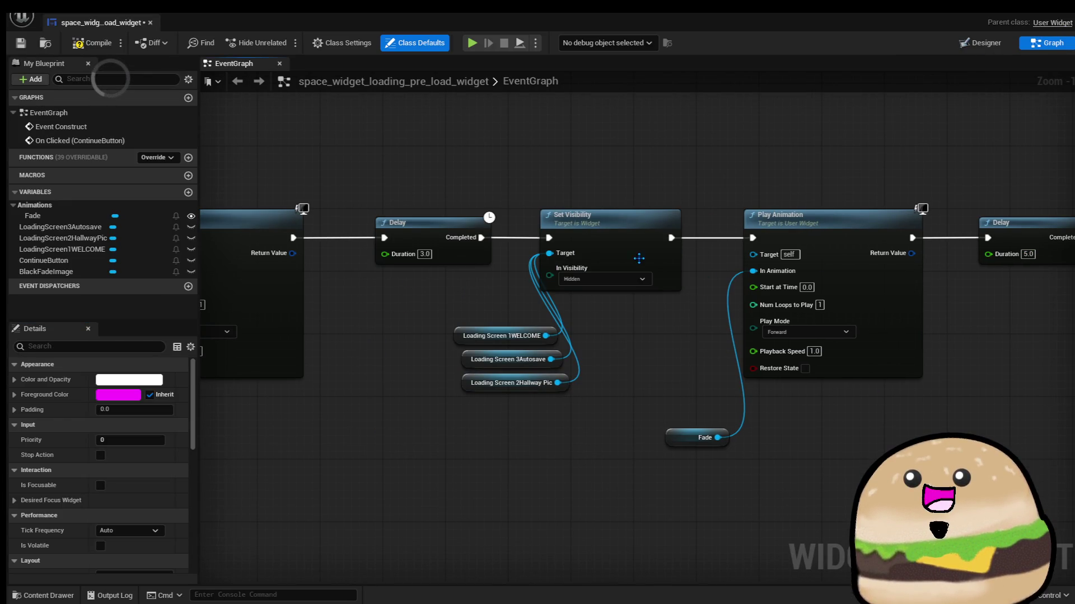
text(15)
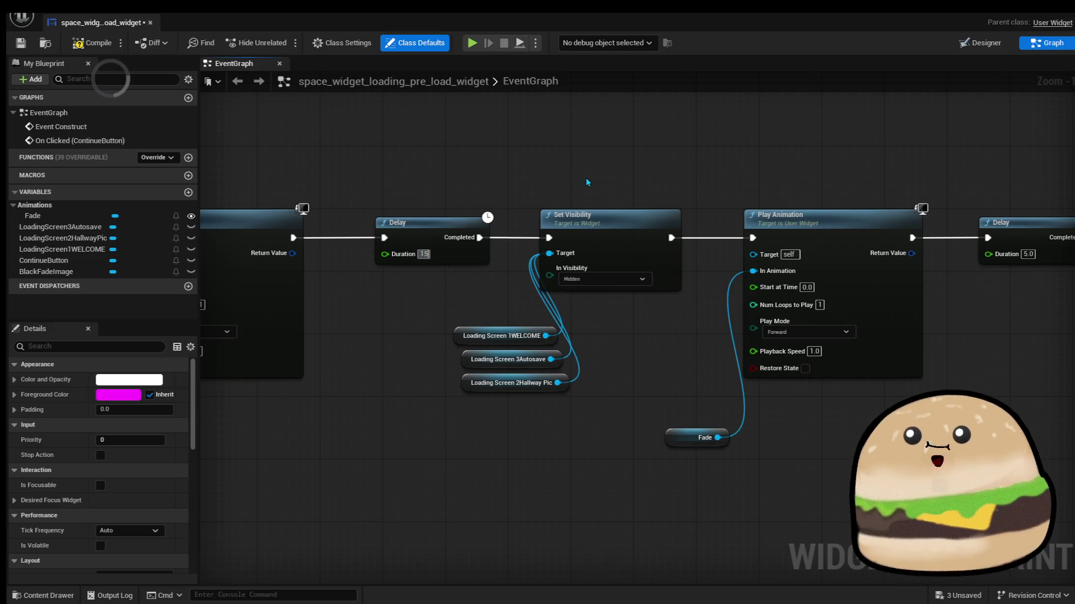
key(Return)
Replace the Delay before Open Level with a new 1-second Delay after the fade animation
drag(636, 153, 539, 157)
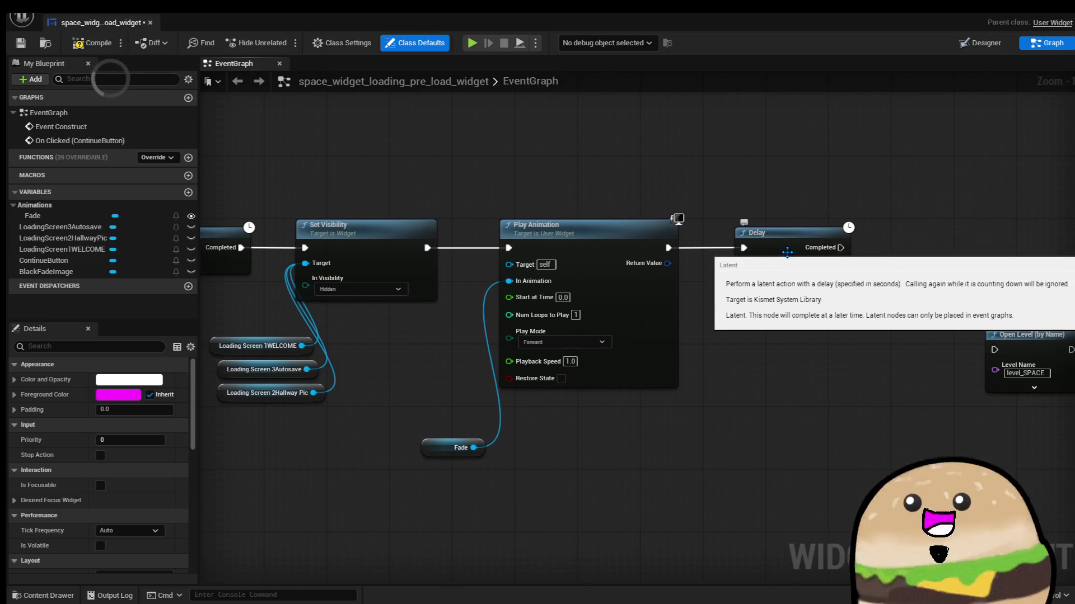
click(786, 232)
key(Delete)
drag(833, 207, 628, 189)
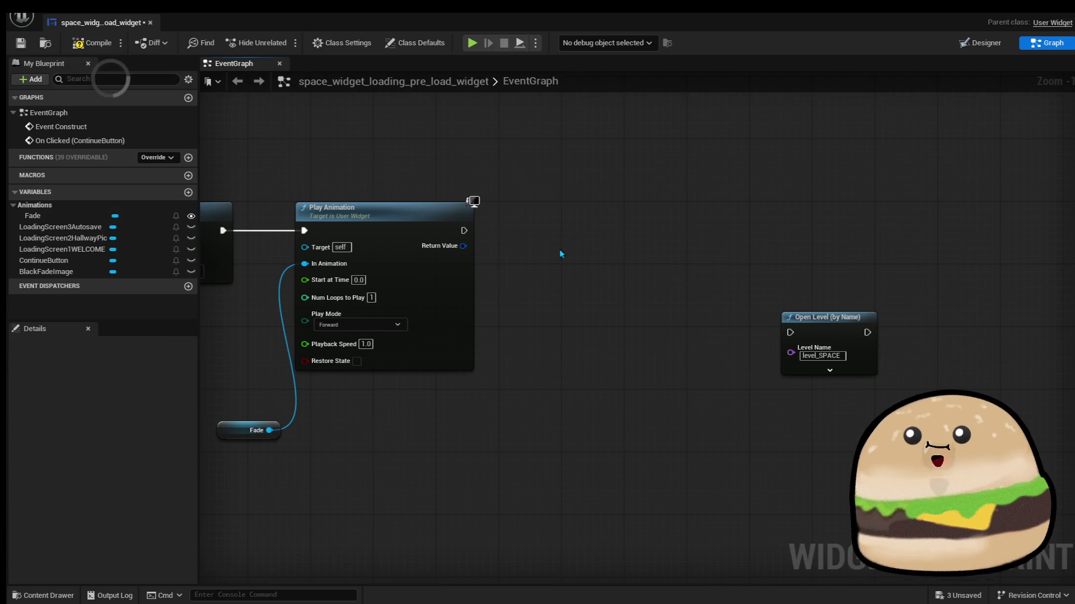
drag(463, 230, 515, 231)
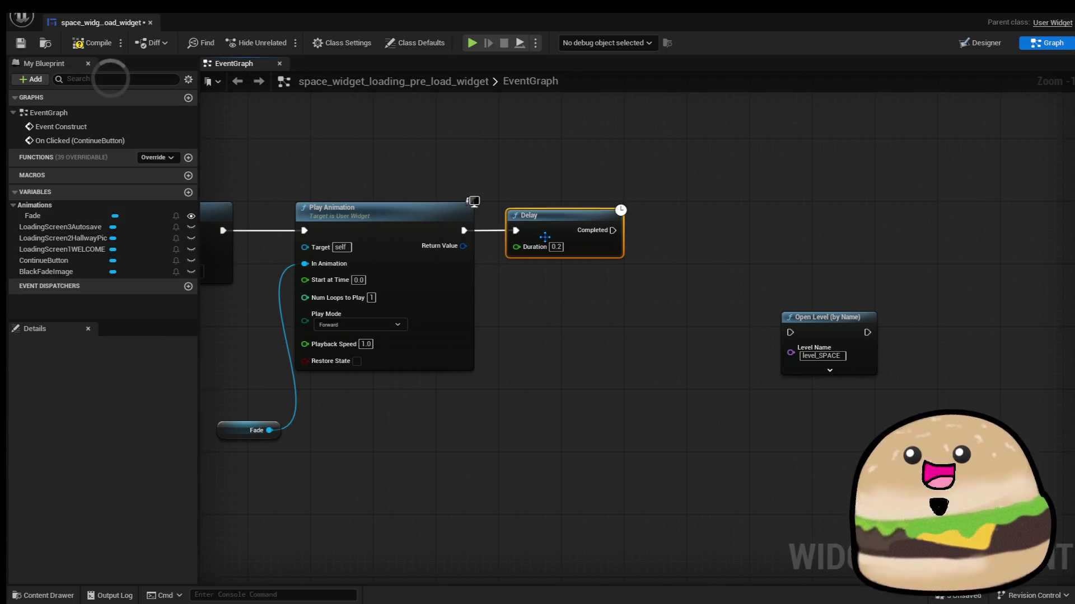
text(1)
Add a Create Widget node after the 1-second Delay, feeding an Add to Viewport node
drag(613, 230, 690, 234)
text(create)
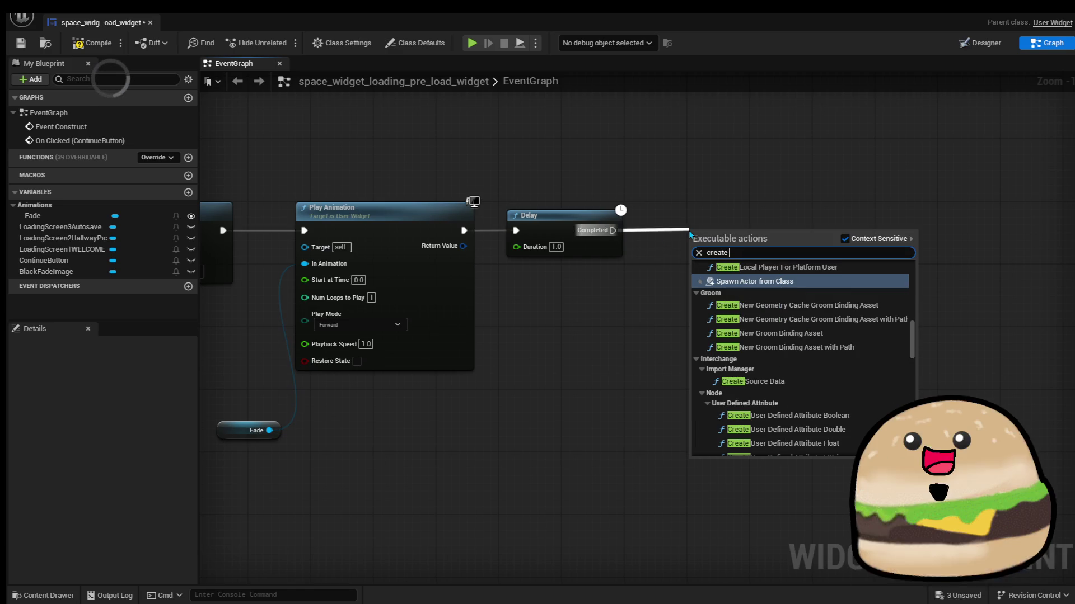
text( widget)
key(Return)
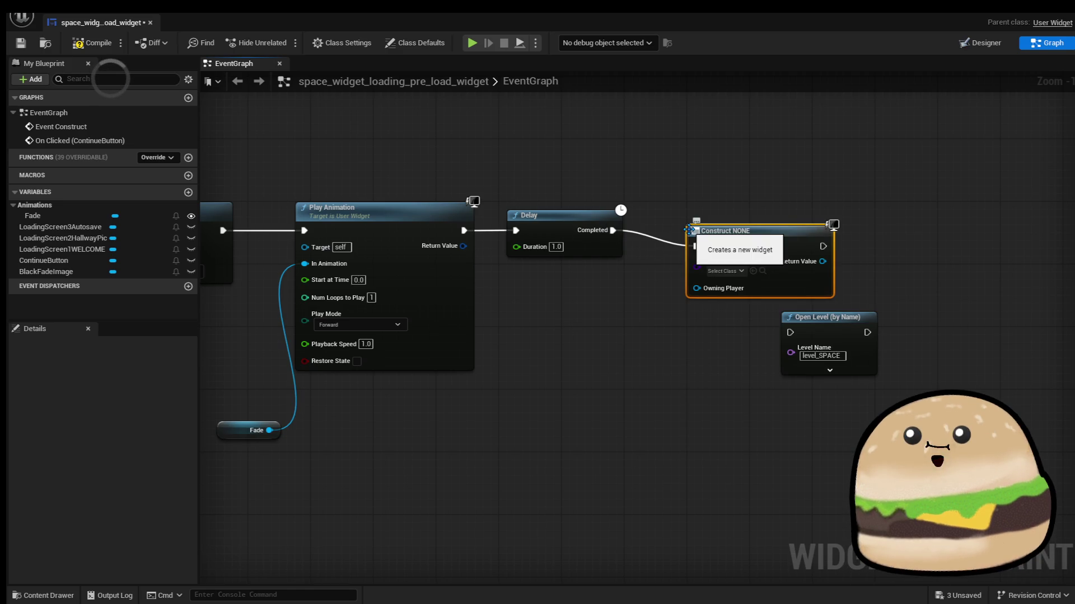
drag(859, 231, 756, 245)
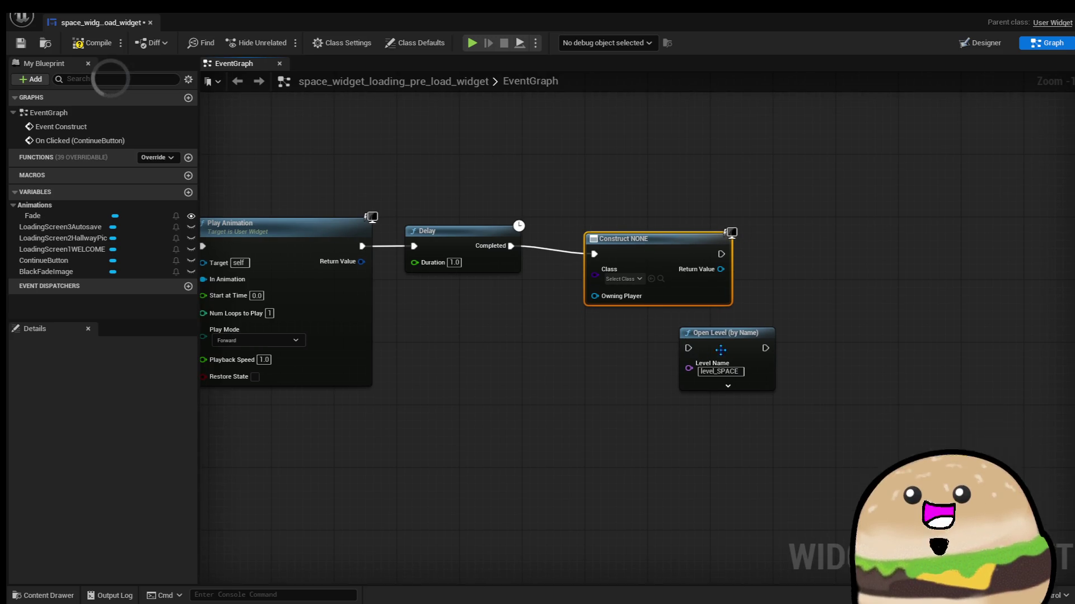
drag(708, 350, 826, 390)
drag(639, 254, 647, 247)
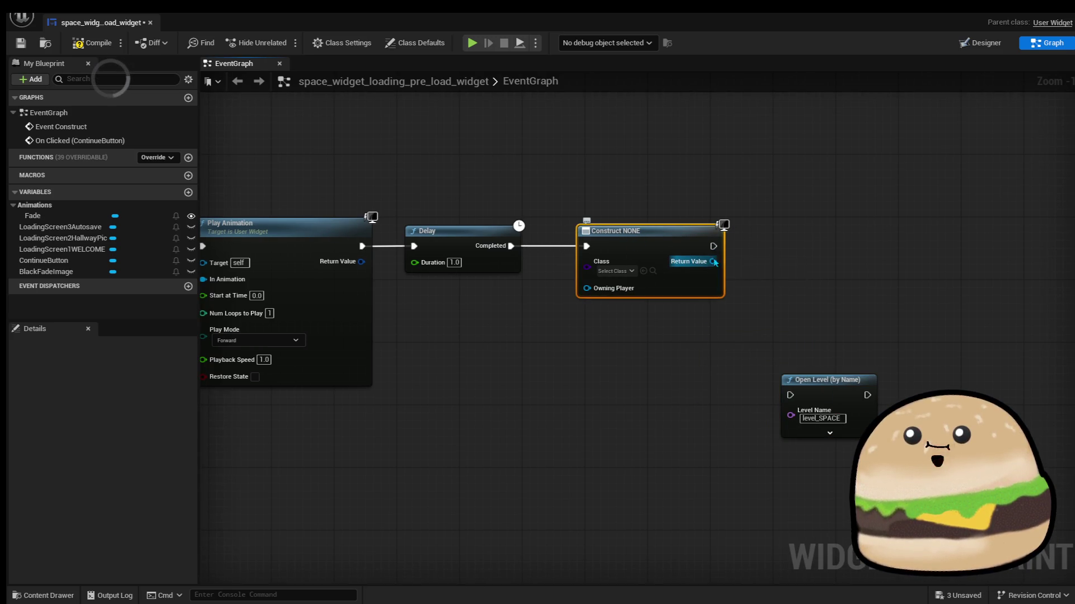
mouse_move(714, 262)
mouse_down()
mouse_move(825, 257)
mouse_move(824, 242)
mouse_up()
text(add t)
click(862, 316)
Set Create Widget's class to the Space Main Menu widget, then compile and save
drag(648, 330, 724, 330)
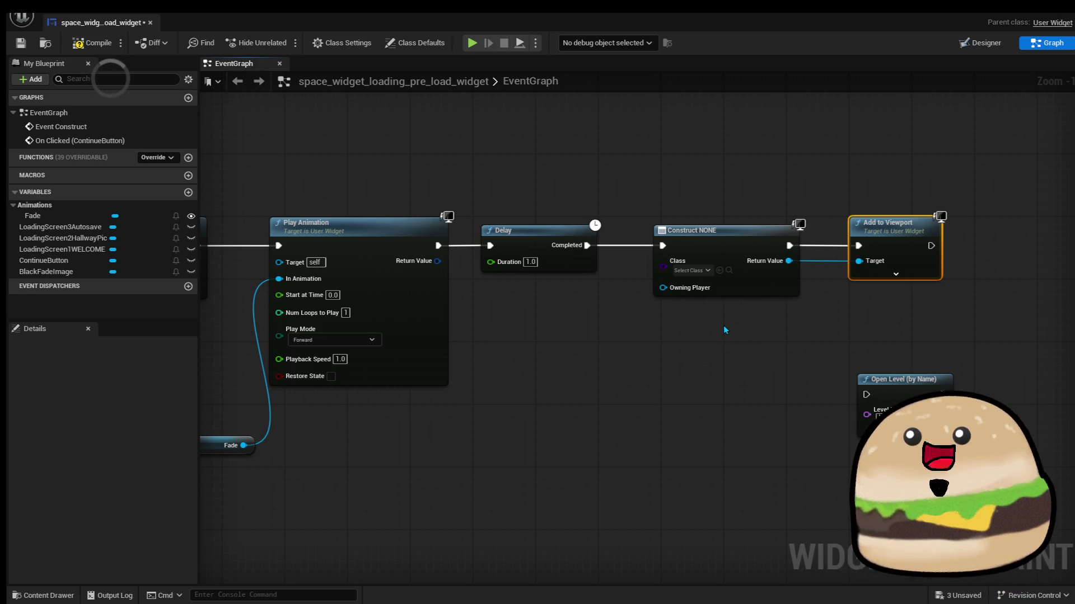
scroll(689, 304, up, 1)
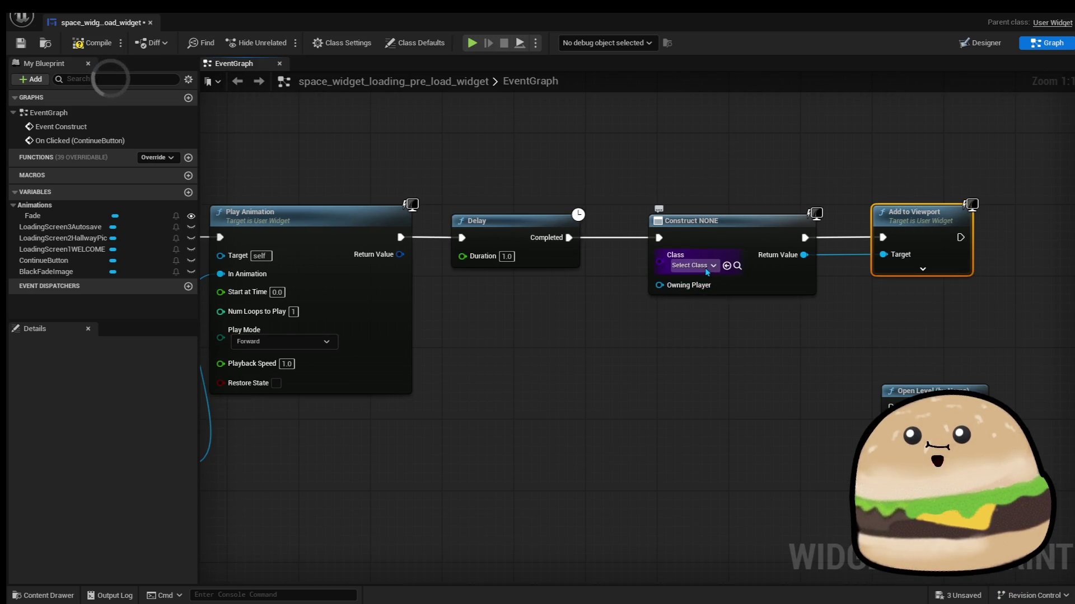
click(700, 267)
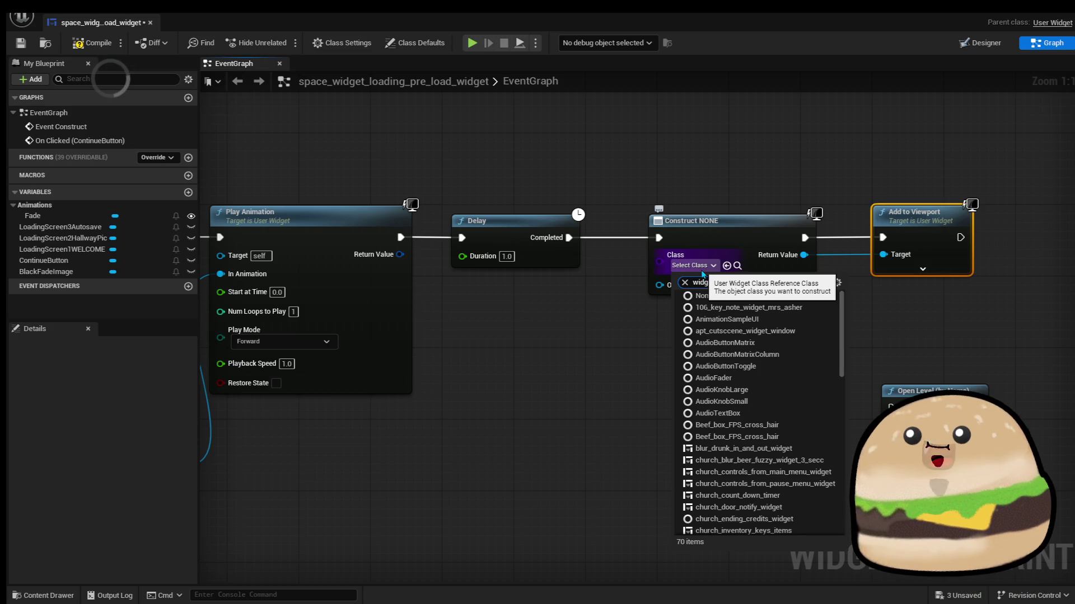
text(et spac)
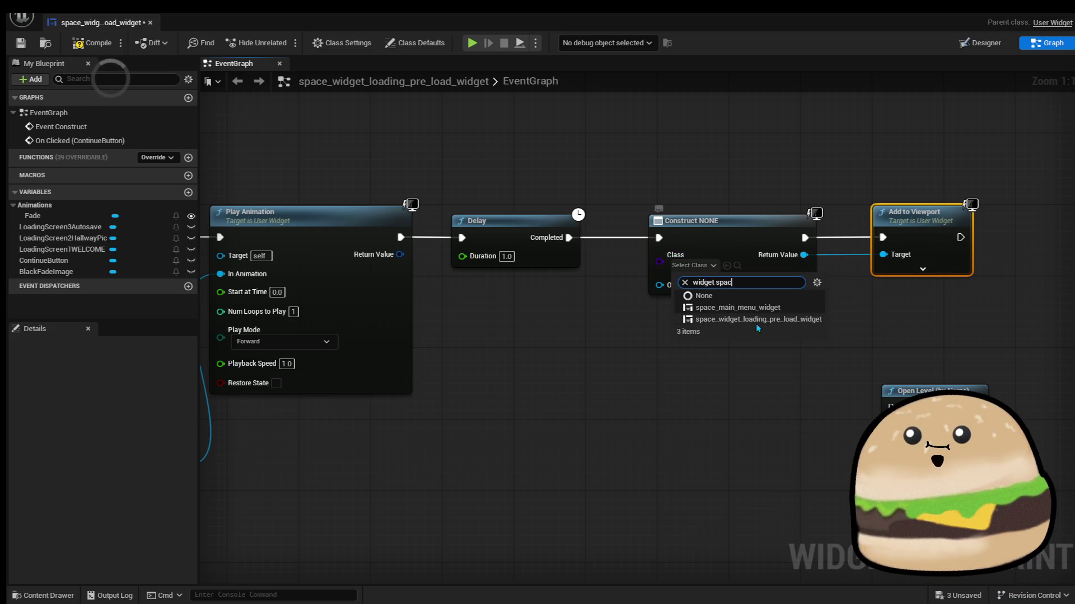
click(784, 308)
click(655, 138)
key(F7)
key(ctrl+s)
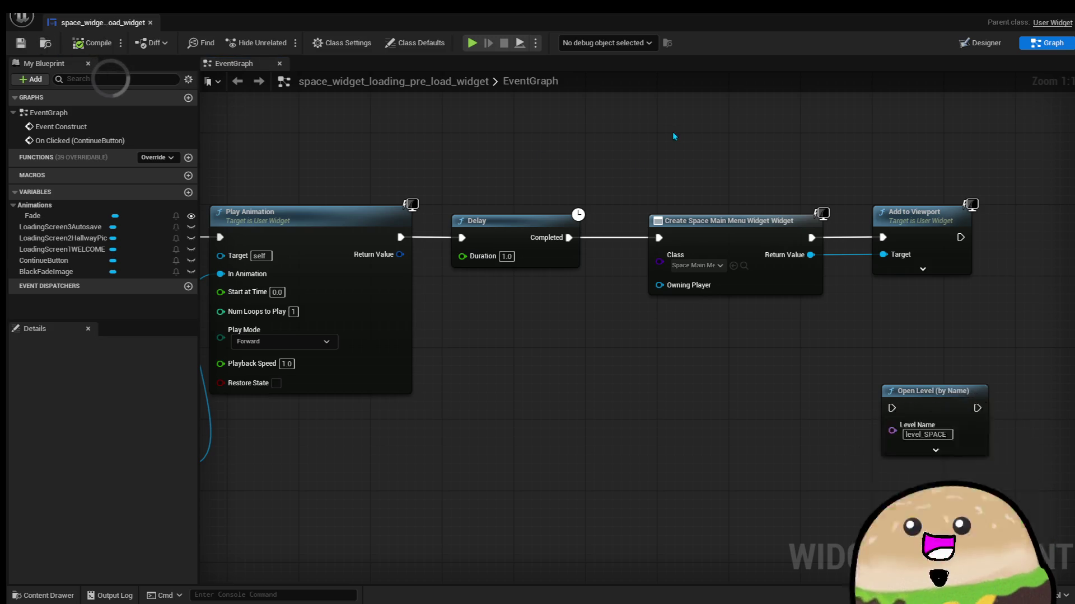
Review the visibility, fade and delay nodes and expand Add to Viewport's ZOrder input
scroll(694, 135, down, 2)
drag(698, 138, 771, 161)
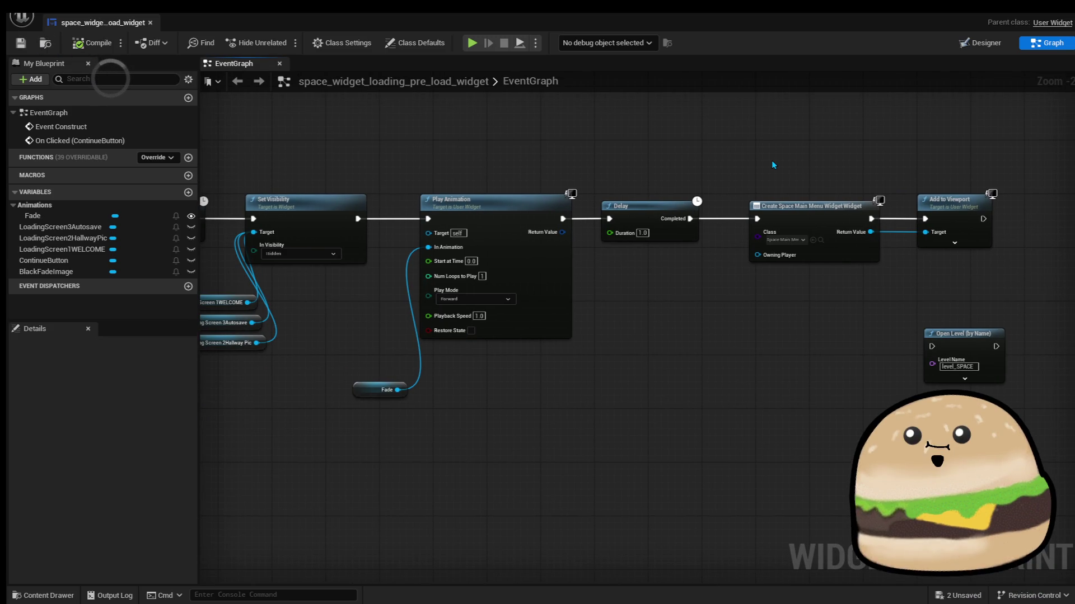
drag(581, 315, 683, 318)
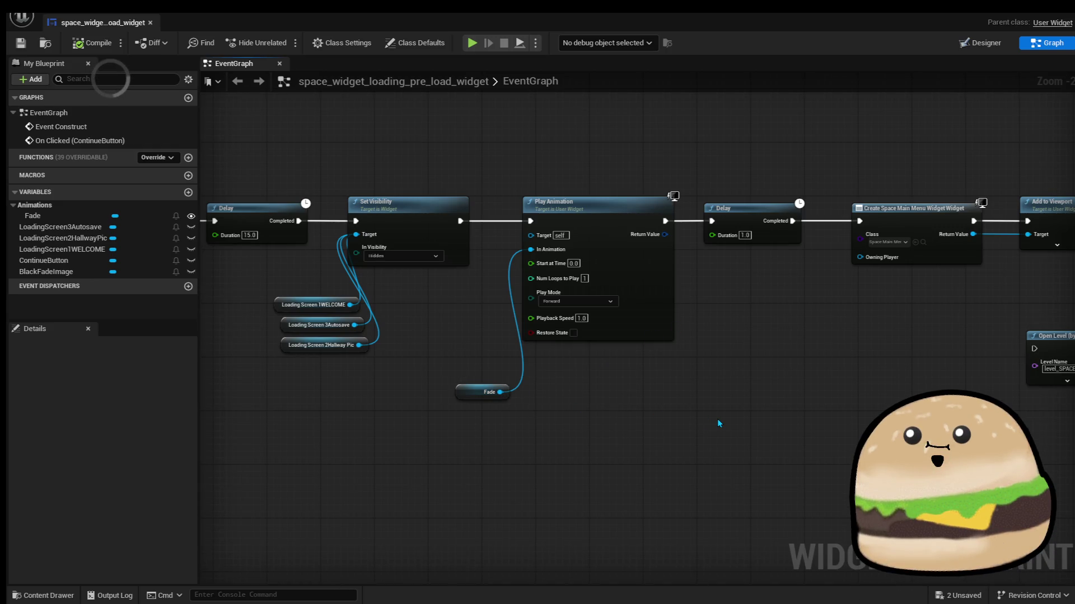
scroll(756, 368, down, 1)
drag(902, 178, 1034, 238)
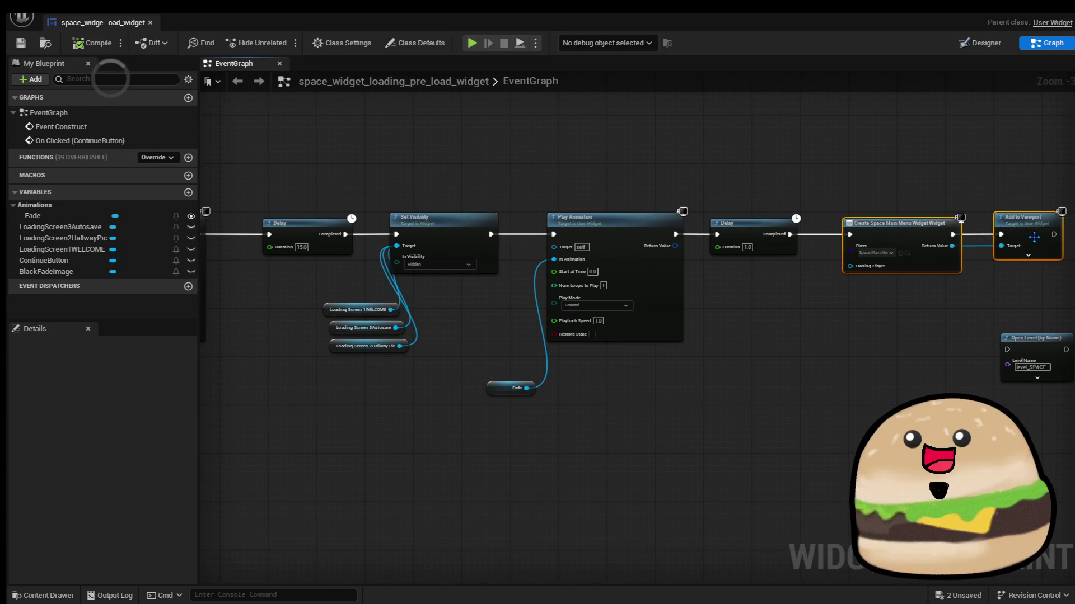
click(1027, 256)
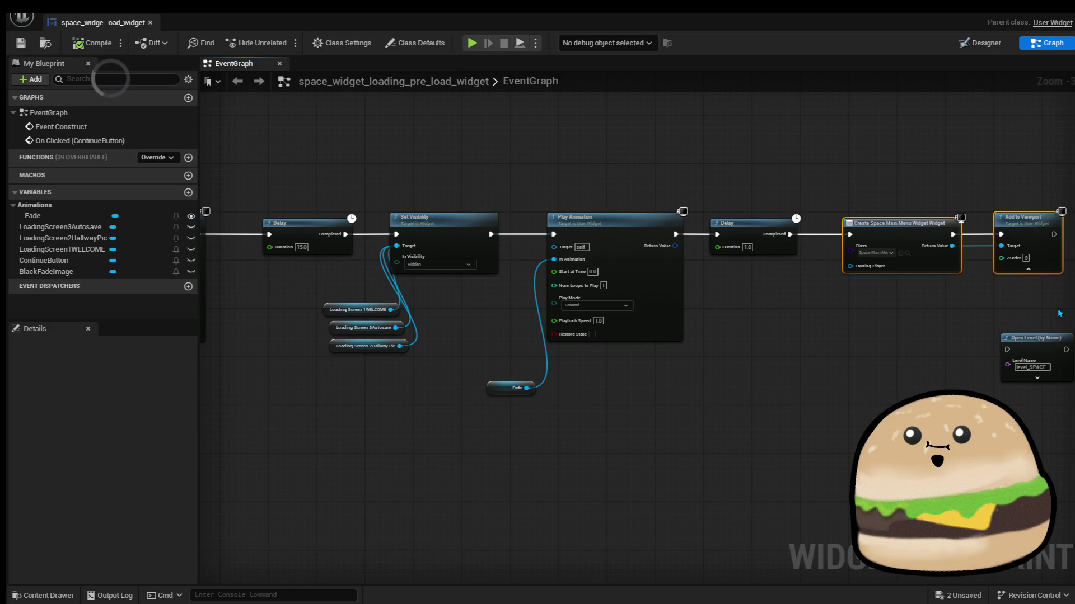
scroll(656, 274, up, 2)
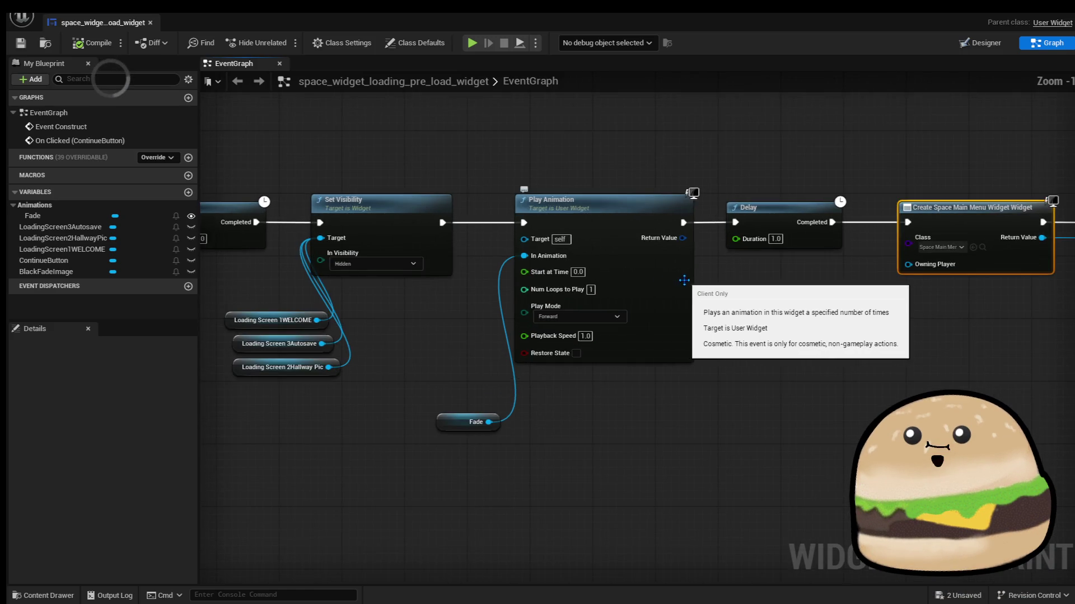
scroll(703, 326, down, 5)
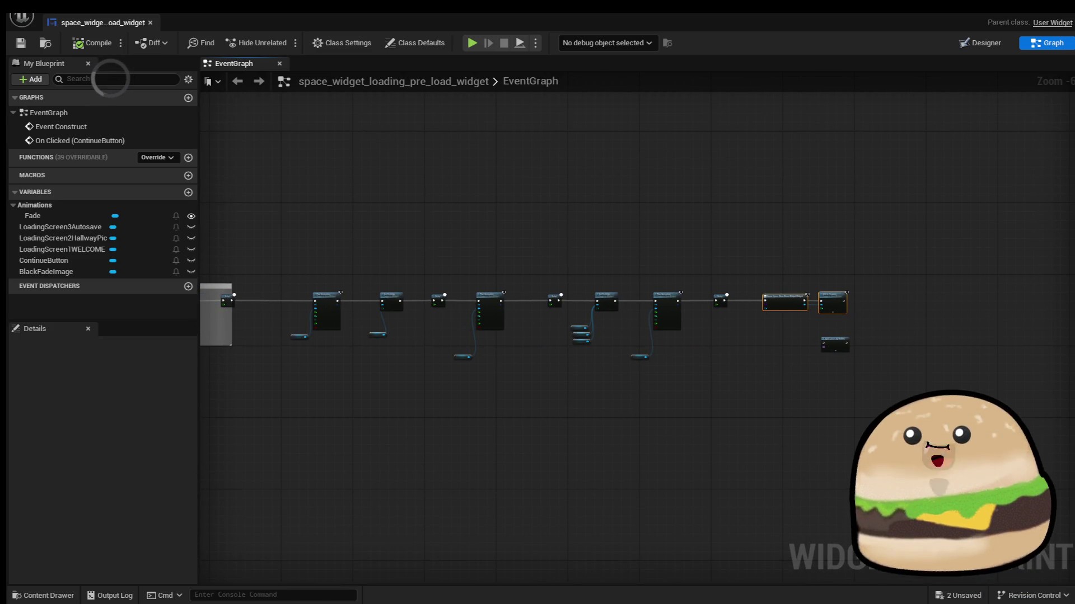
scroll(858, 358, up, 5)
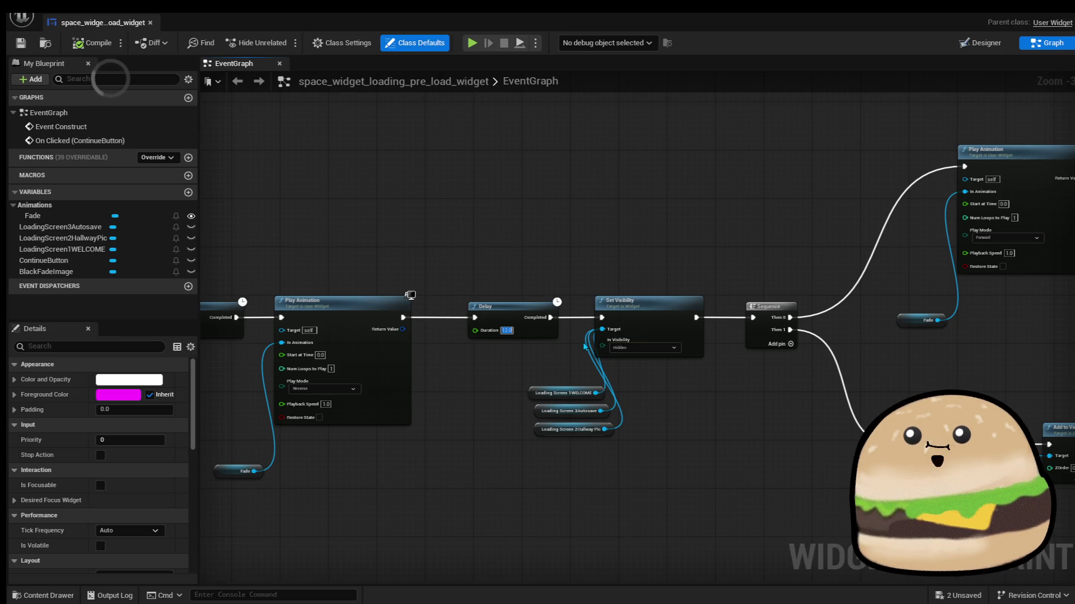
Set the Delay duration to 3.0, compile, and close the loading widget editor
text(3)
key(Return)
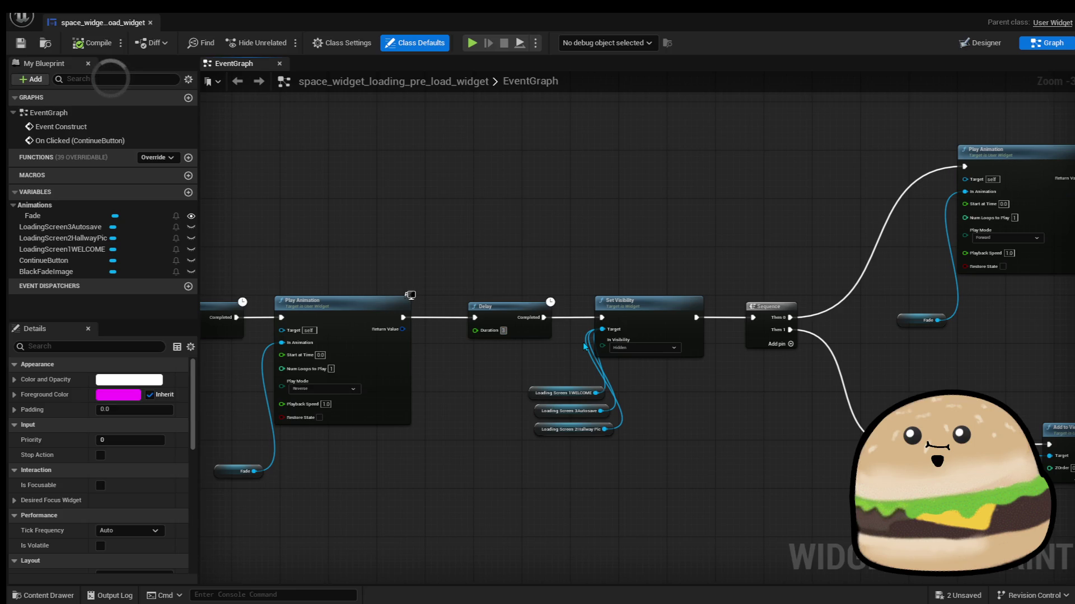
click(572, 284)
click(93, 42)
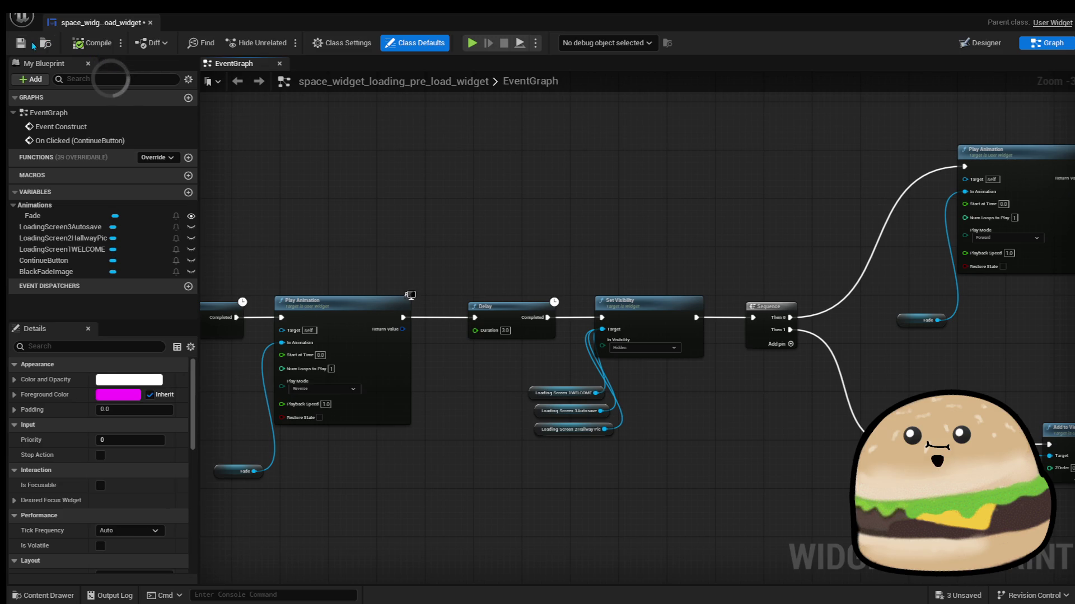
drag(659, 126, 430, 145)
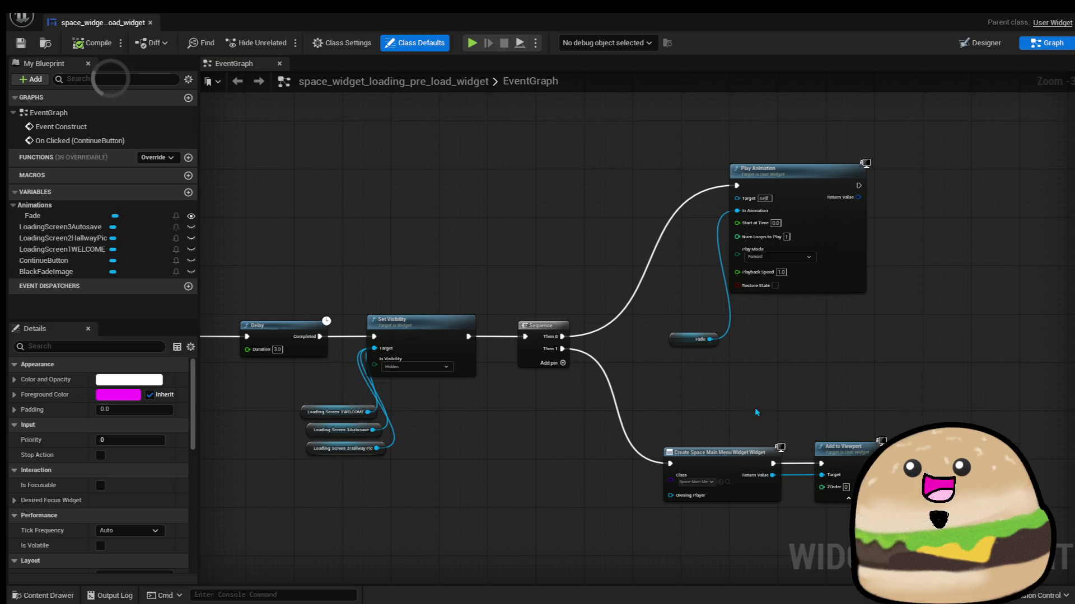
click(828, 220)
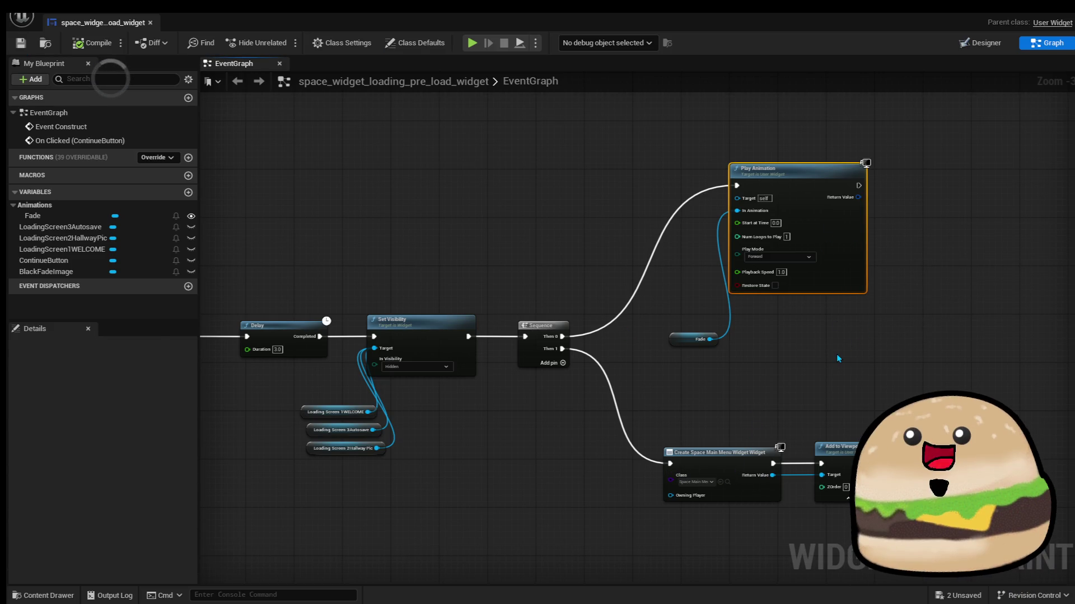
click(730, 453)
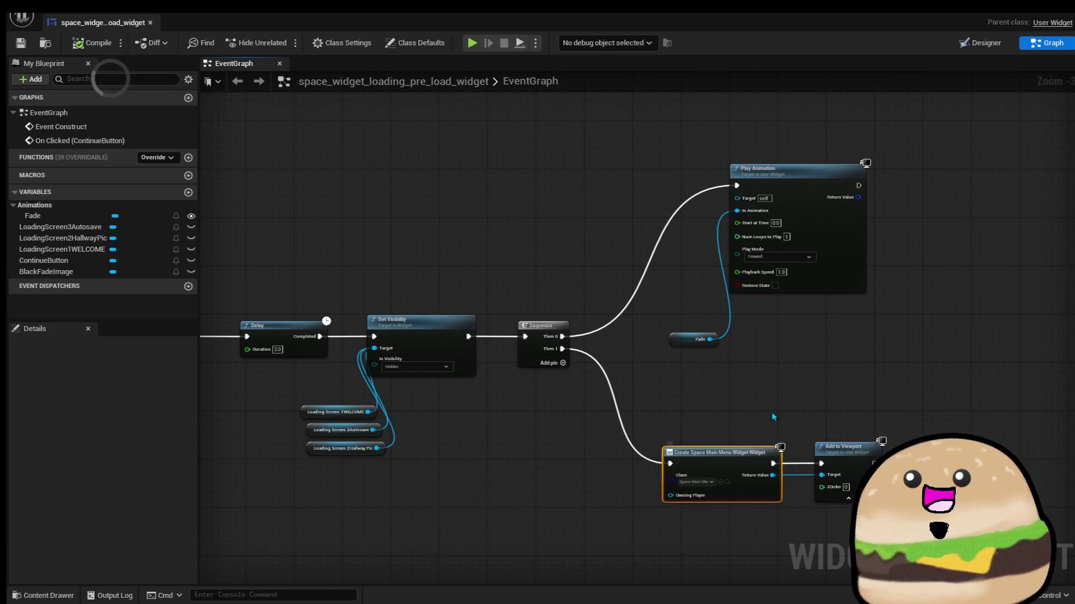
click(150, 22)
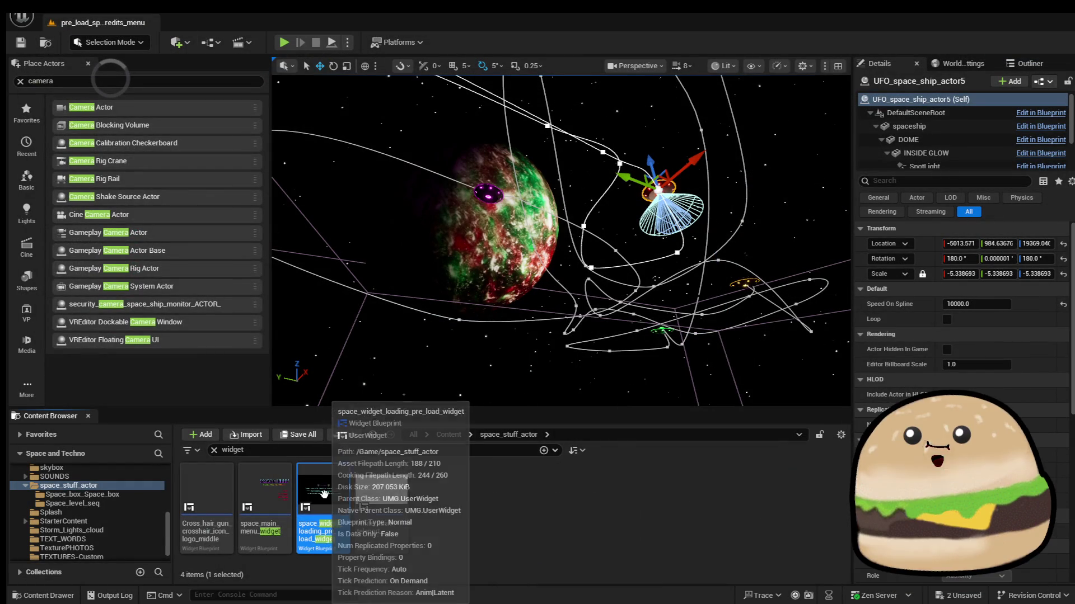
Open space_main_menu_widget's graph and break the Sequence's Then 0 link
double_click(277, 489)
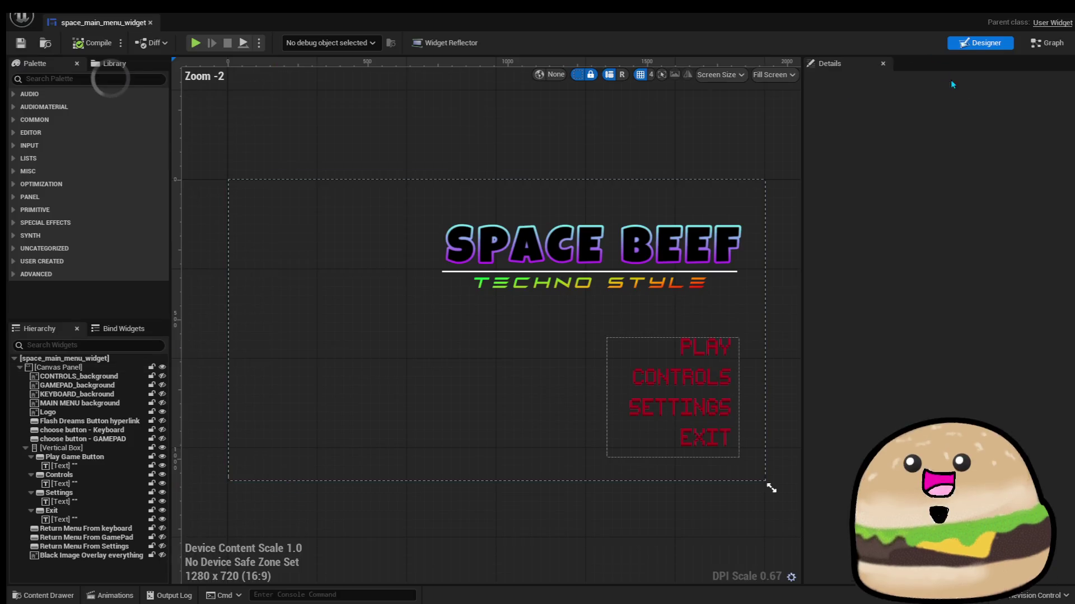
click(1045, 43)
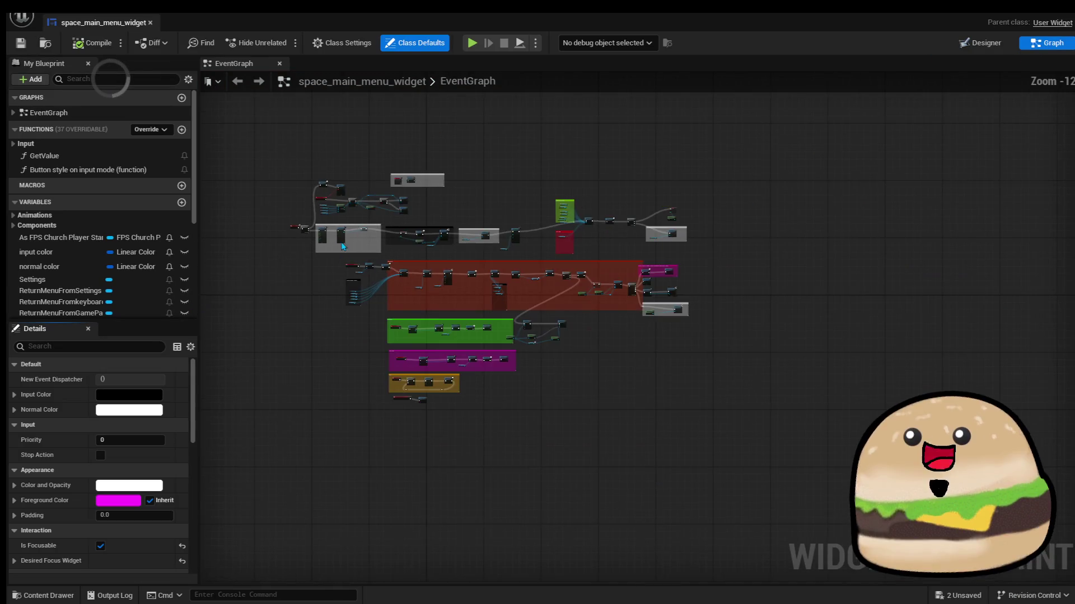
scroll(446, 433, up, 10)
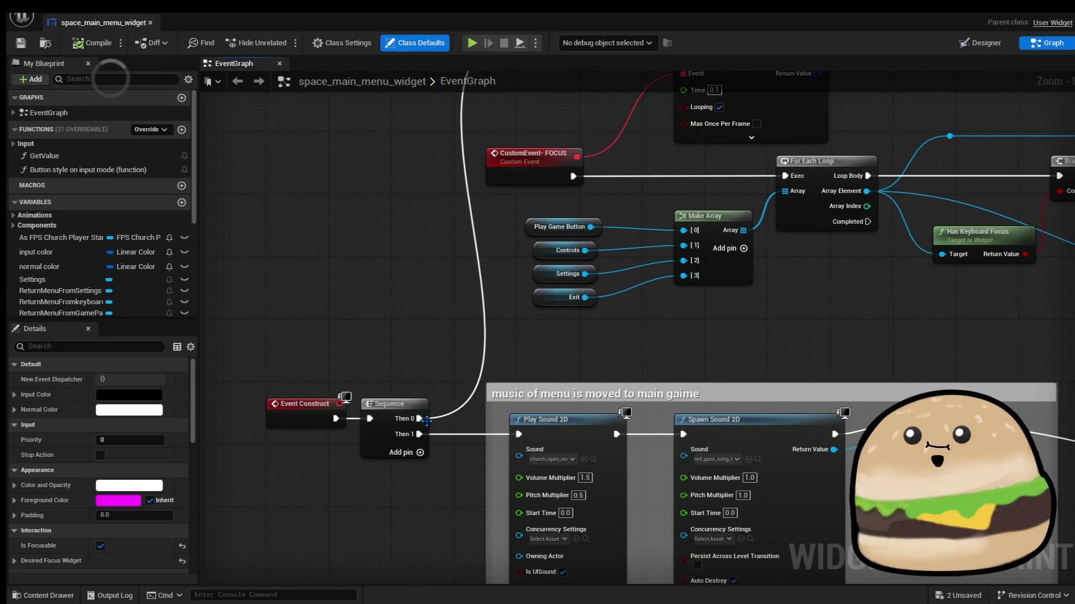
right_click(426, 420)
click(466, 467)
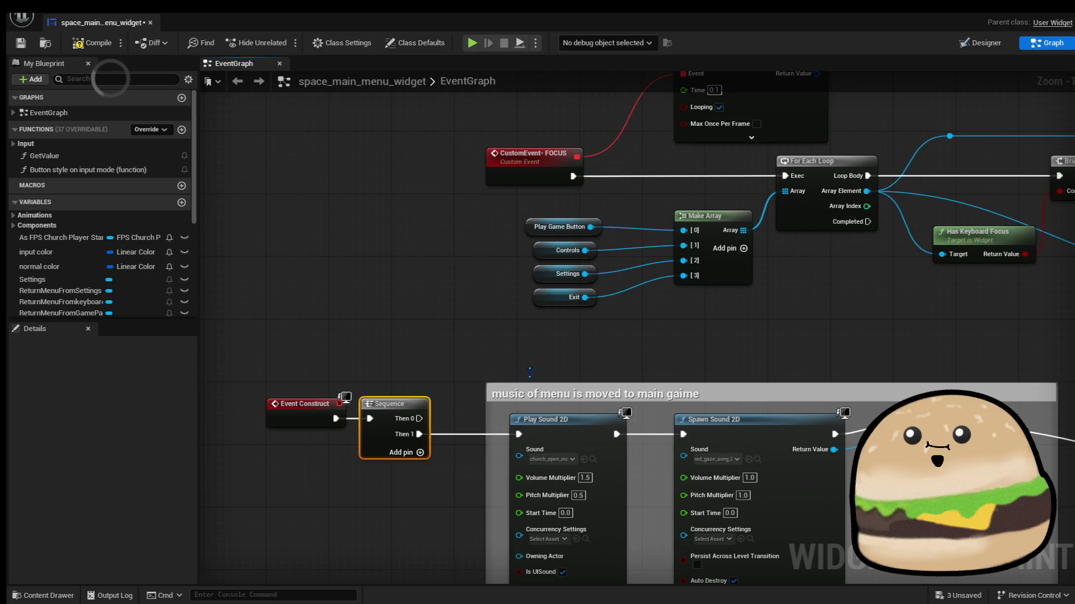
Survey the SET, Block everything and Control screen graph sections, then return to the Designer
drag(516, 407, 468, 245)
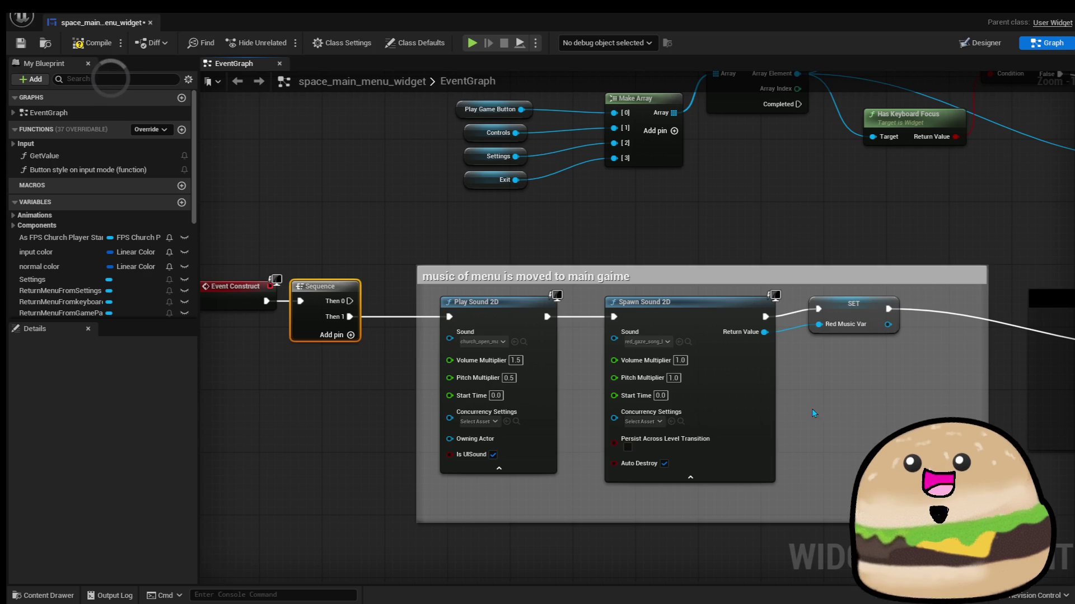
scroll(845, 380, down, 3)
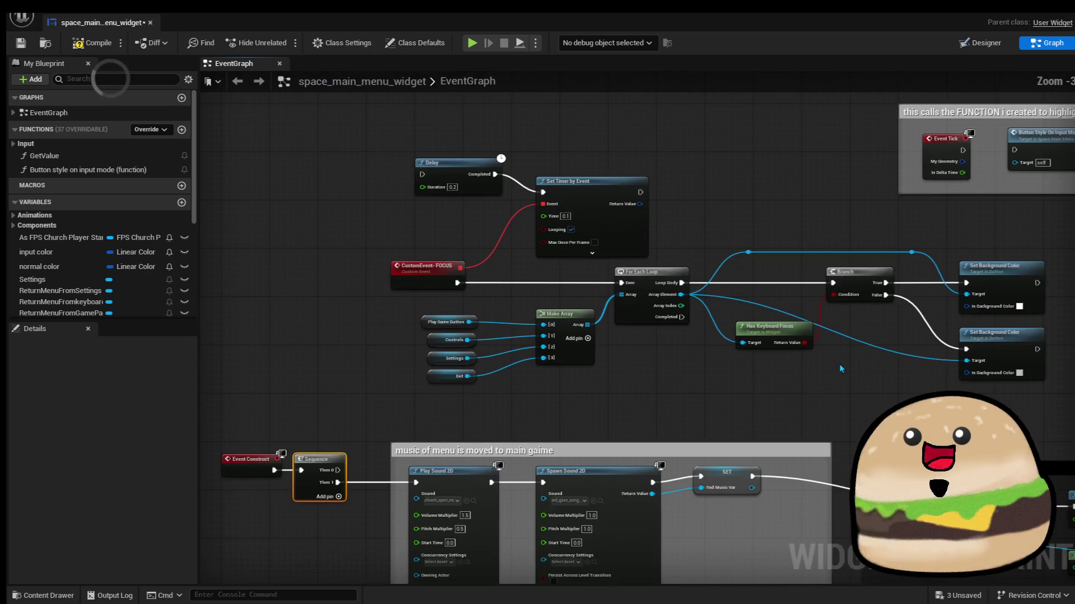
scroll(525, 408, up, 2)
mouse_move(525, 407)
mouse_down()
mouse_move(524, 185)
mouse_move(159, 185)
mouse_up()
drag(873, 418, 684, 403)
drag(990, 433, 711, 417)
scroll(711, 417, up, 1)
mouse_move(1069, 386)
mouse_down()
mouse_move(780, 385)
mouse_move(755, 426)
mouse_up()
scroll(781, 351, up, 2)
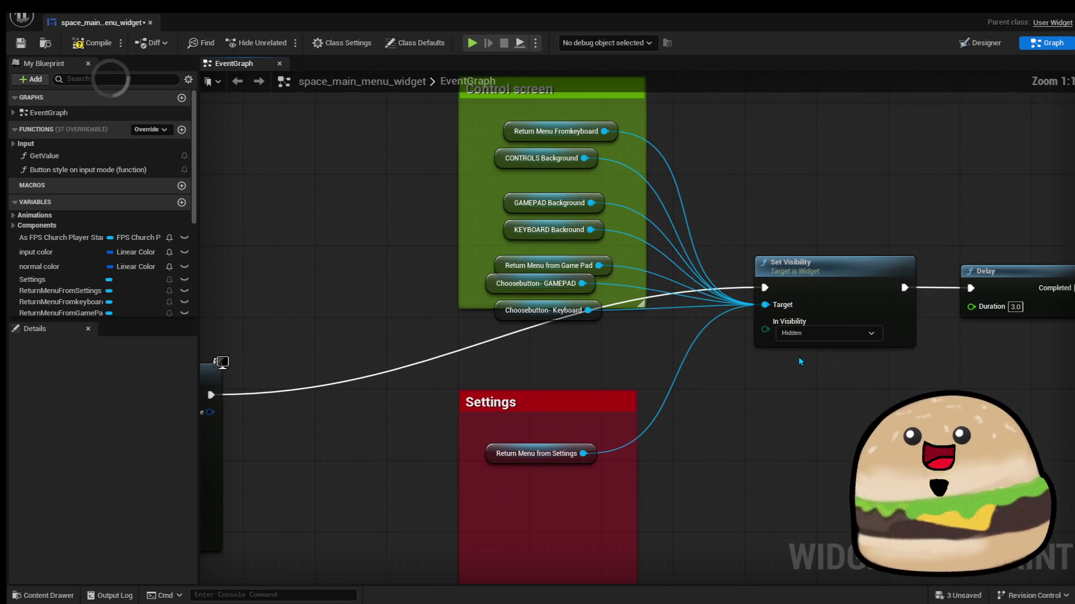
drag(851, 361, 582, 359)
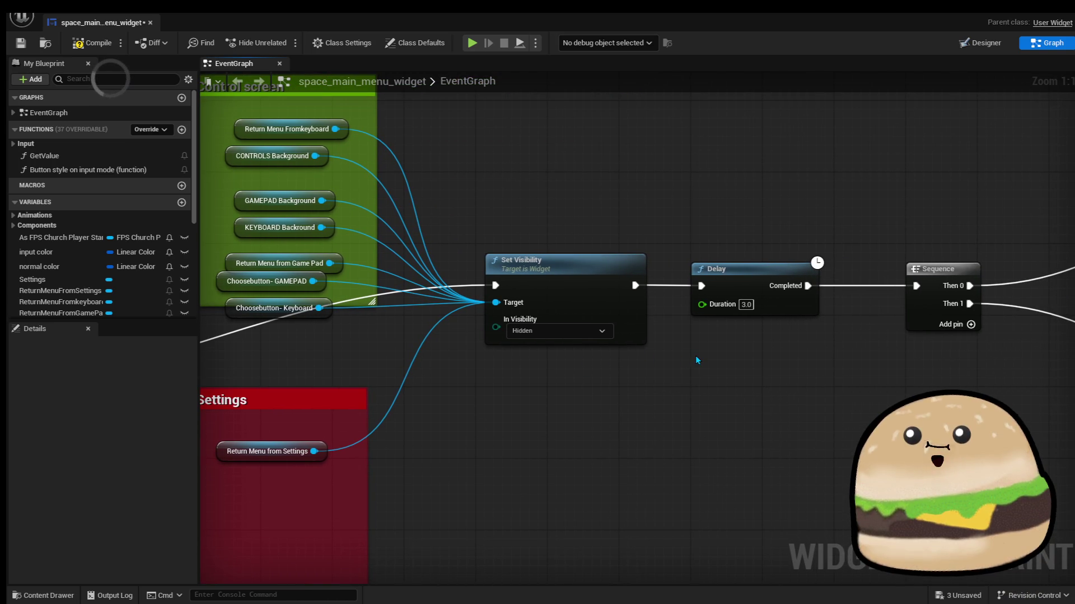
scroll(698, 360, down, 4)
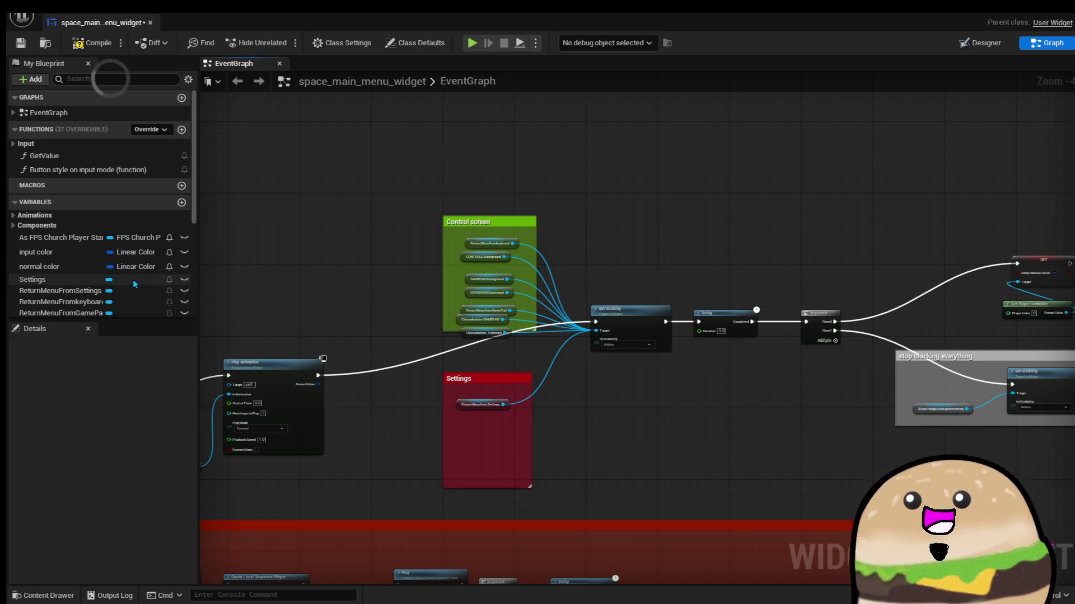
scroll(105, 283, down, 5)
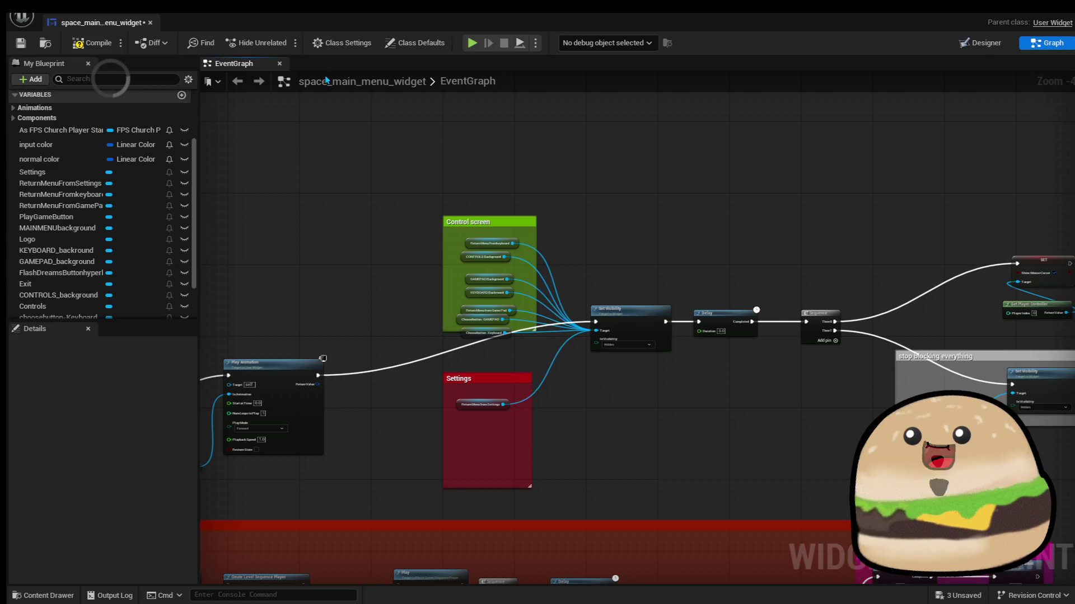
click(987, 44)
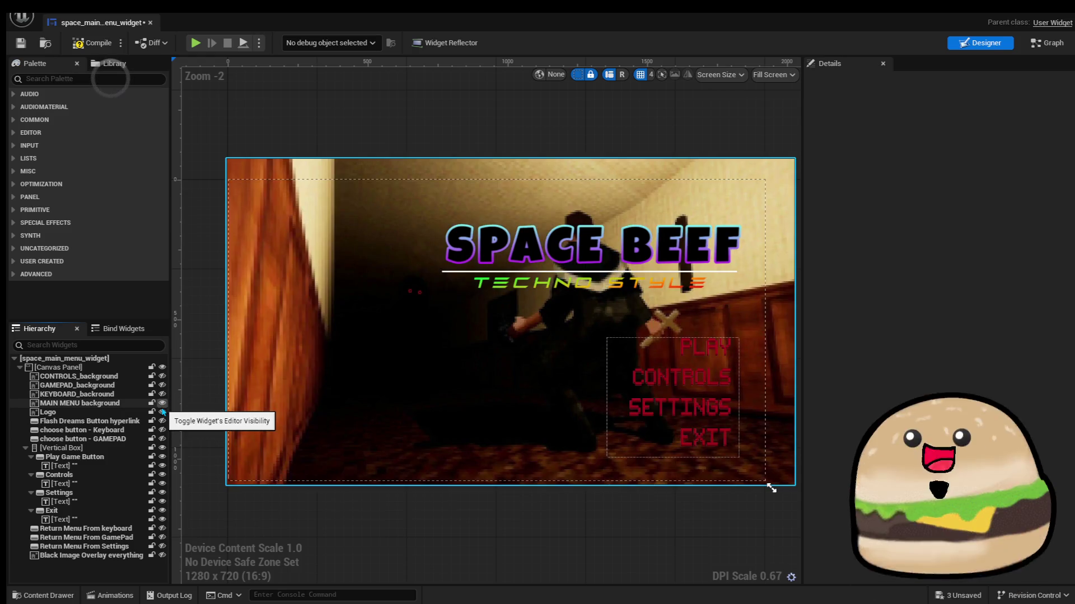
Hide the MAIN MENU background and locate the Get MAINMENUbackground node in the graph
click(128, 405)
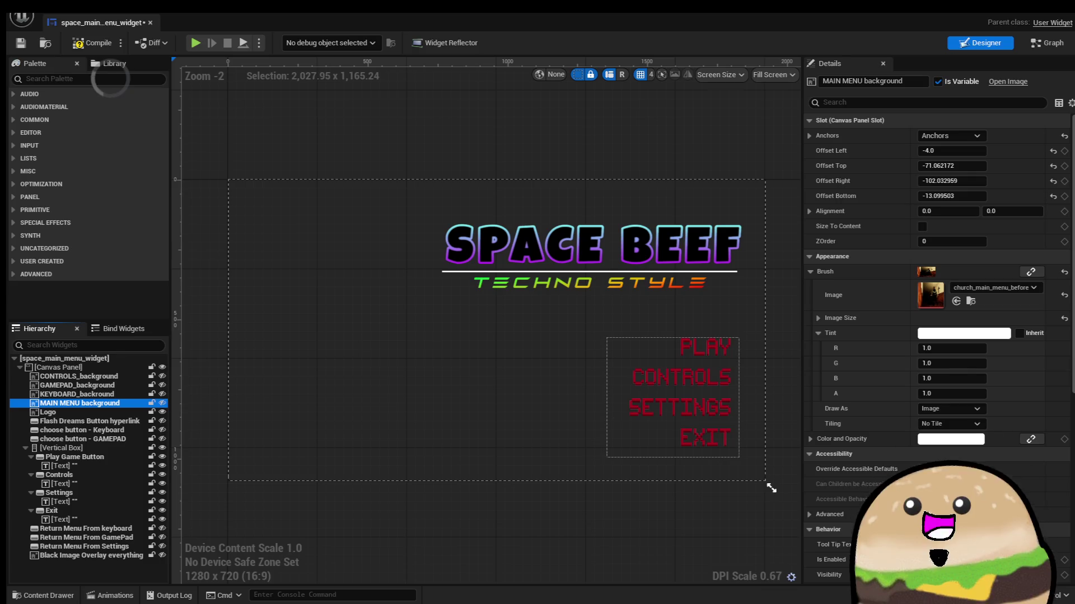
click(1045, 43)
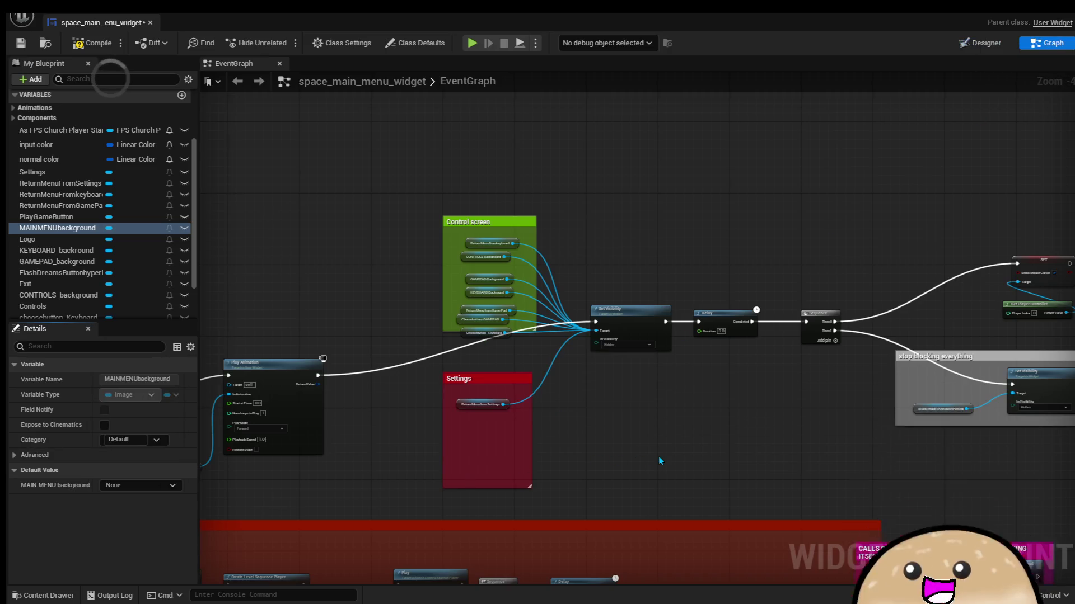
text(main)
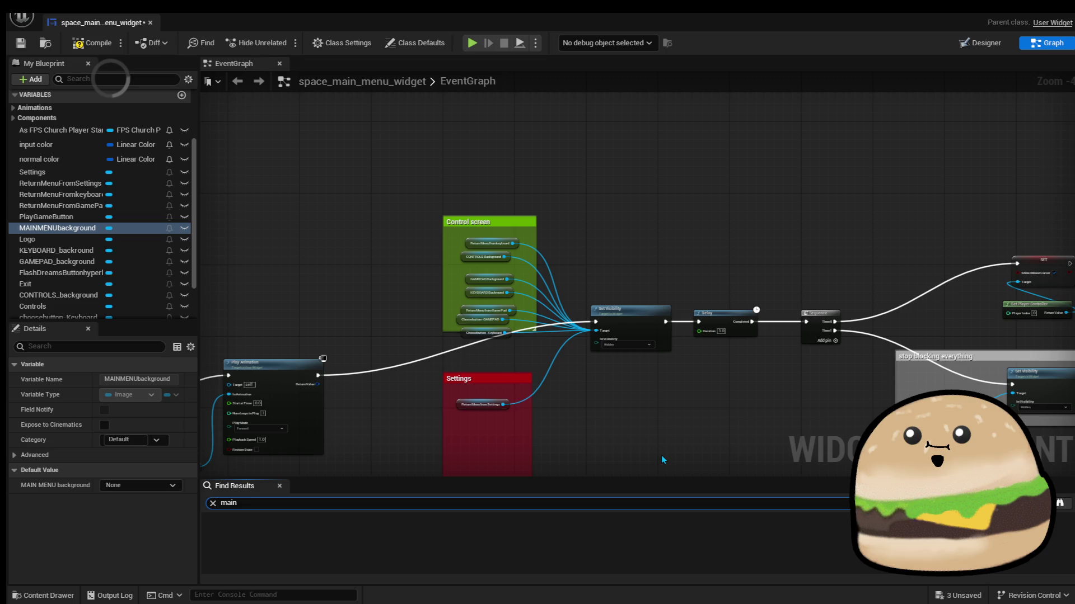
text(ound)
key(Return)
click(346, 533)
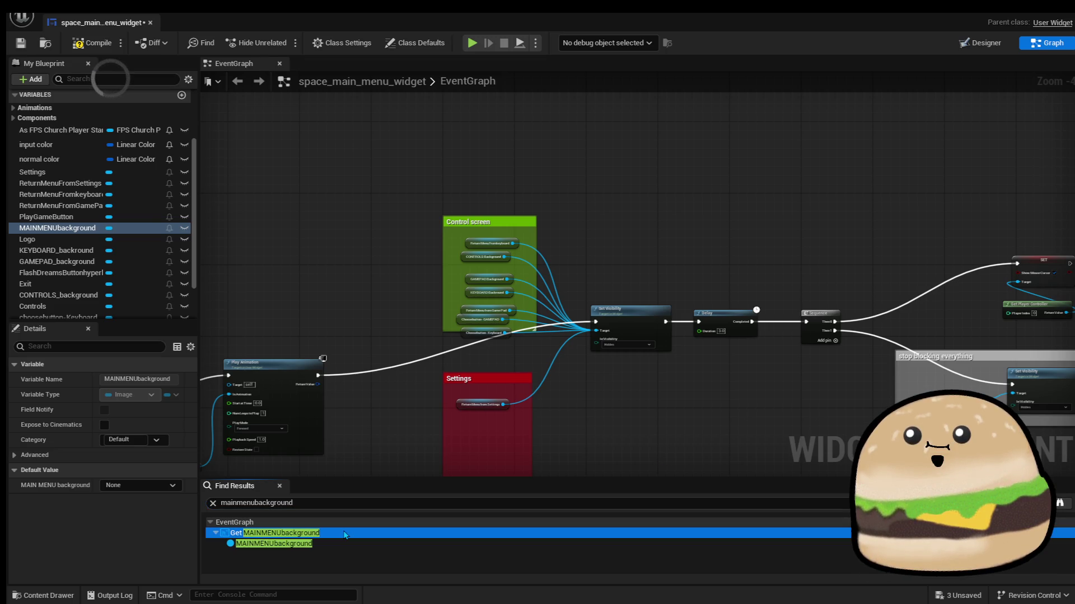
double_click(343, 533)
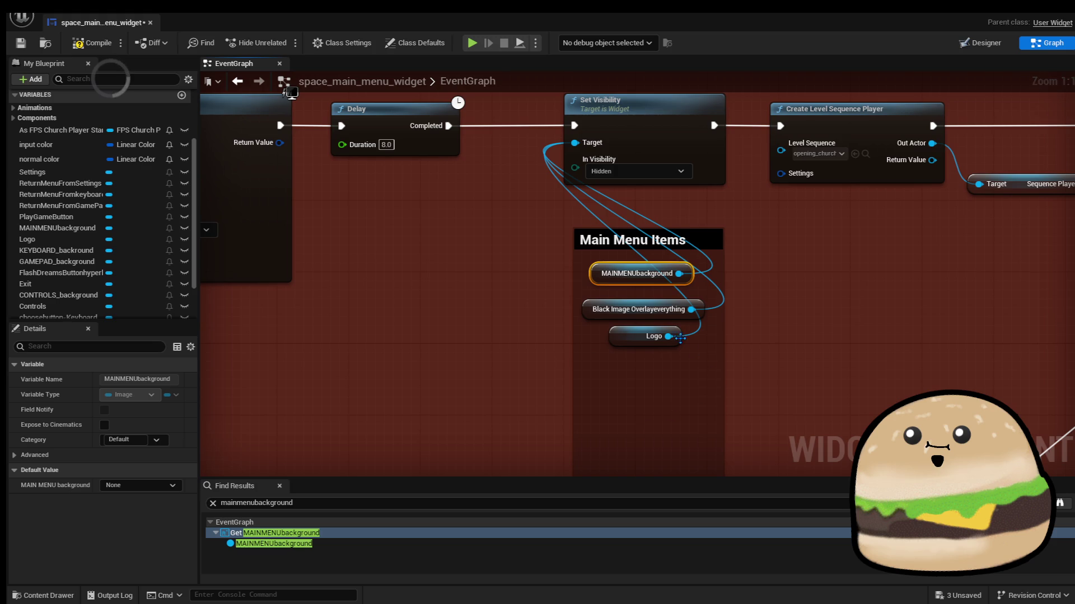
Disconnect MAINMENUbackground from Set Visibility, compile the main menu widget, and close it
scroll(684, 346, down, 1)
drag(611, 290, 490, 300)
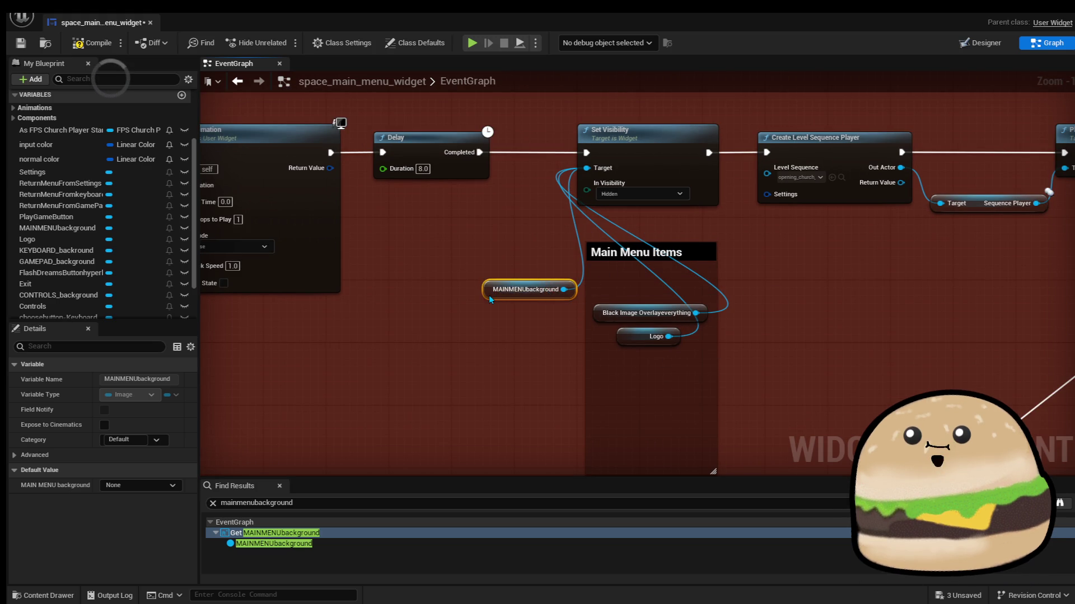
right_click(564, 289)
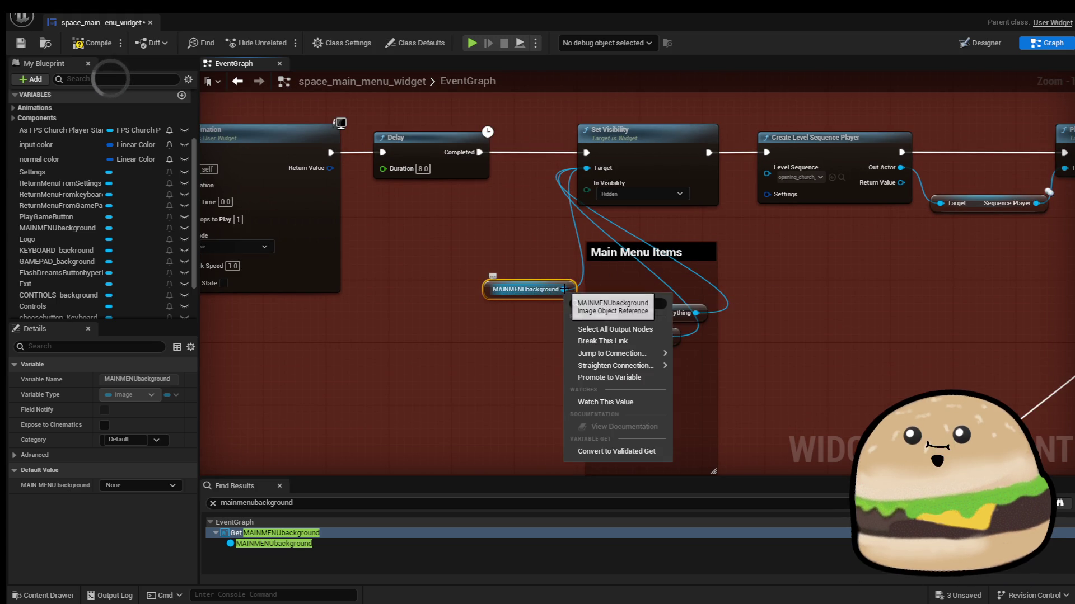
click(604, 340)
click(532, 237)
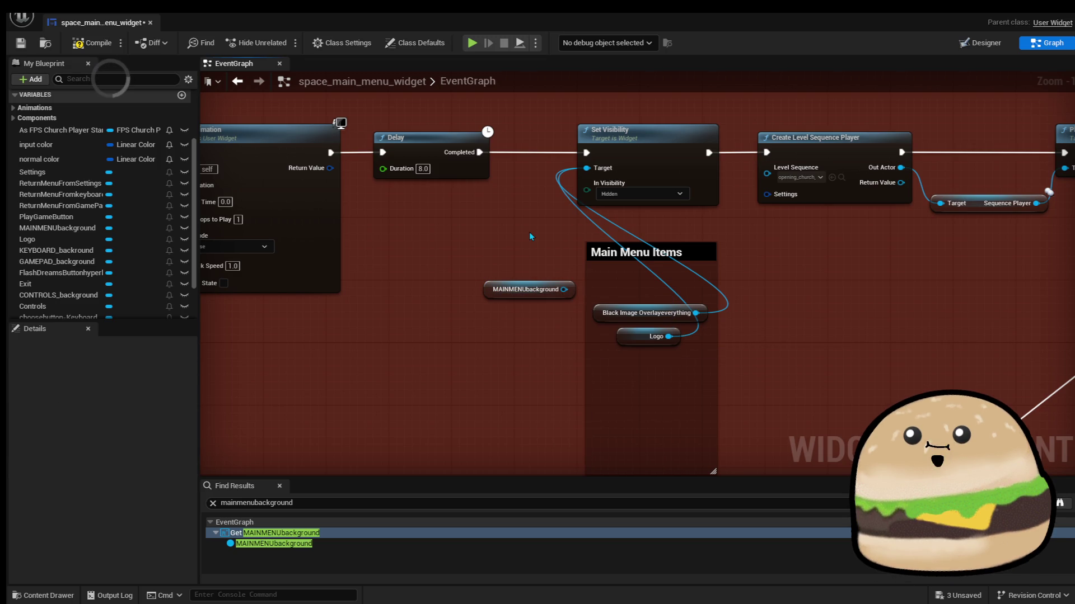
click(92, 43)
double_click(317, 544)
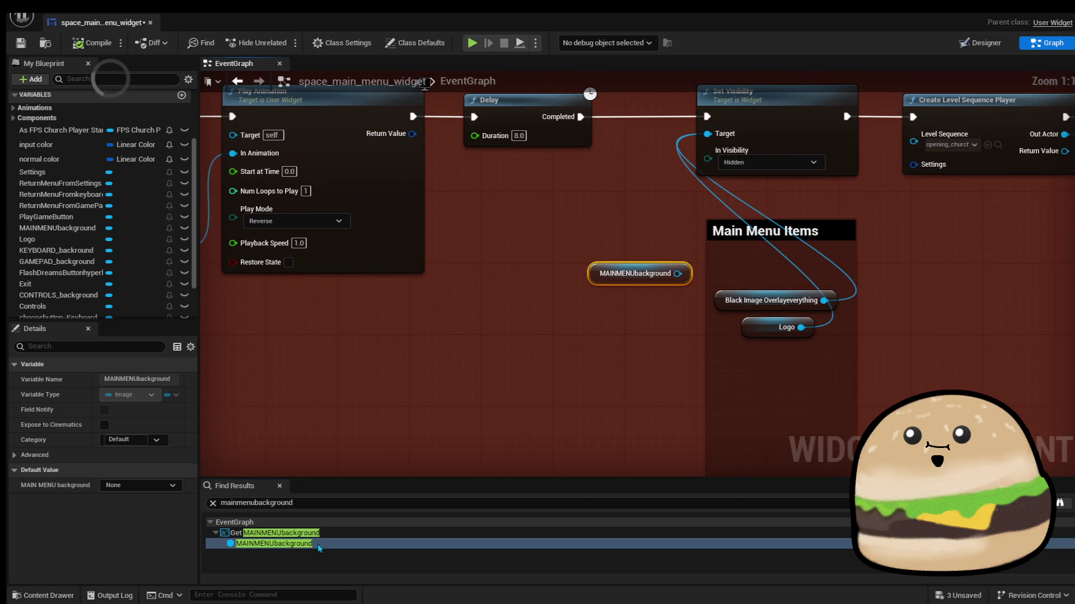
click(149, 23)
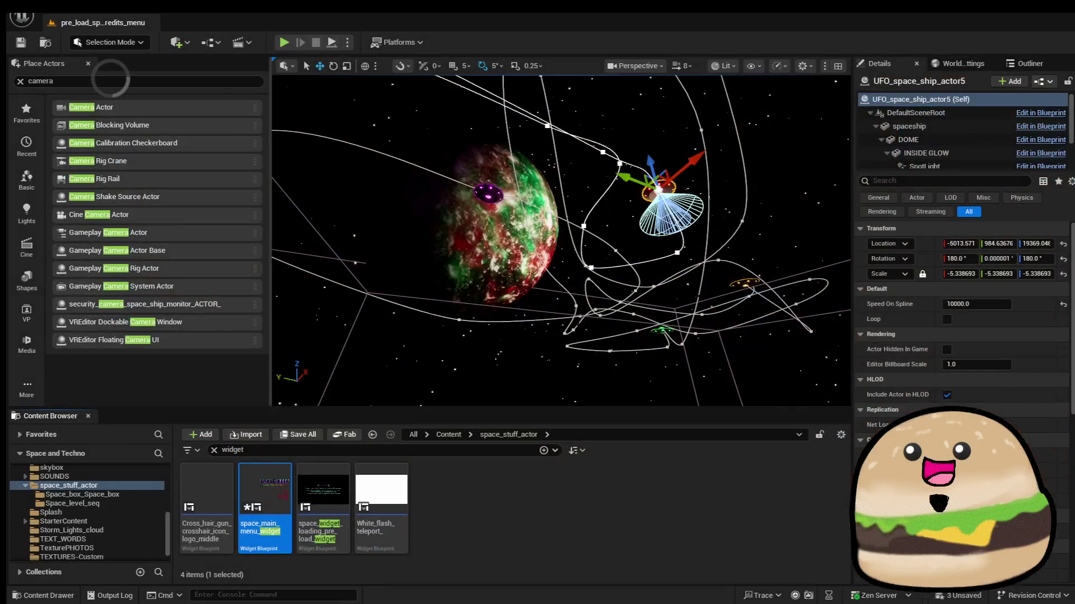
Play-test the game past the welcome screen to the SPACE BEEF main menu, then stop
click(285, 43)
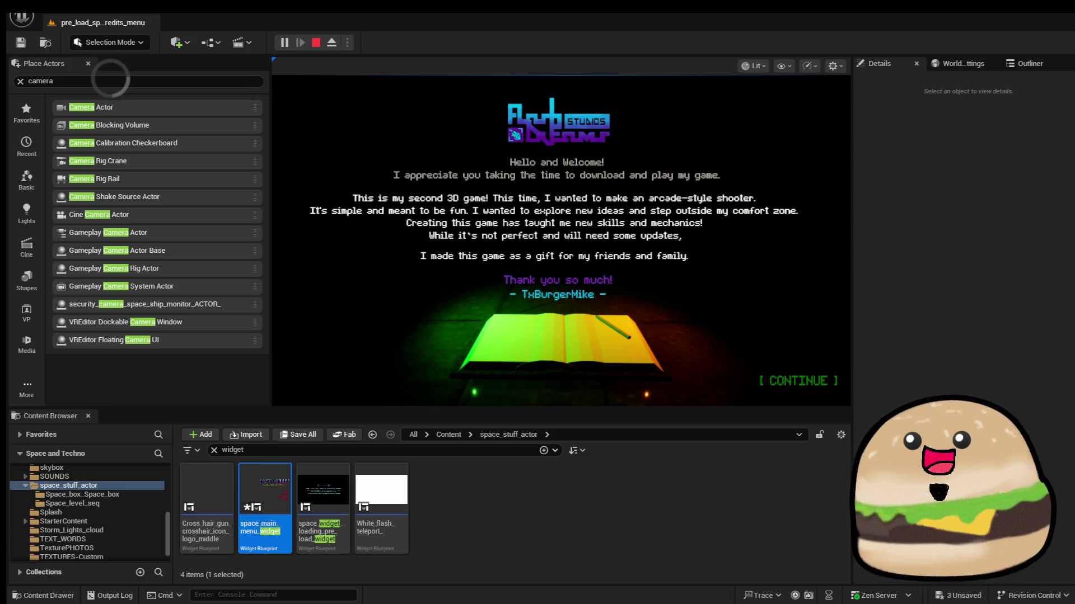
click(823, 384)
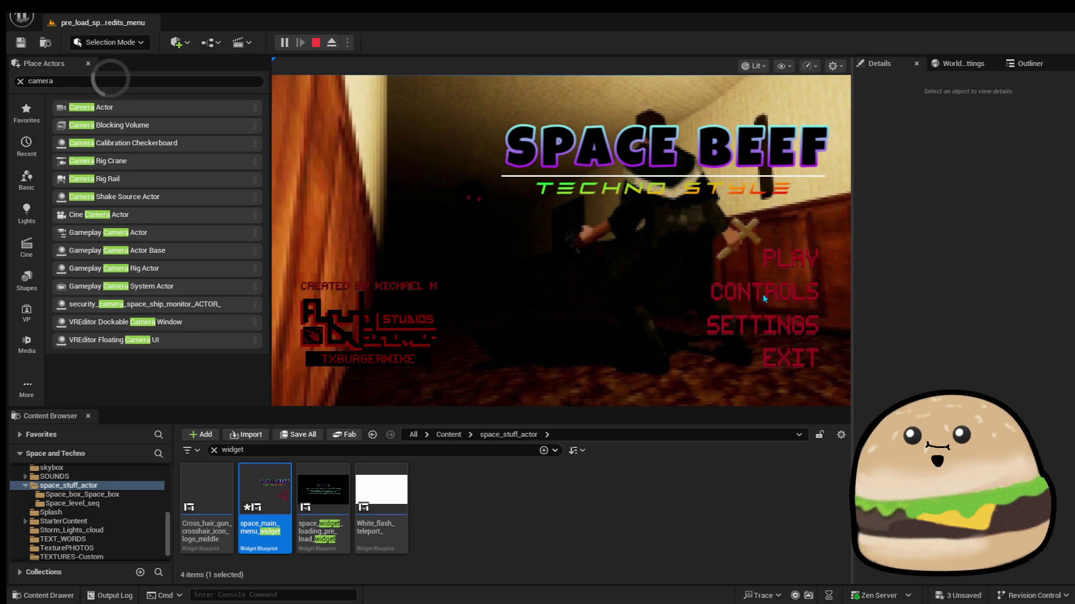
click(316, 43)
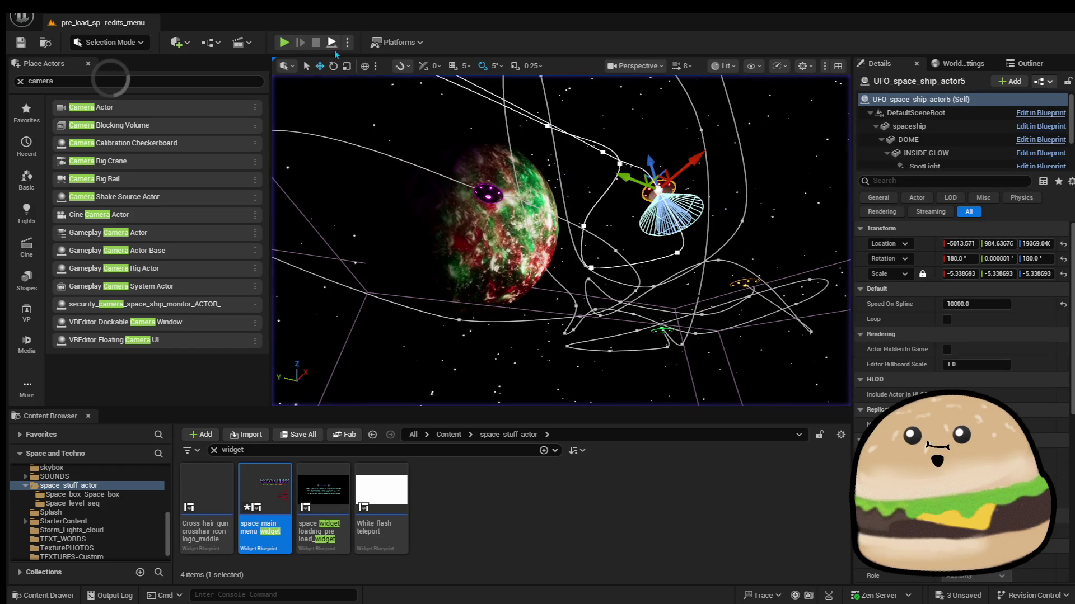
Open space_widget_loading_pre_load_widget's EventGraph and check the existing Delay's 3.0 Duration
double_click(340, 493)
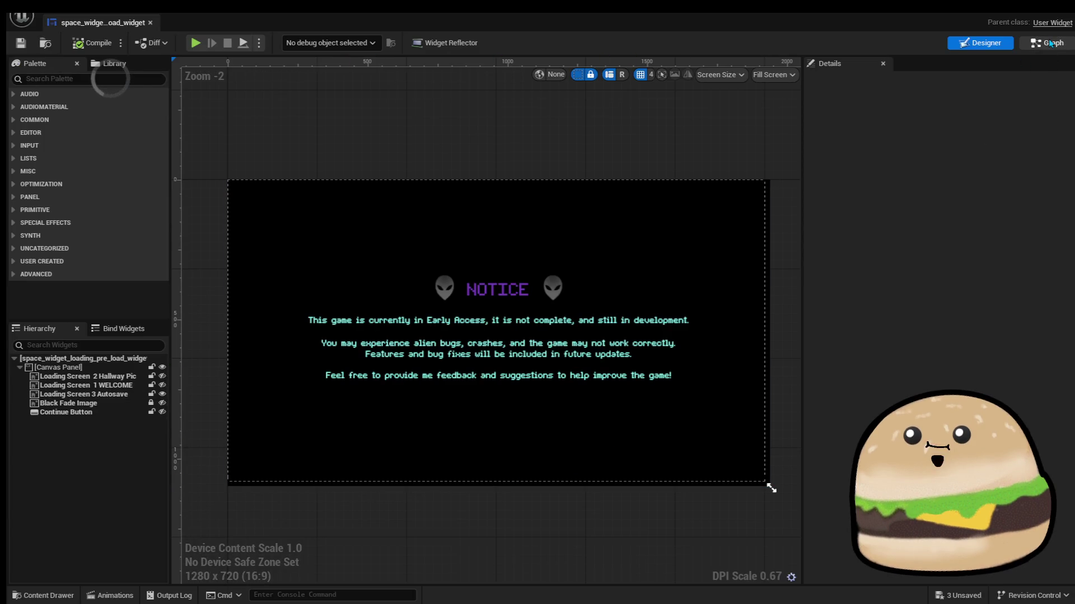
click(1045, 43)
drag(775, 337, 753, 318)
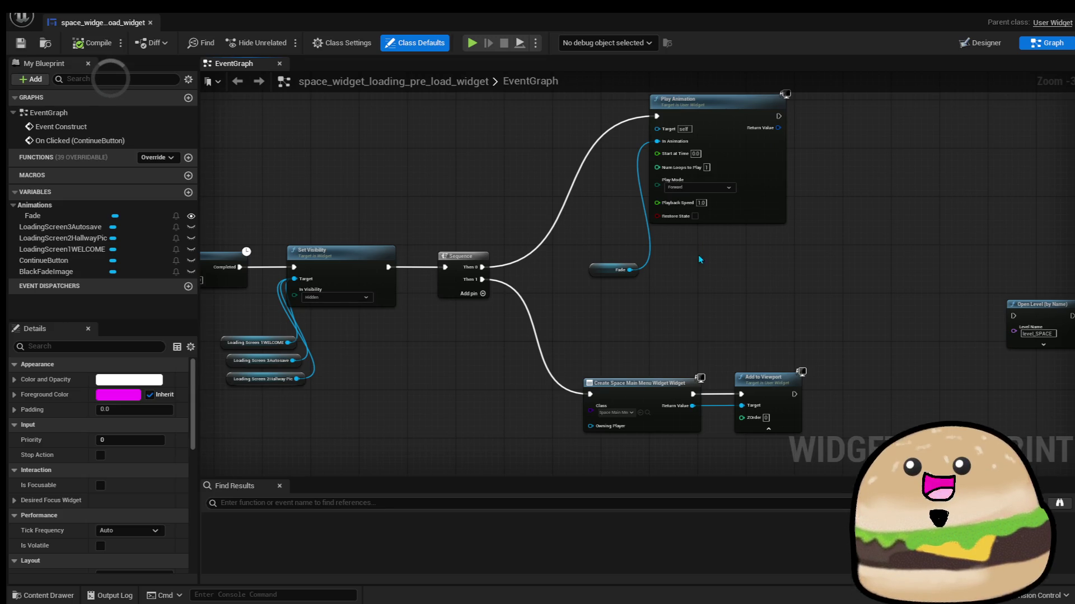
drag(424, 220, 551, 215)
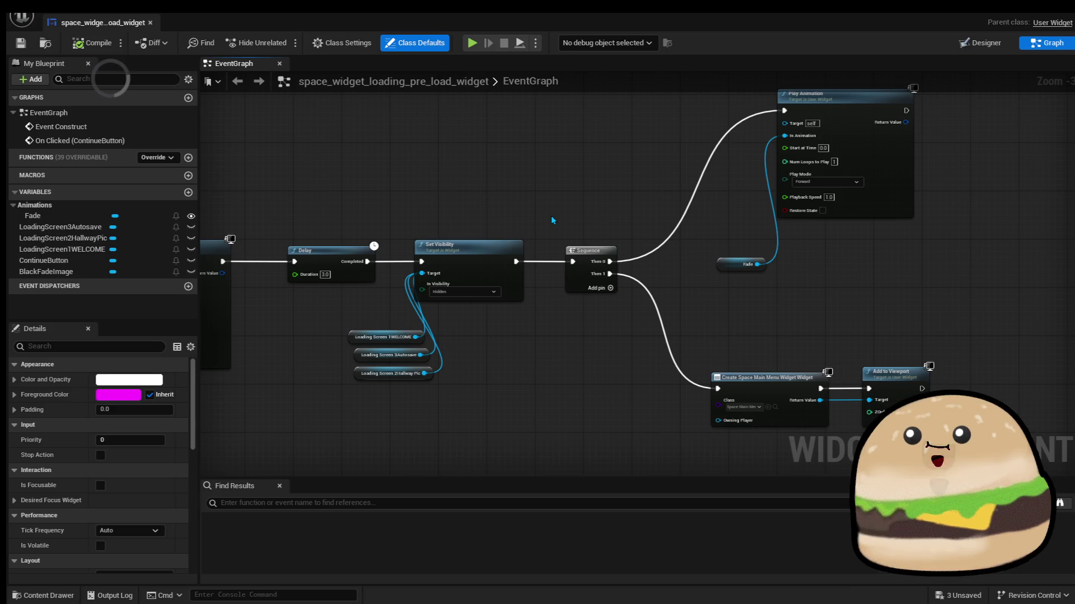
click(326, 275)
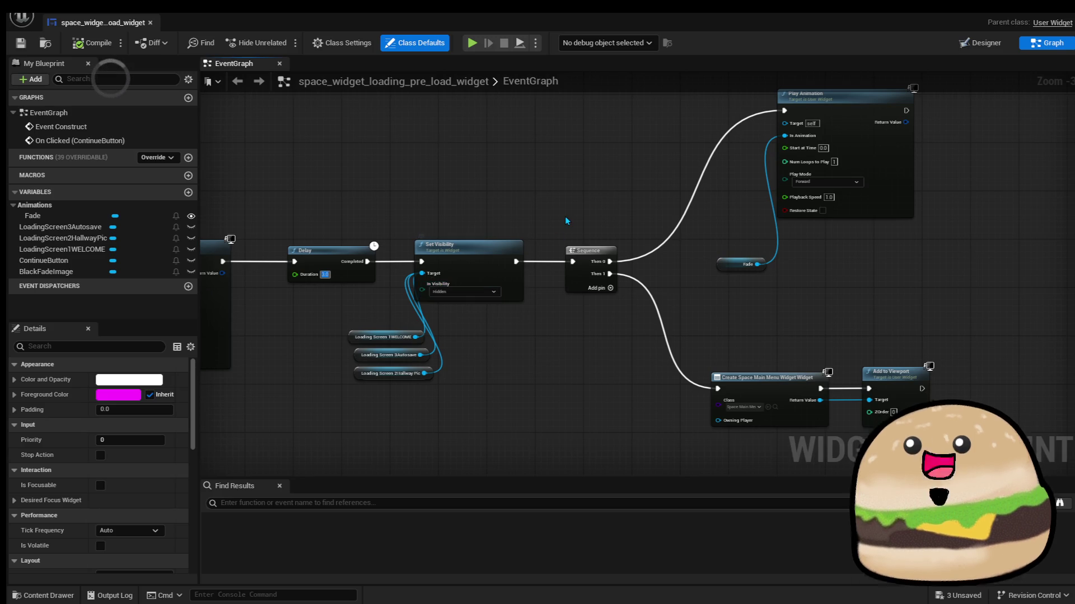
Shift the Sequence node and everything after it to the right to make room
scroll(565, 216, down, 1)
drag(580, 136, 837, 385)
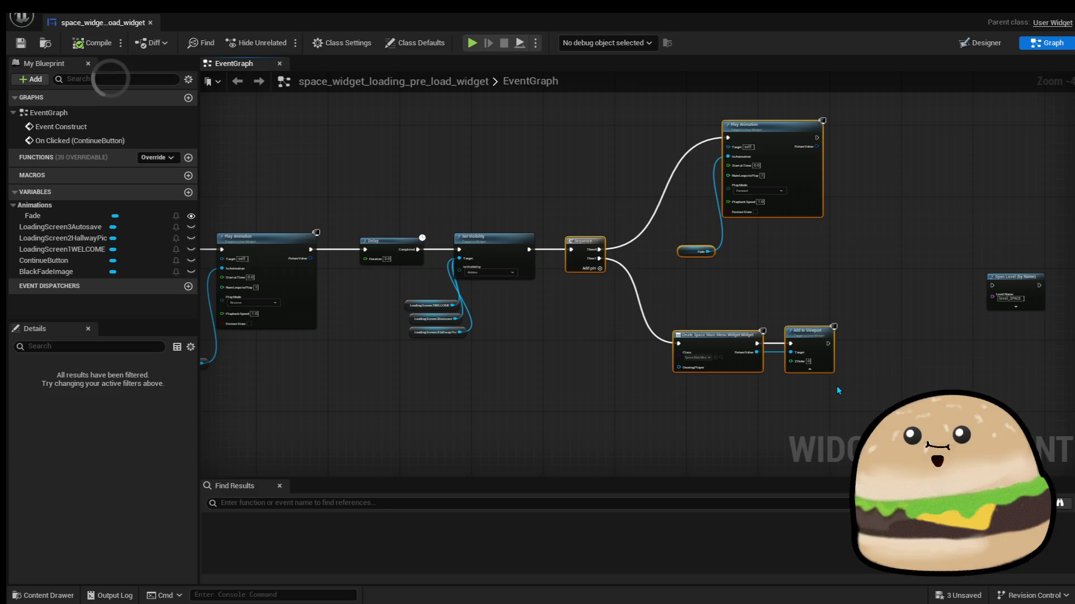
key(Right)
click(837, 386)
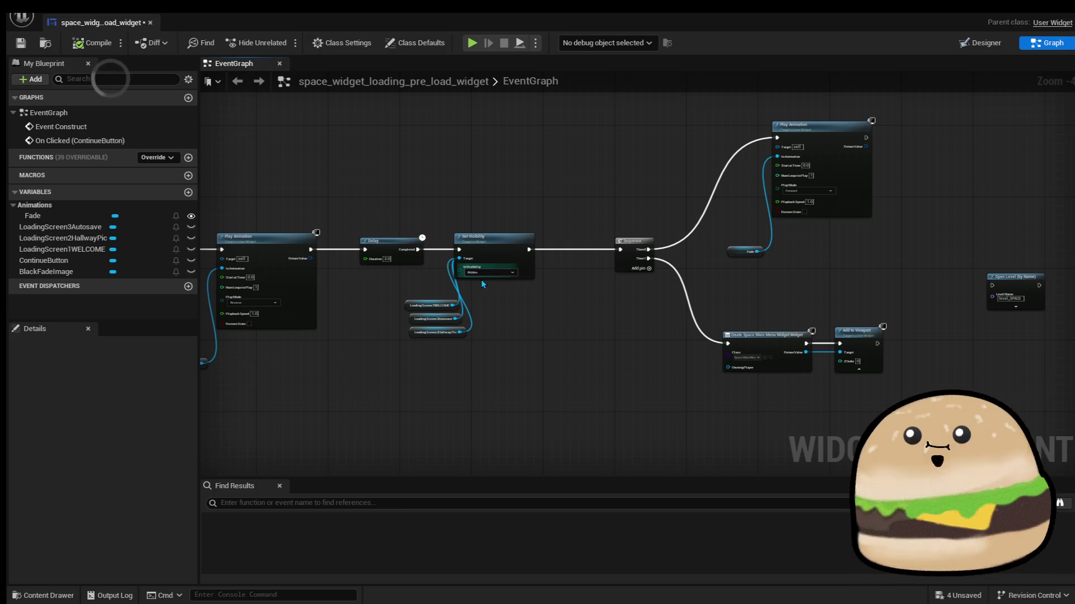
Add a Delay node after Set Visibility with Duration 3.0, and move the Sequence node further right
scroll(521, 245, up, 4)
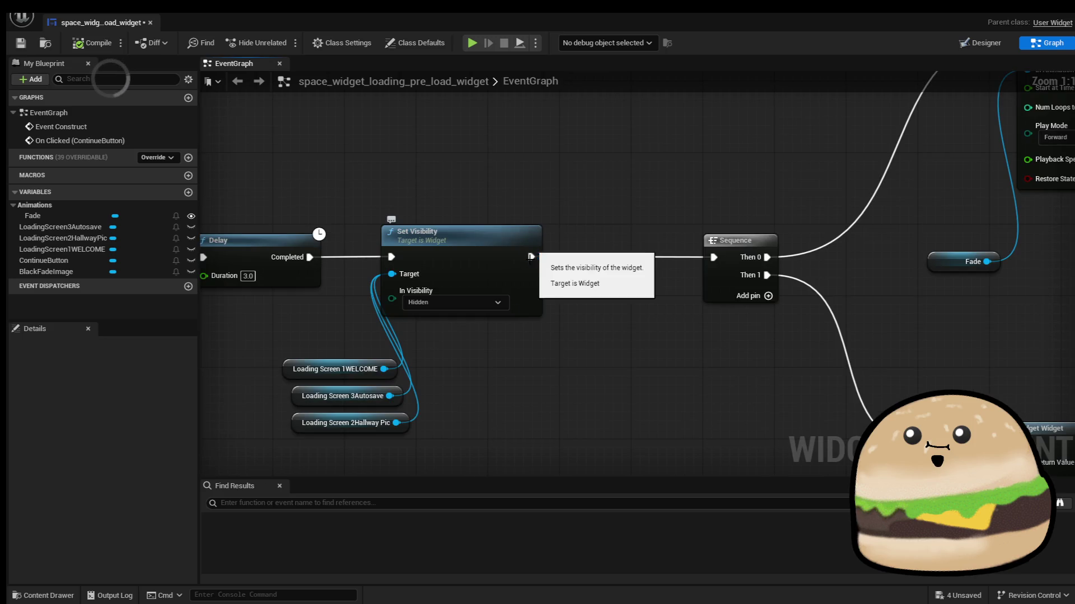
key(ctrl+v)
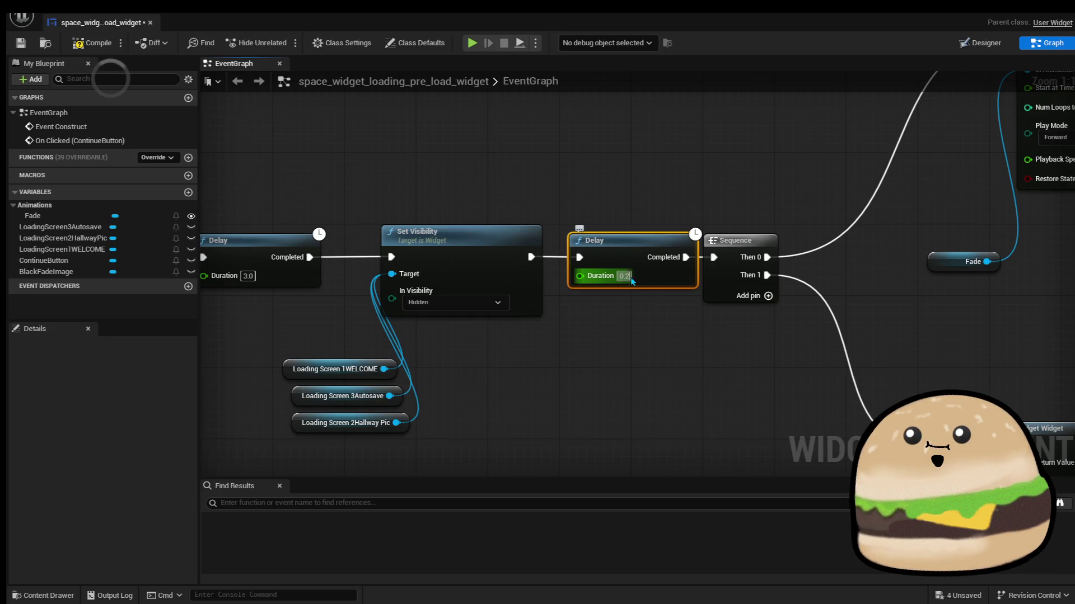
key(BackSpace)
key(BackSpace)
key(BackSpace)
text(3.0)
drag(696, 163, 768, 439)
drag(728, 241, 762, 241)
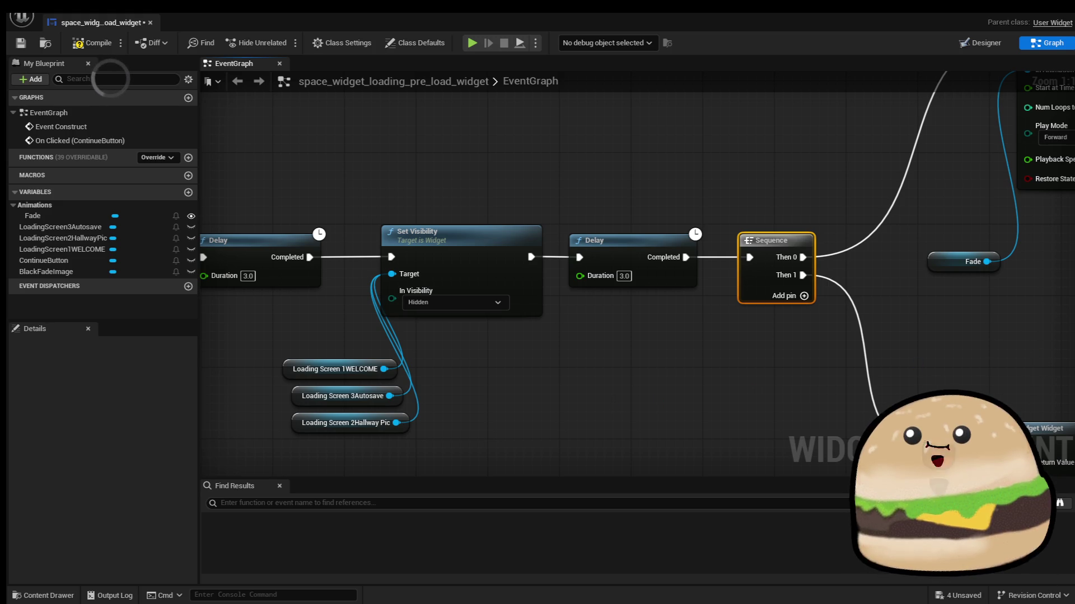
Compile, save and close the loading widget blueprint
click(101, 43)
click(21, 44)
click(150, 23)
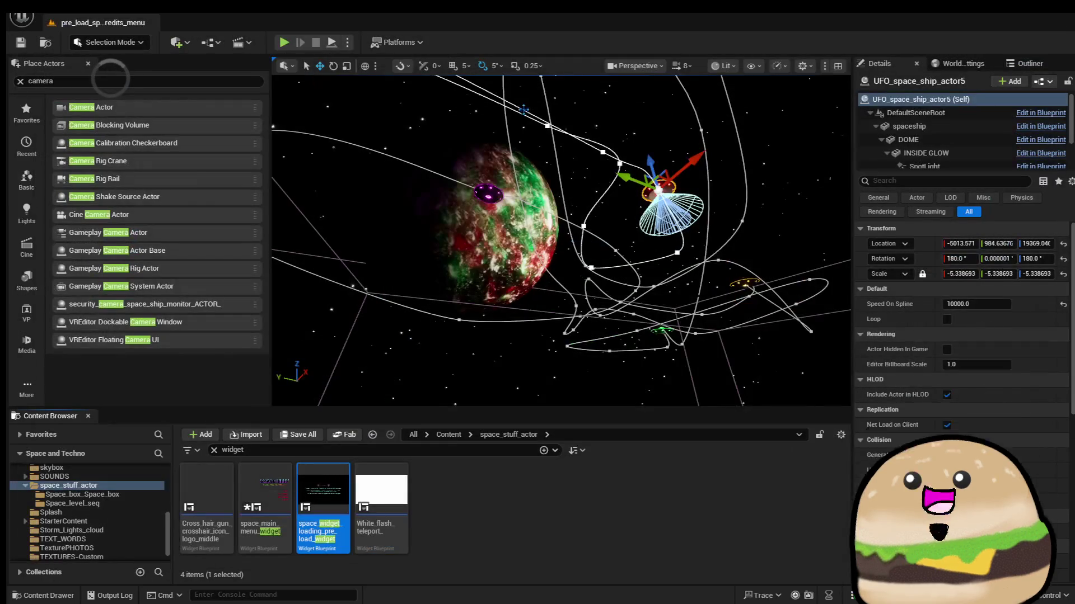
Play-test the game past the welcome screen to the main menu, then stop the test
click(284, 42)
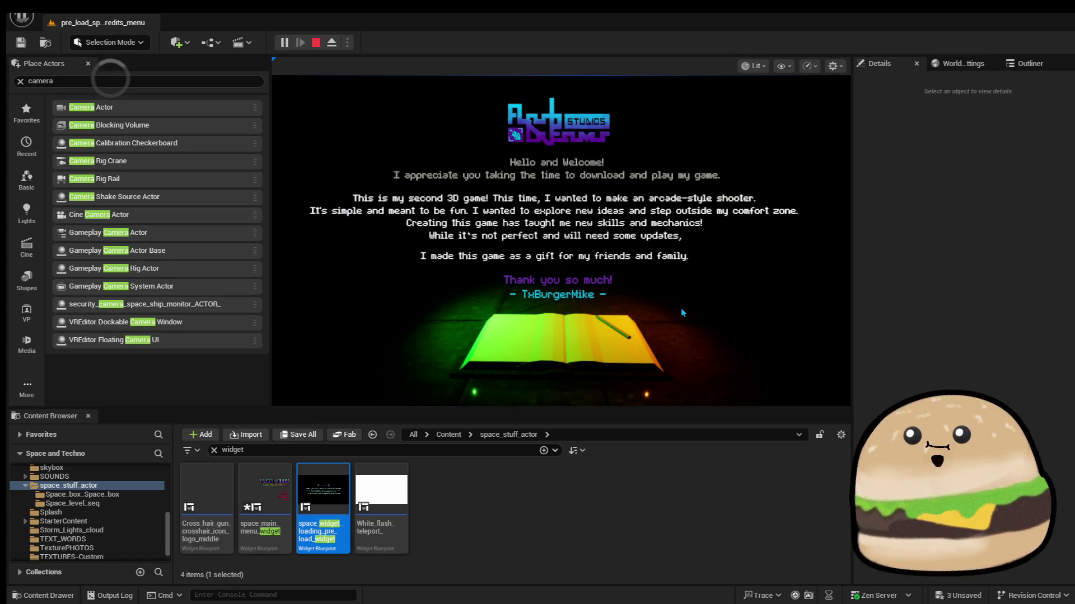
click(824, 386)
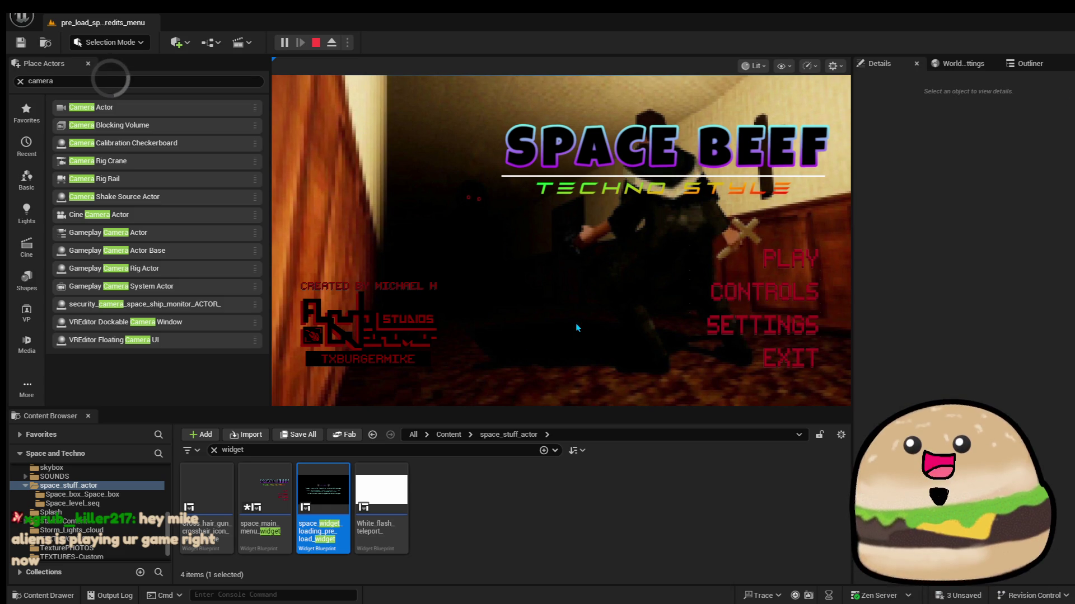
key(Escape)
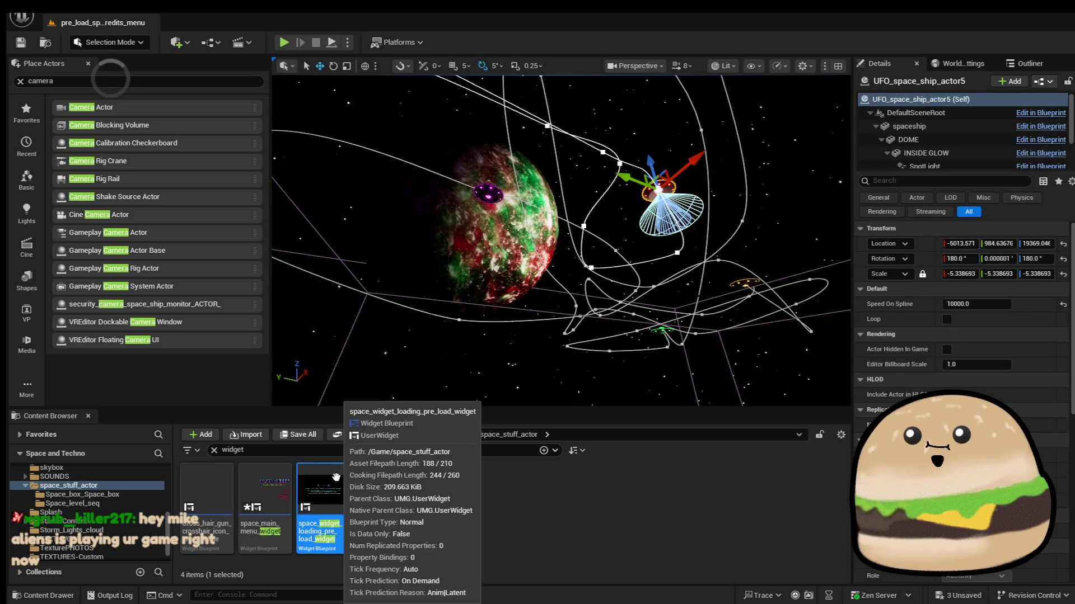
double_click(249, 486)
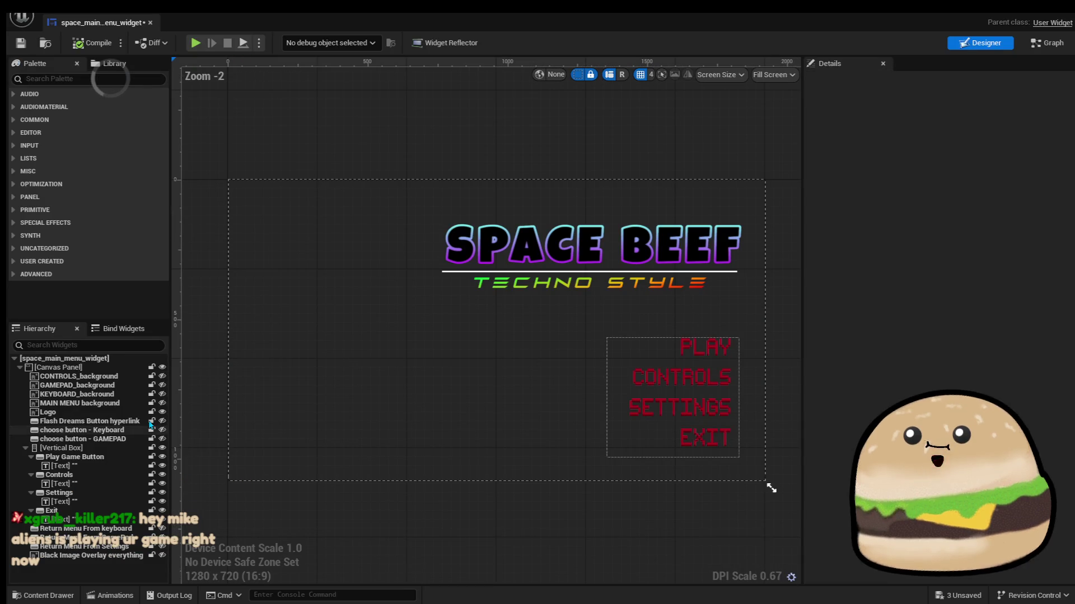
Remove the MAINMENUbackground reference node from the main menu's EventGraph and compile
click(121, 402)
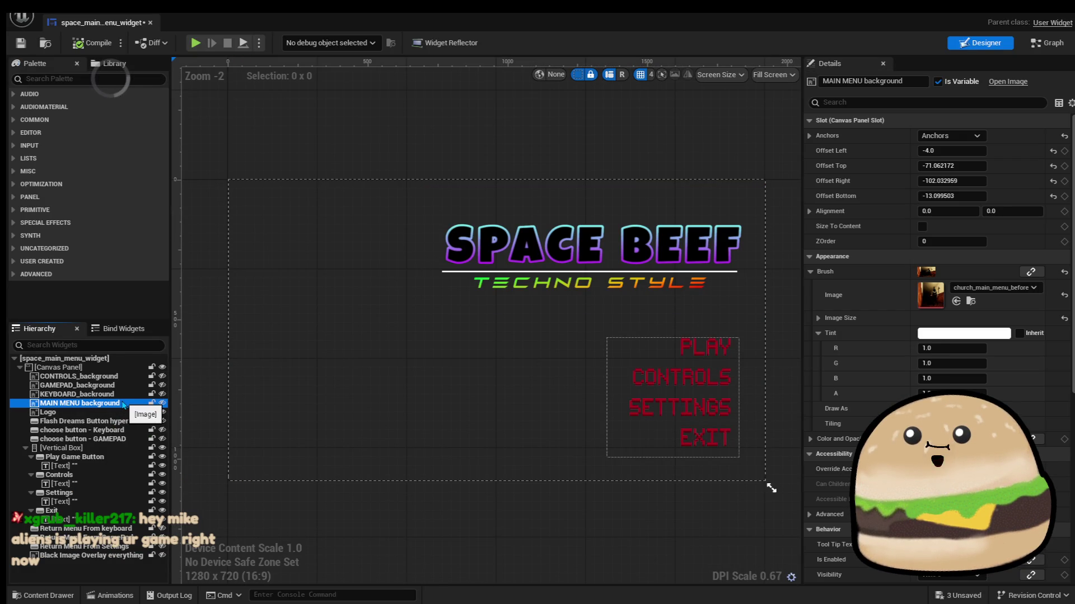
key(Delete)
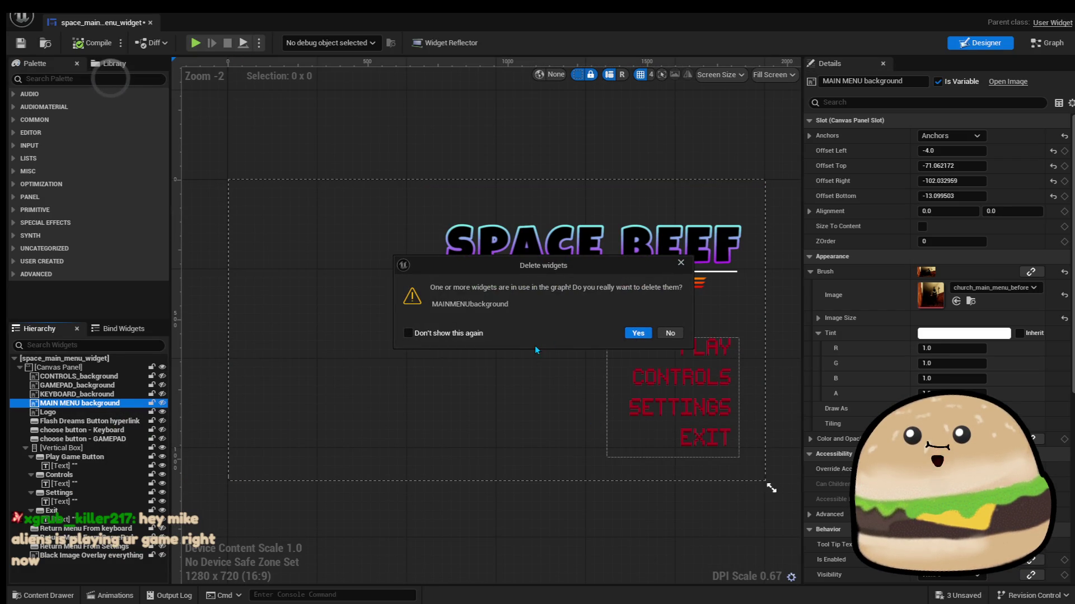
click(678, 332)
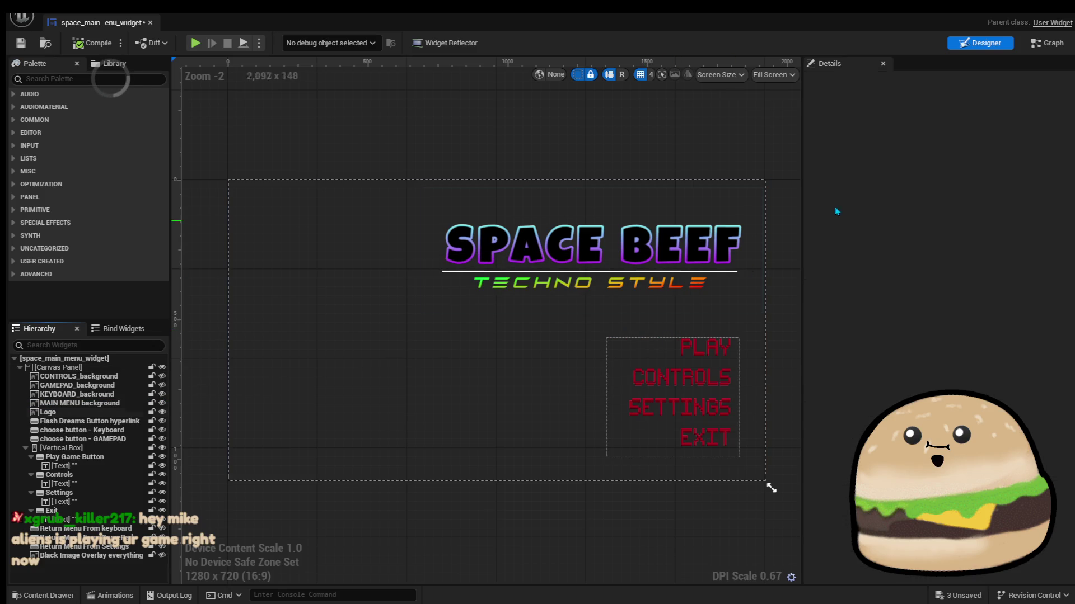
click(1045, 44)
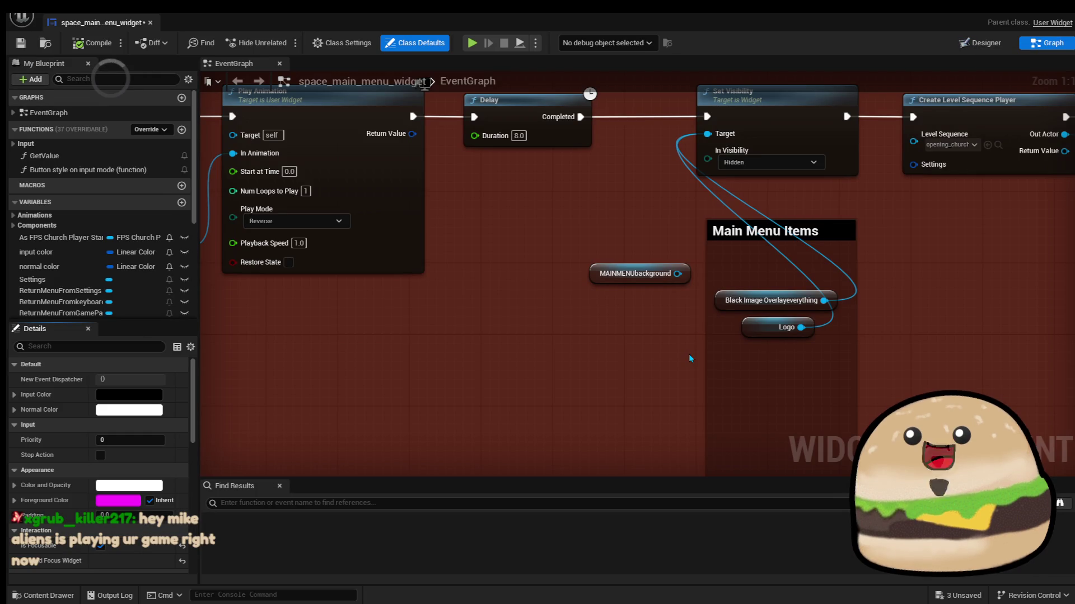
click(599, 274)
key(Delete)
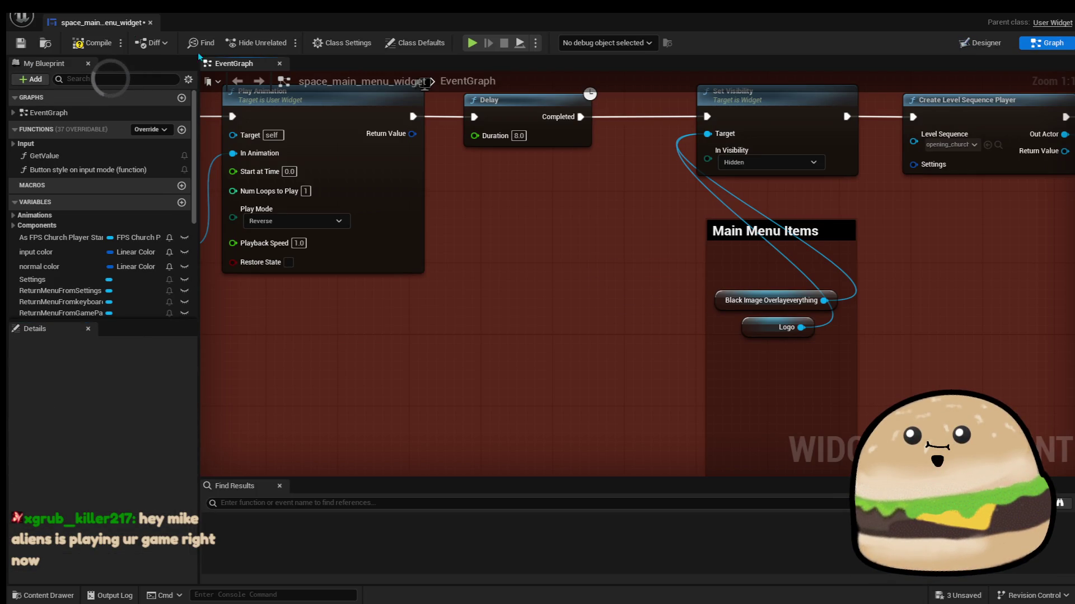
click(92, 44)
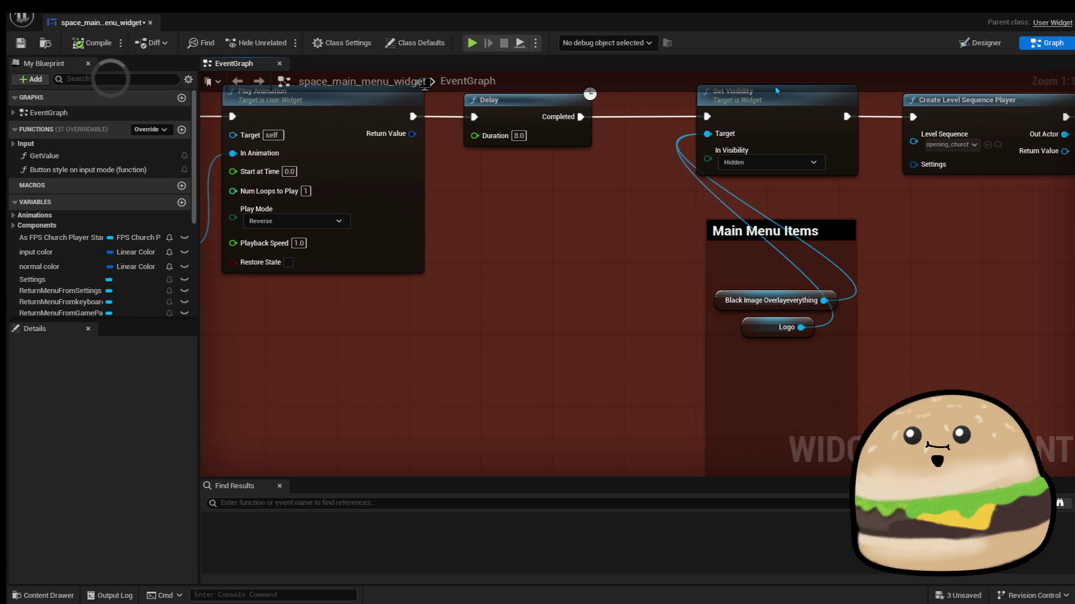
Delete the MAIN MENU background image from the Hierarchy, then compile and save the widget
click(979, 42)
click(115, 404)
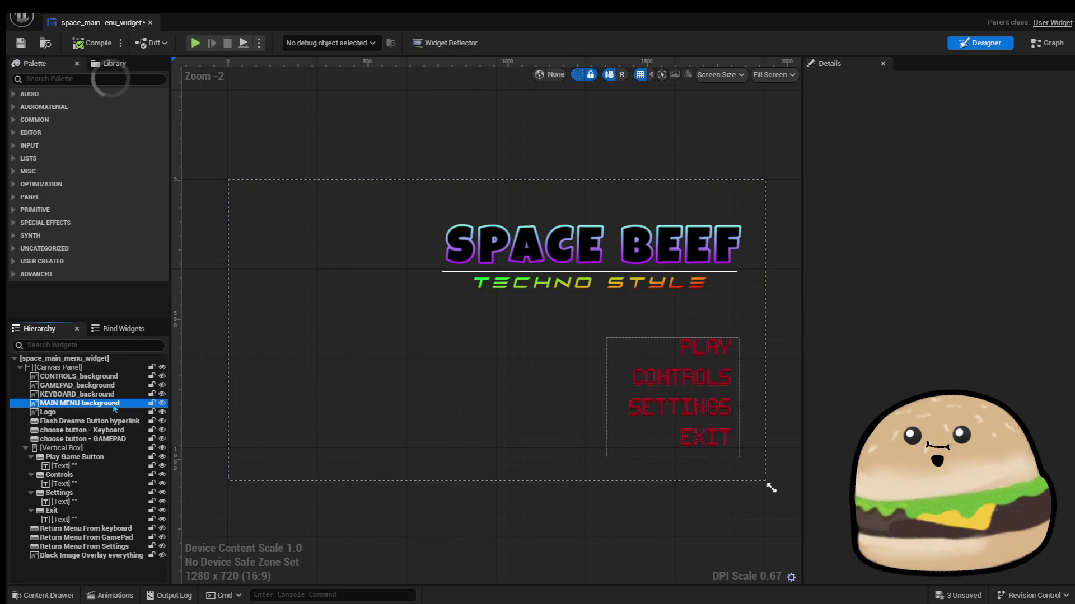
key(Delete)
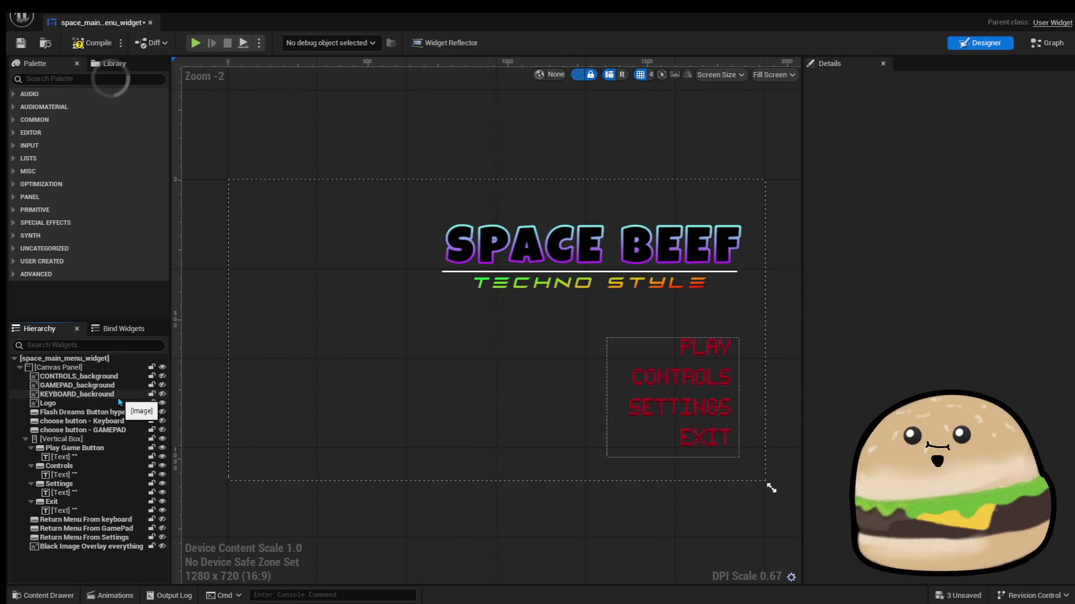
click(93, 42)
click(20, 42)
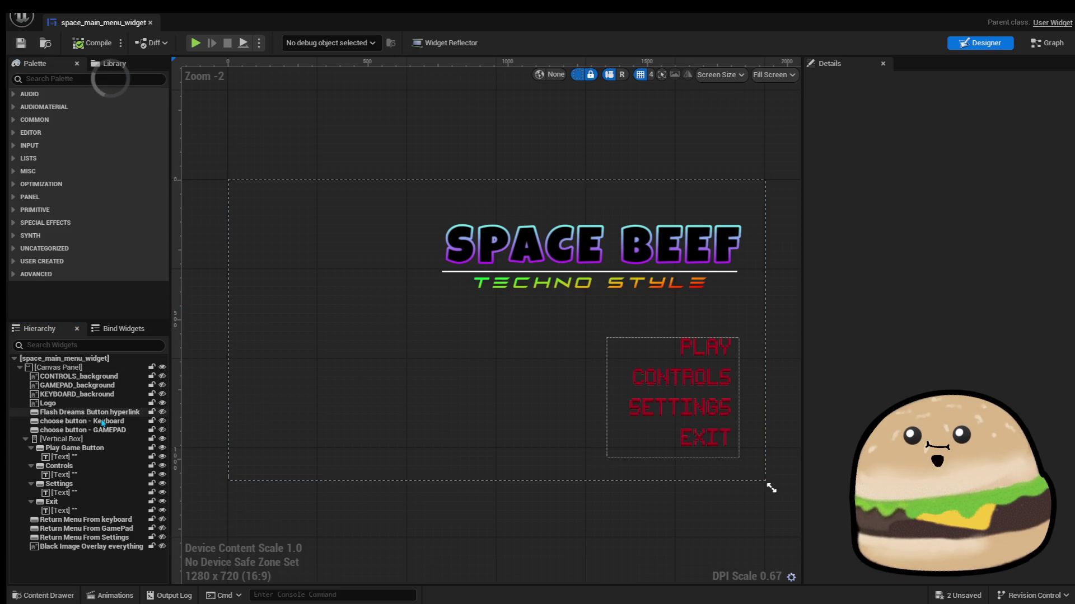
click(163, 368)
click(163, 367)
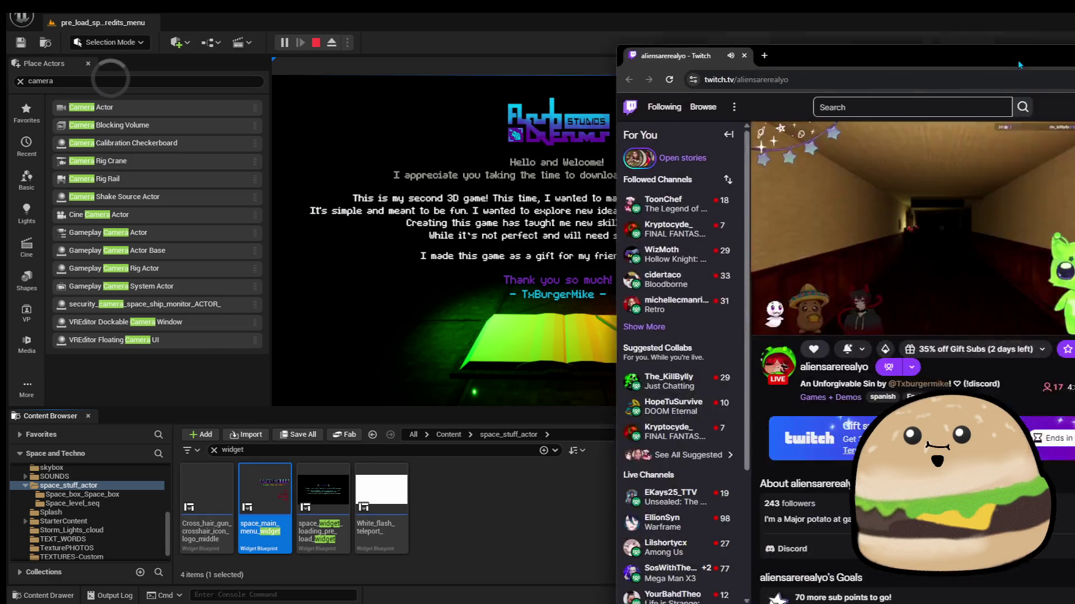
Bring the Twitch stream window over the editor and maximize it to fill the screen
drag(1074, 70, 633, 69)
double_click(670, 70)
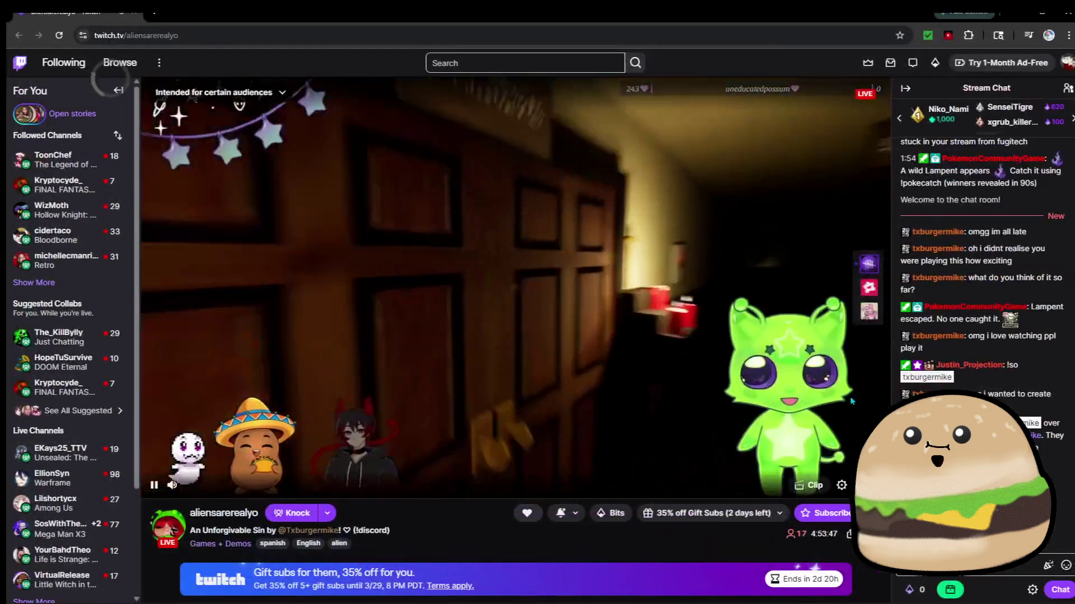
click(862, 485)
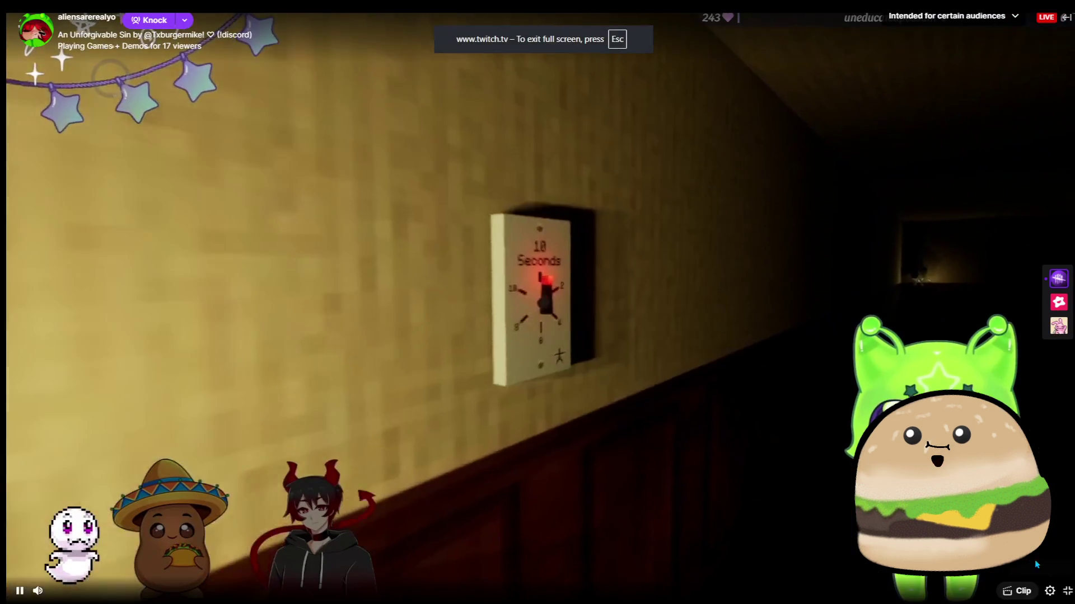
key(Escape)
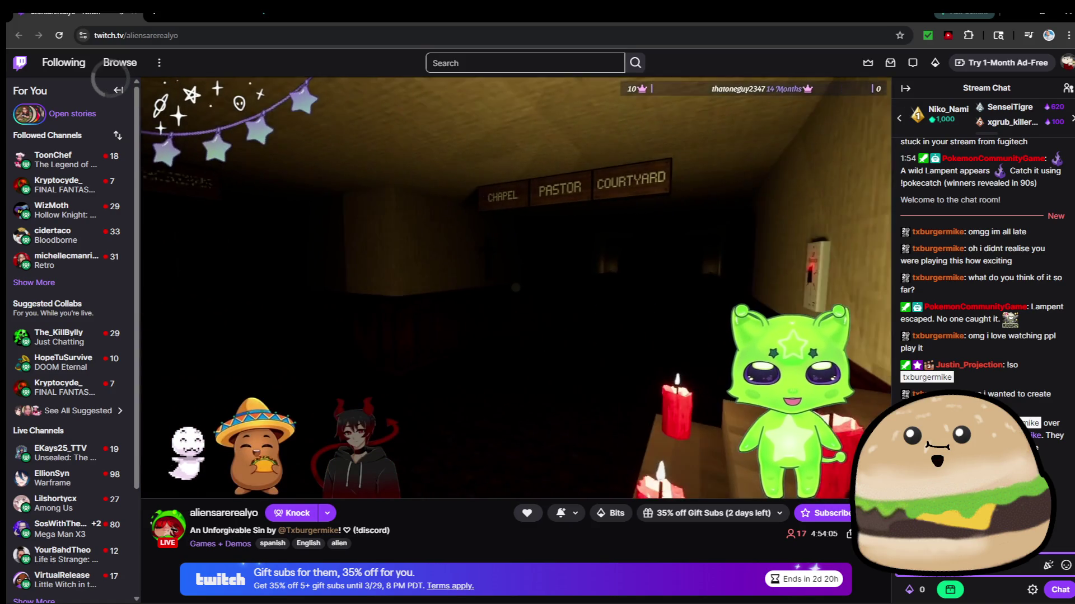
Close a stray new browser tab and clear the unfinished chat draft
click(154, 12)
key(ctrl+w)
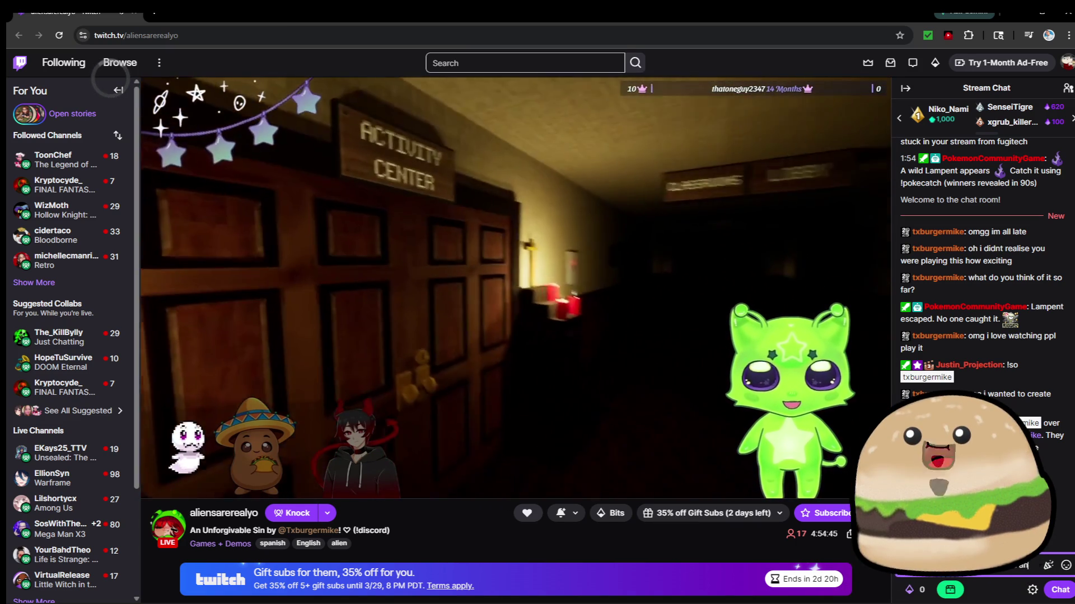
key(Return)
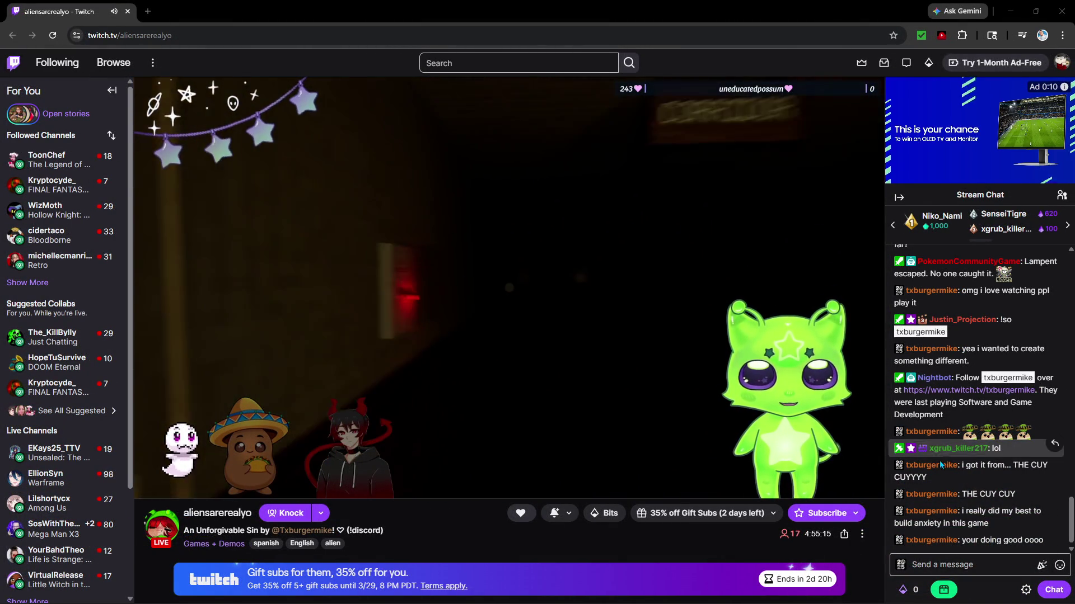
click(874, 489)
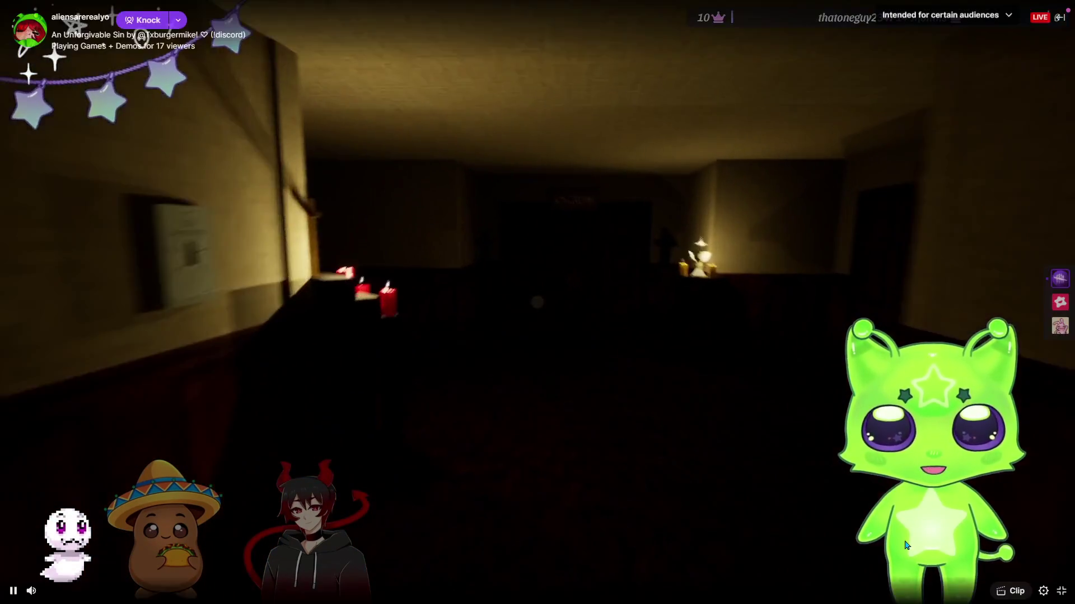
key(Escape)
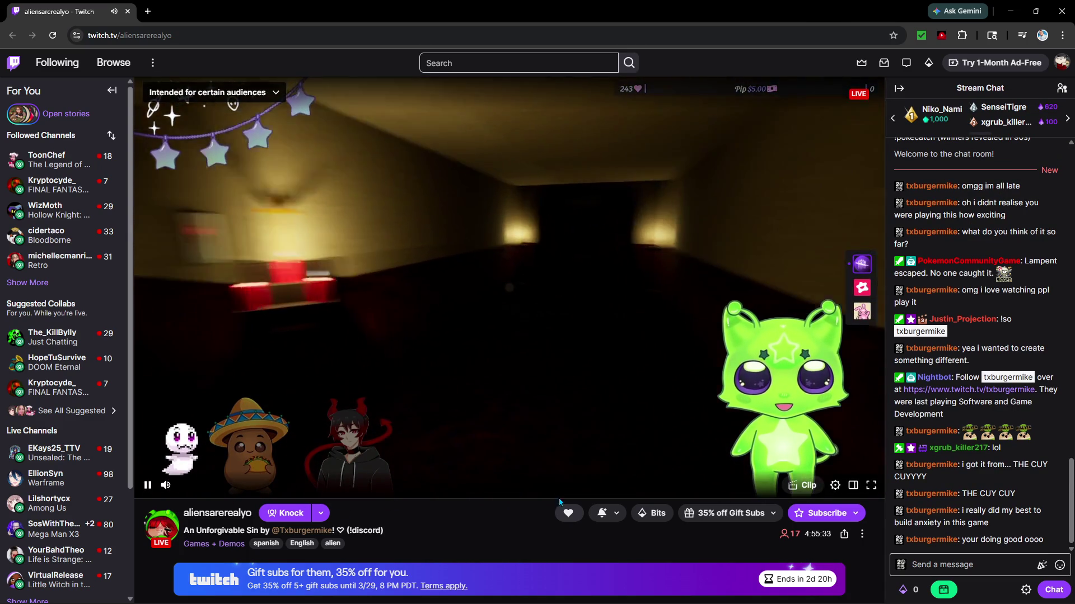
key(XF86AudioRaiseVolume)
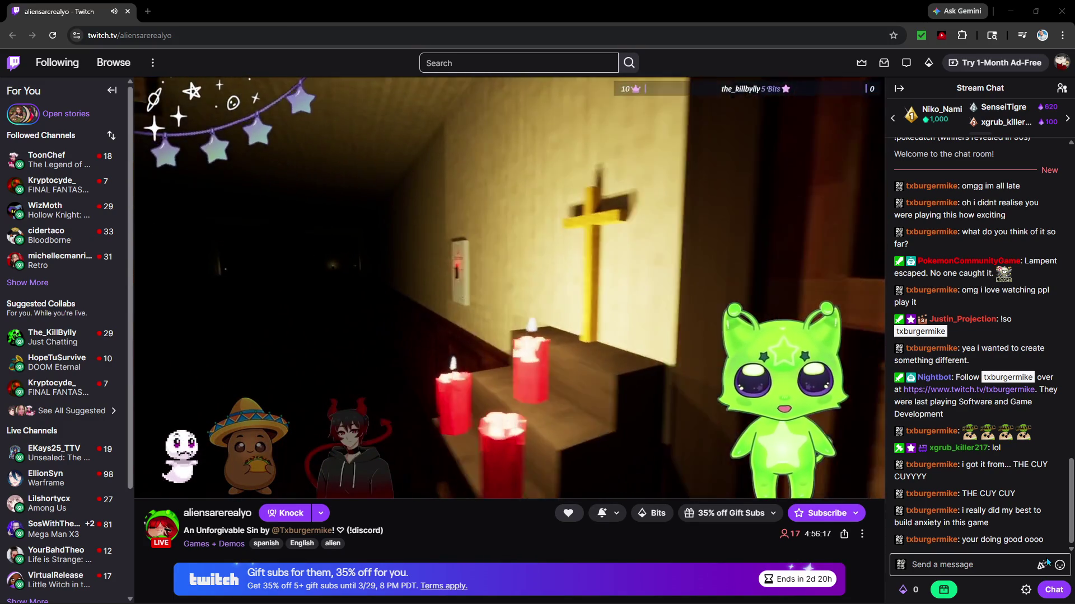
click(1059, 565)
Send the txmagiOhDam emote in chat, draft a reply, and raise the stream volume
click(902, 442)
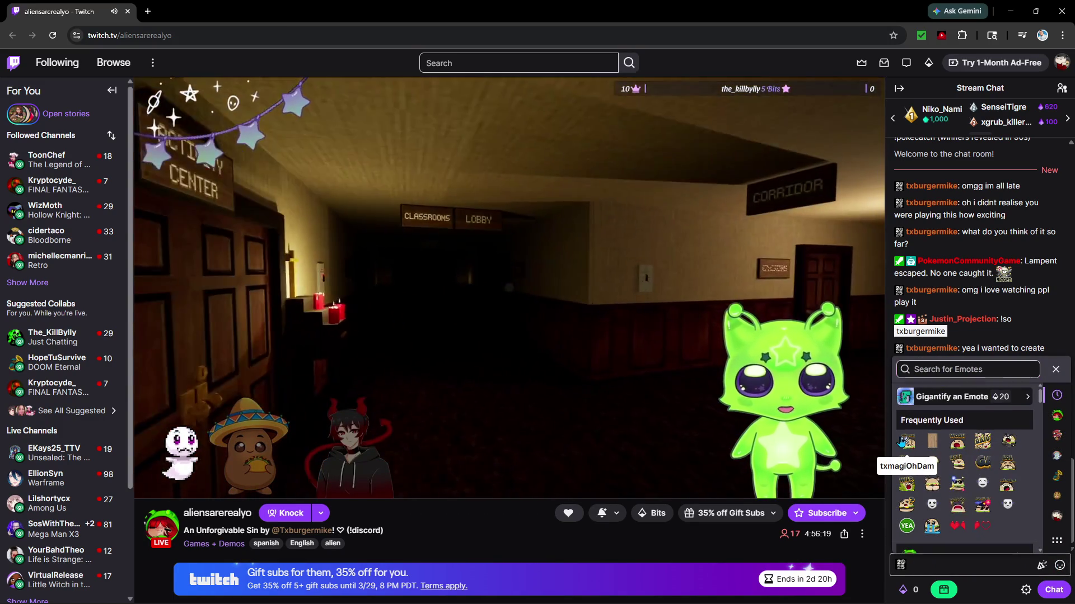
key(Return)
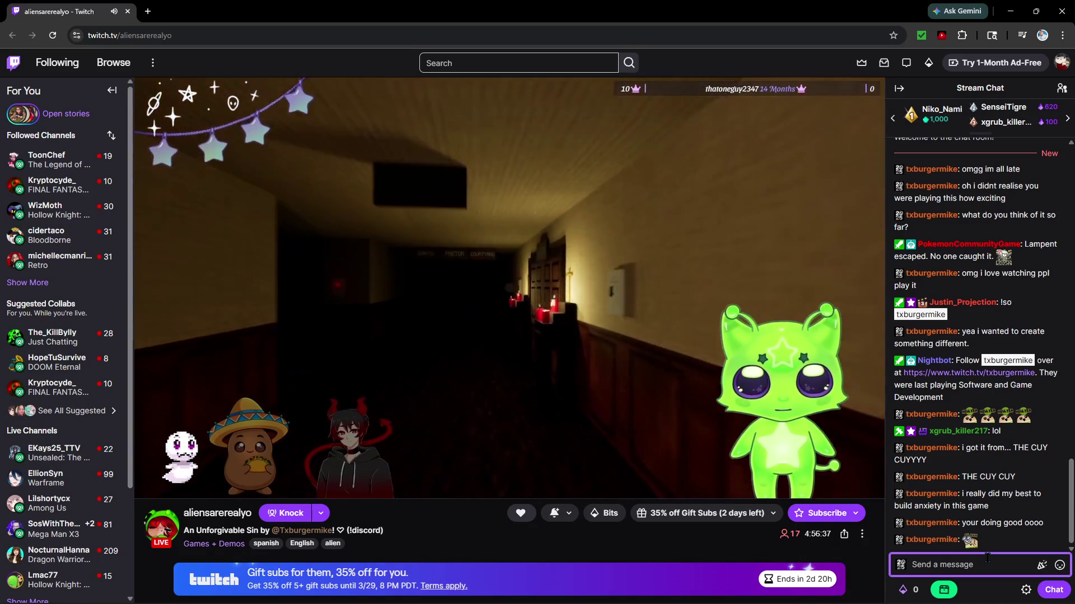
text(yeati)
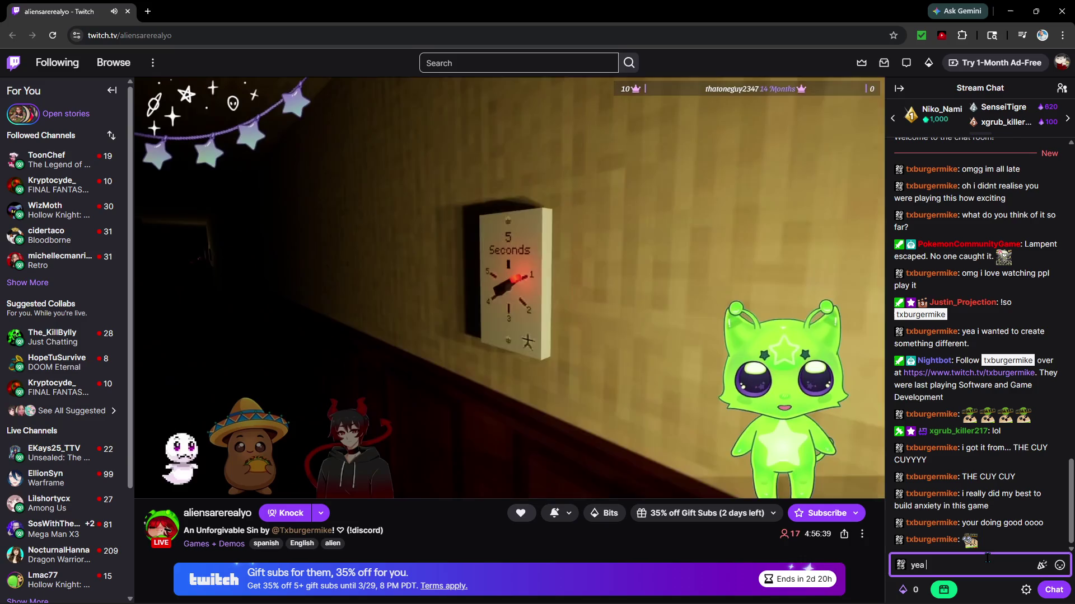
text(too)
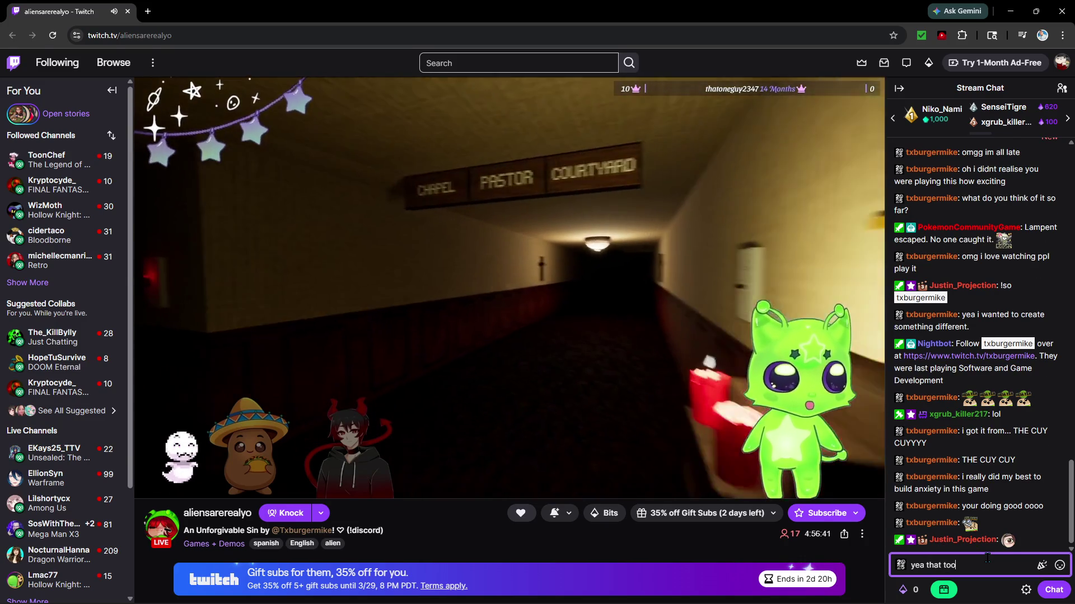
text(k a few update)
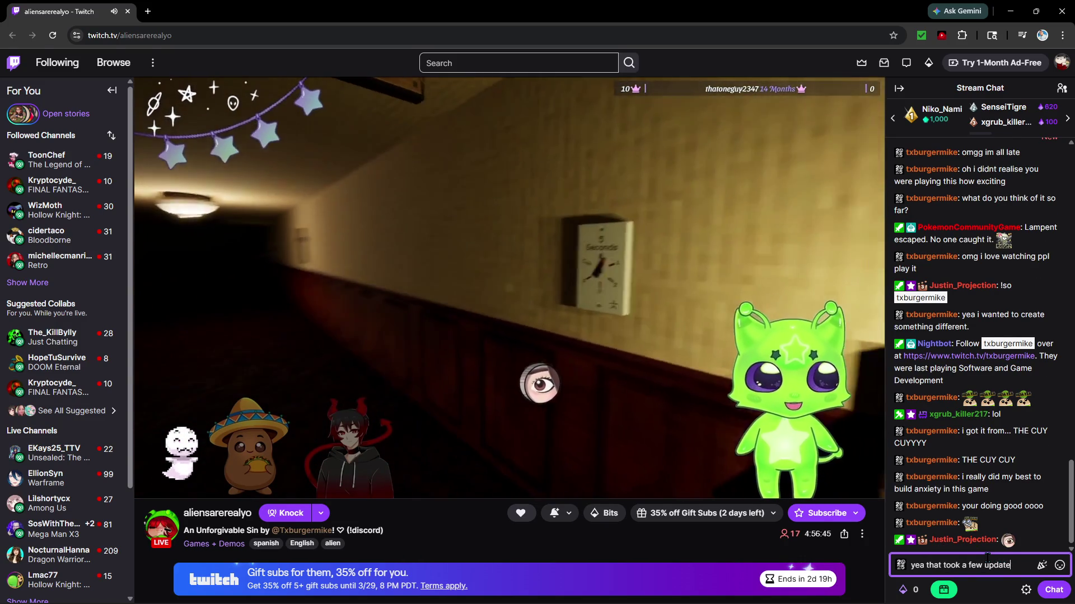
key(BackSpace)
key(BackSpace)
key(BackSpace)
key(BackSpace)
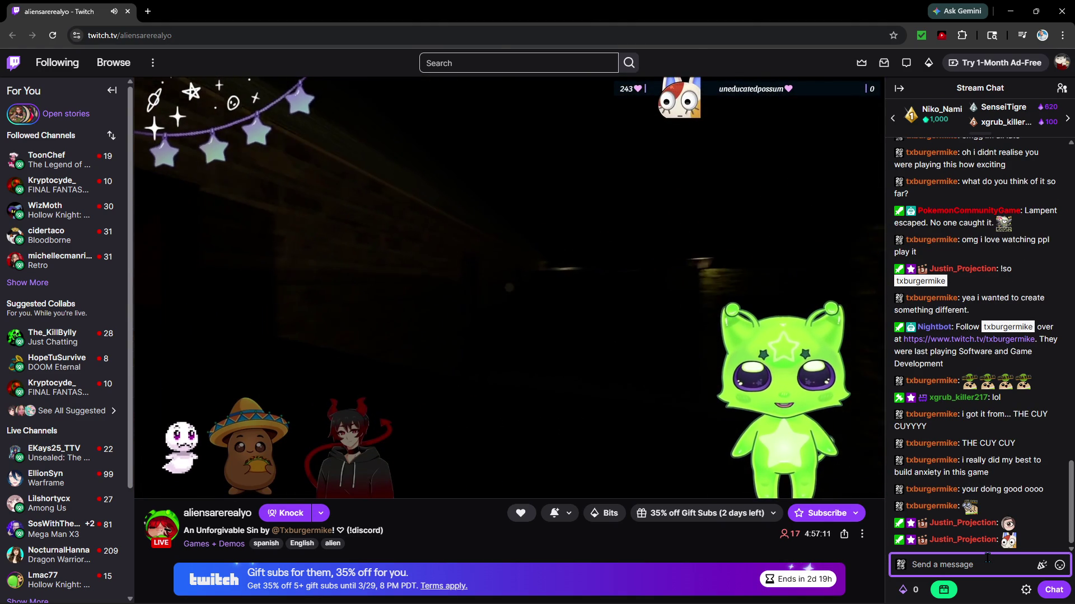
key(Up)
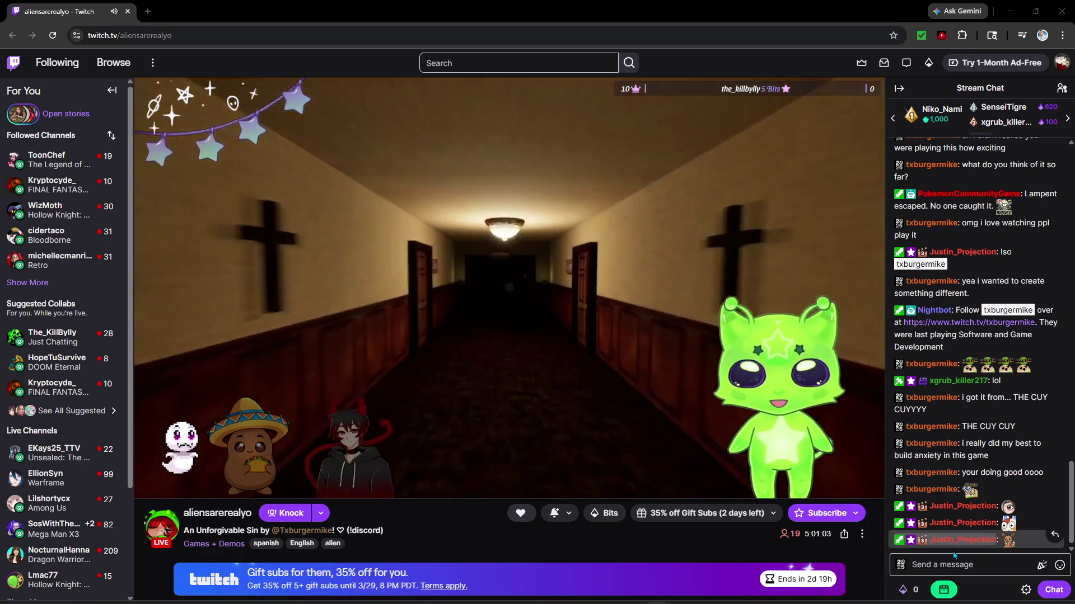
click(959, 564)
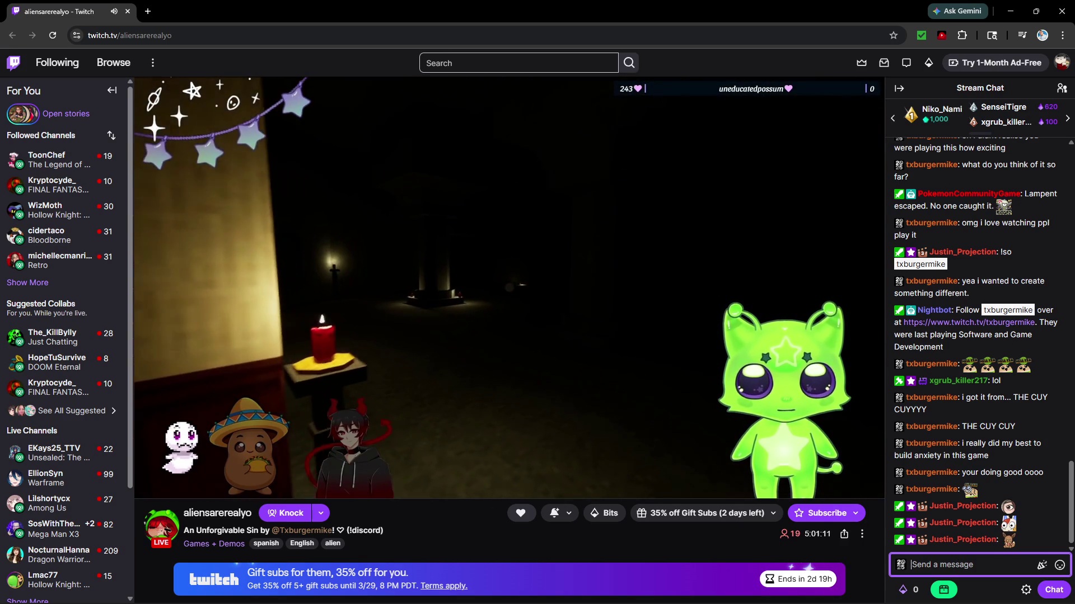
key(alt+Tab)
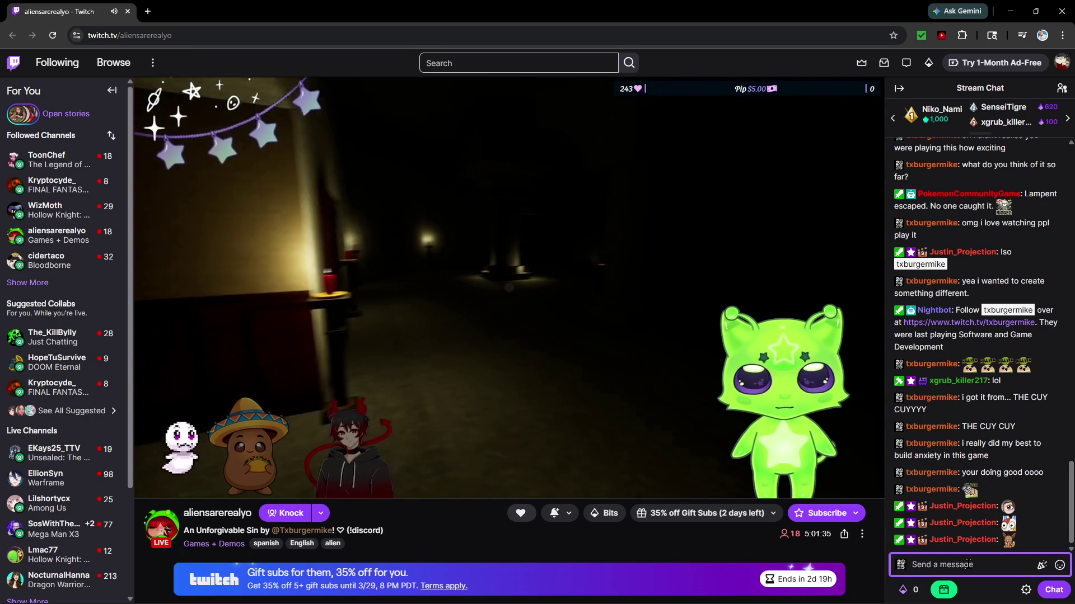
text(Tab)
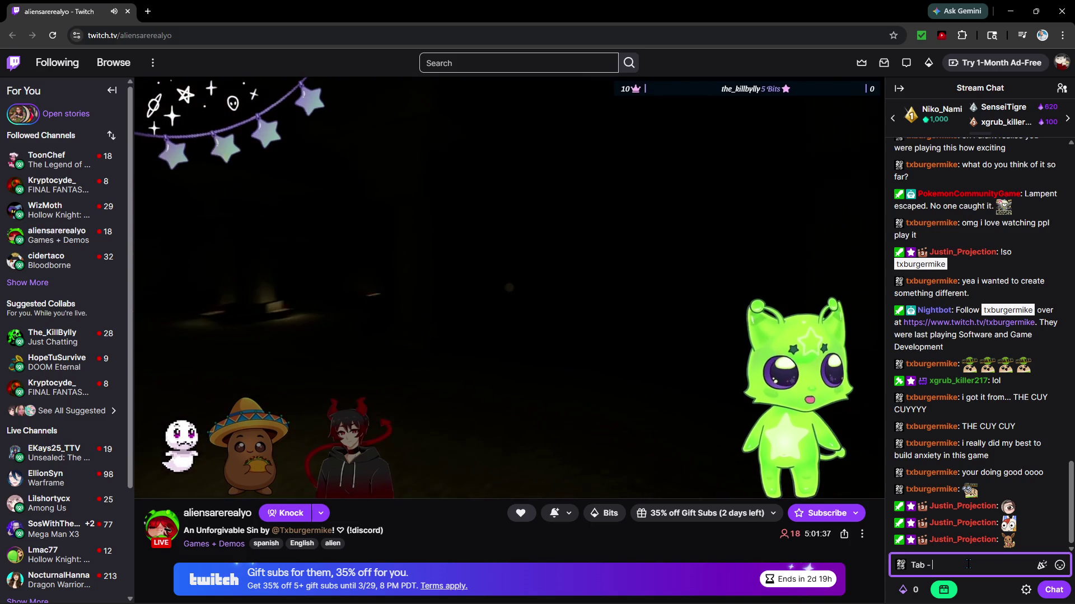
text( -)
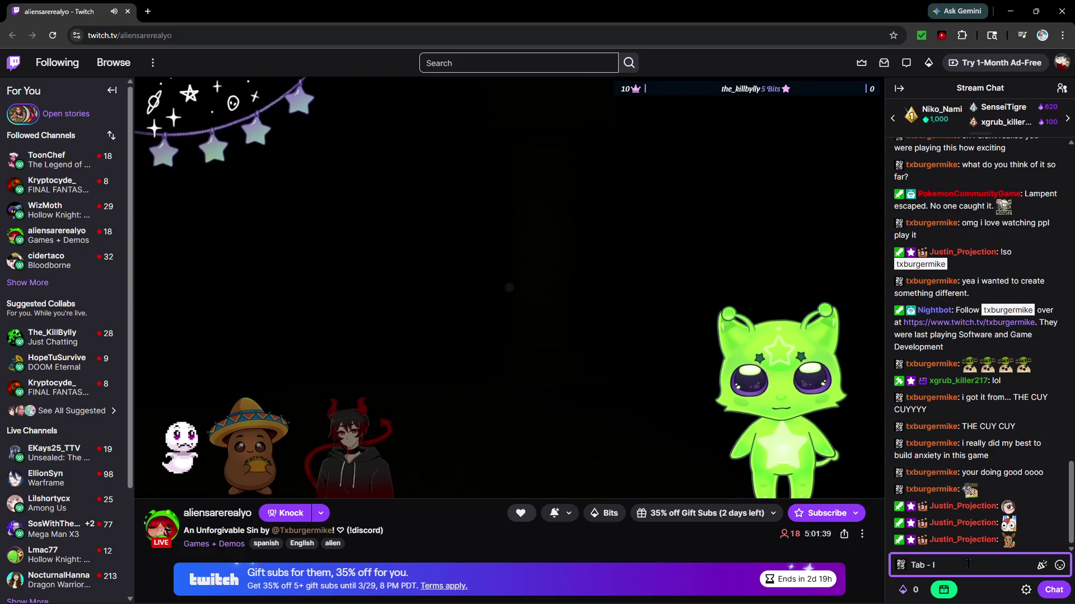
Finish the message 'Tab or I is your inventory', add the 'yea' emote, and send it
key(BackSpace)
key(BackSpace)
text(or)
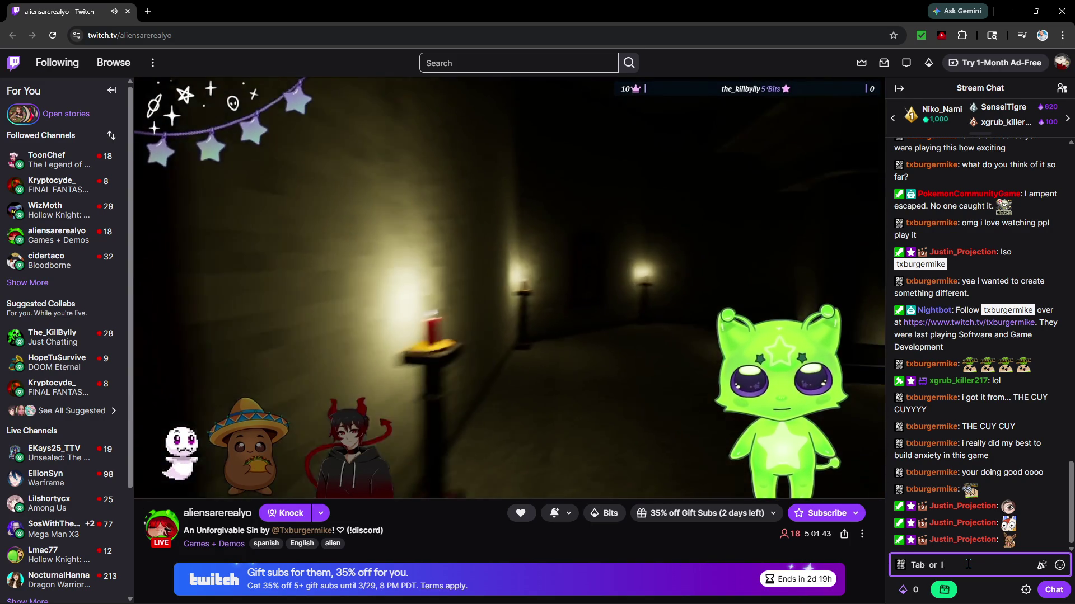
text( I)
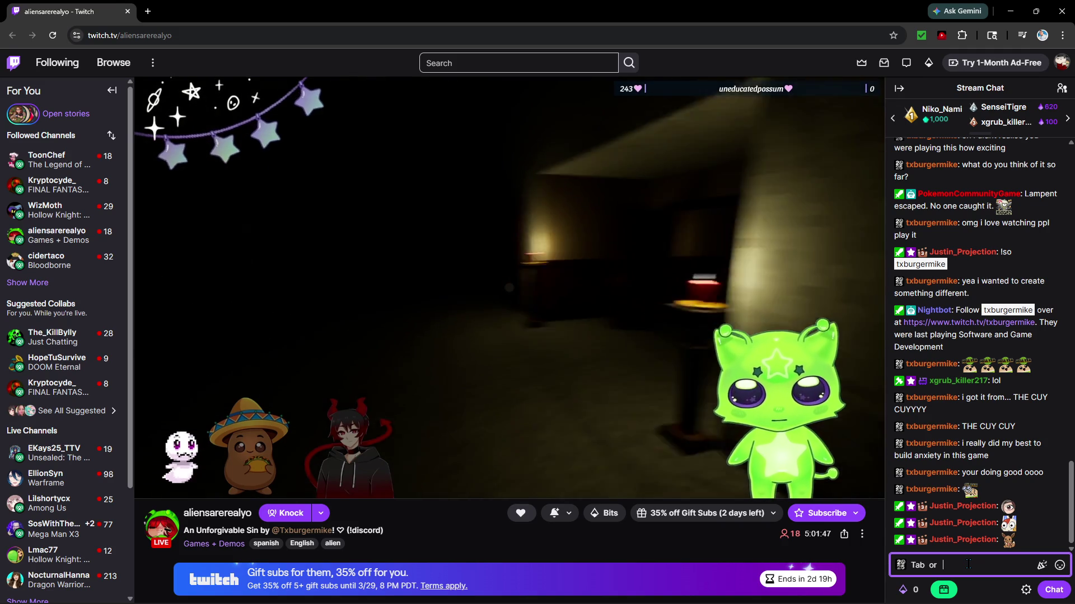
text( is your inventory)
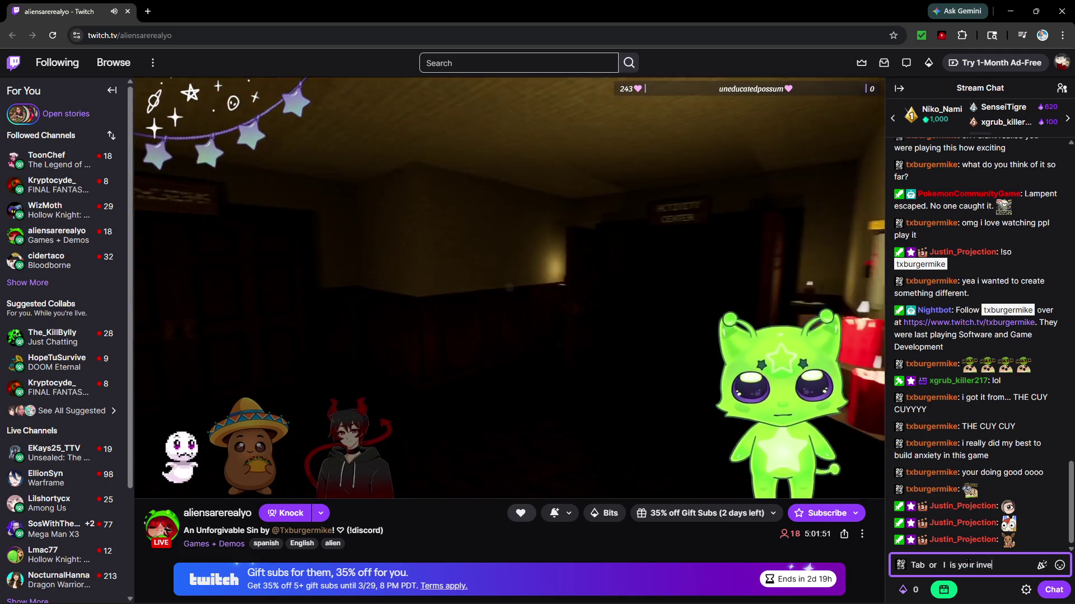
click(1059, 567)
text(yea)
click(988, 562)
key(Return)
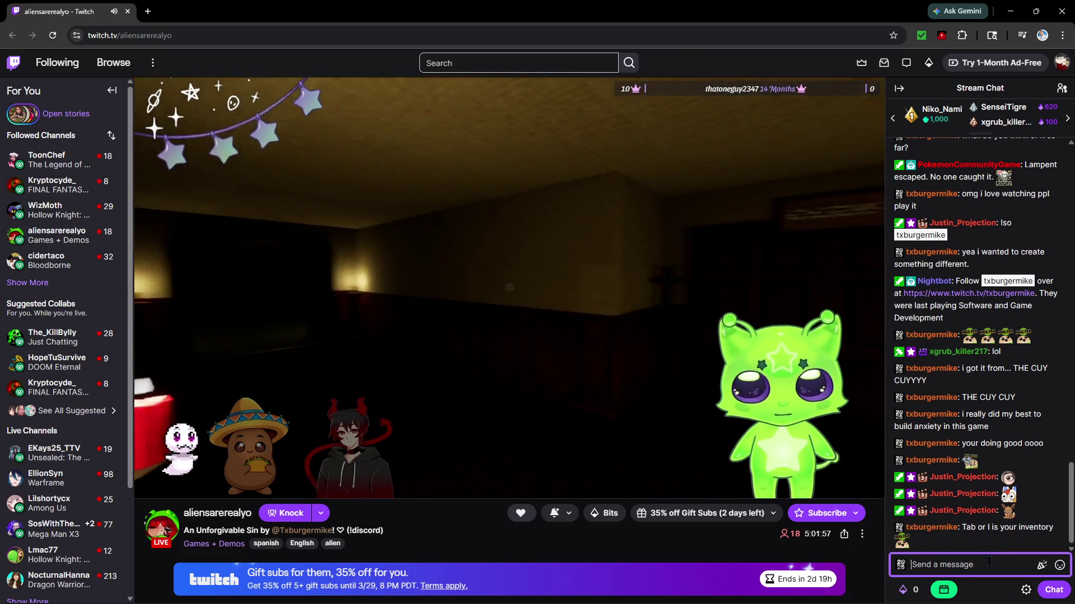